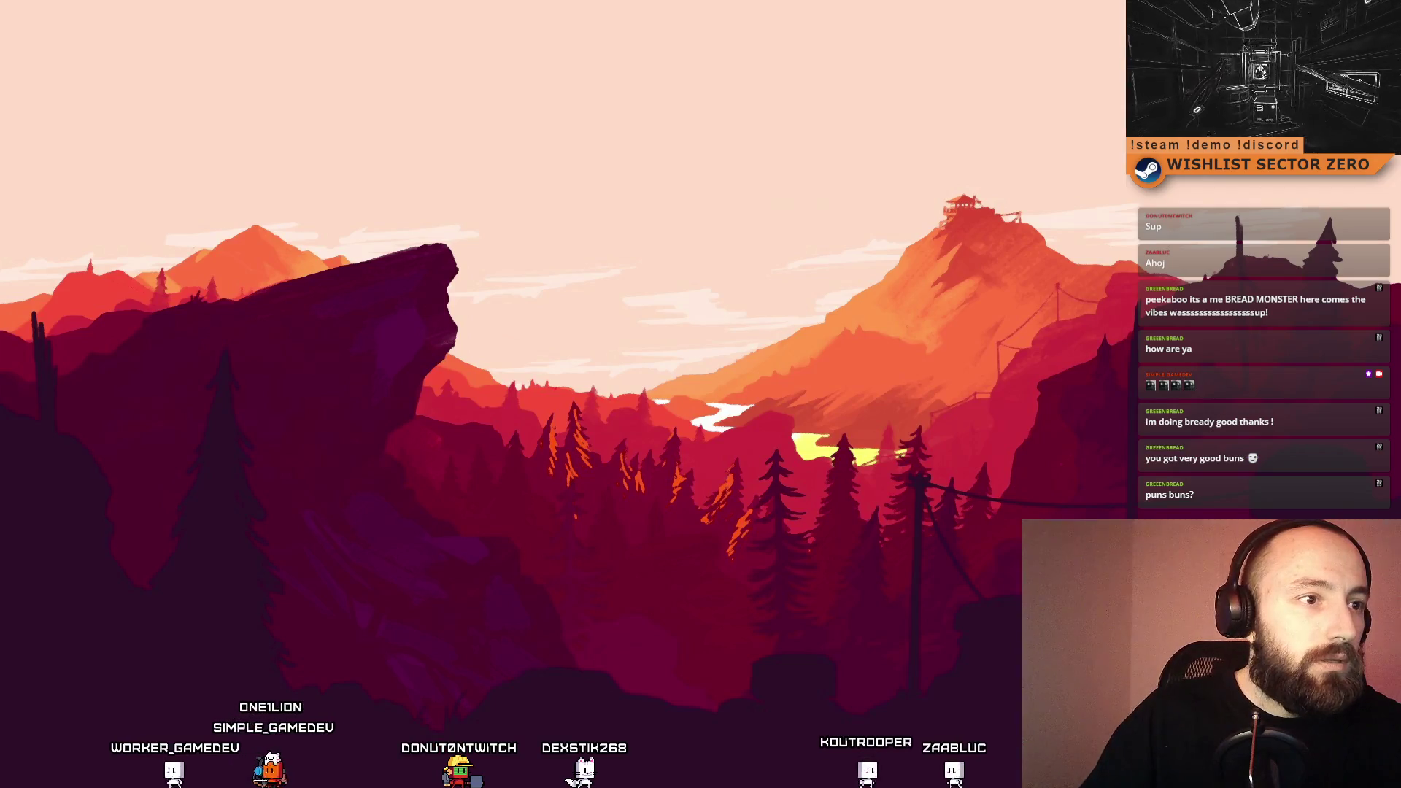
Bring the Discord direct messages into view to read the translator's list of achievement names.
mouse_move(73, 289)
left_mouse_down()
mouse_move(911, 288)
mouse_move(738, 132)
left_mouse_up()
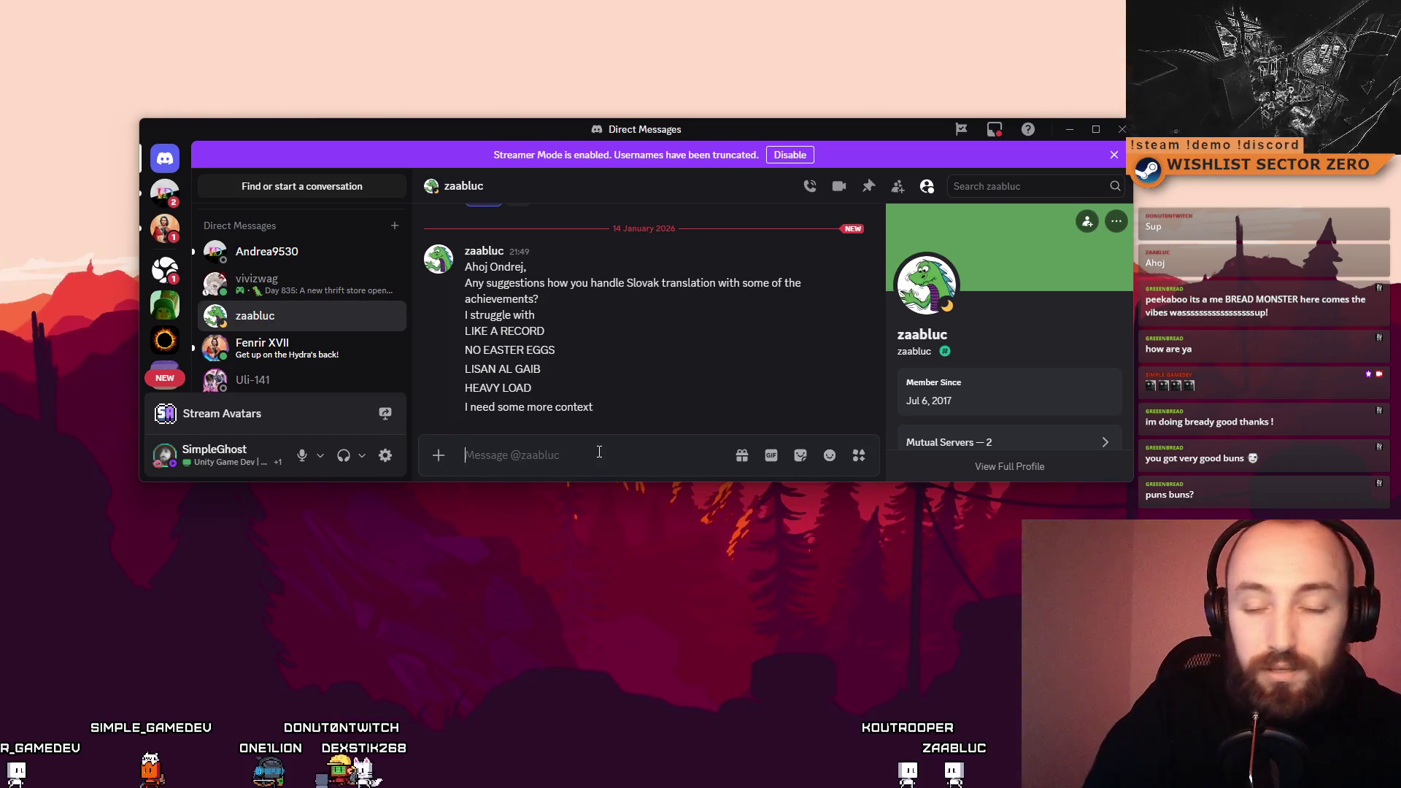
type("Li")
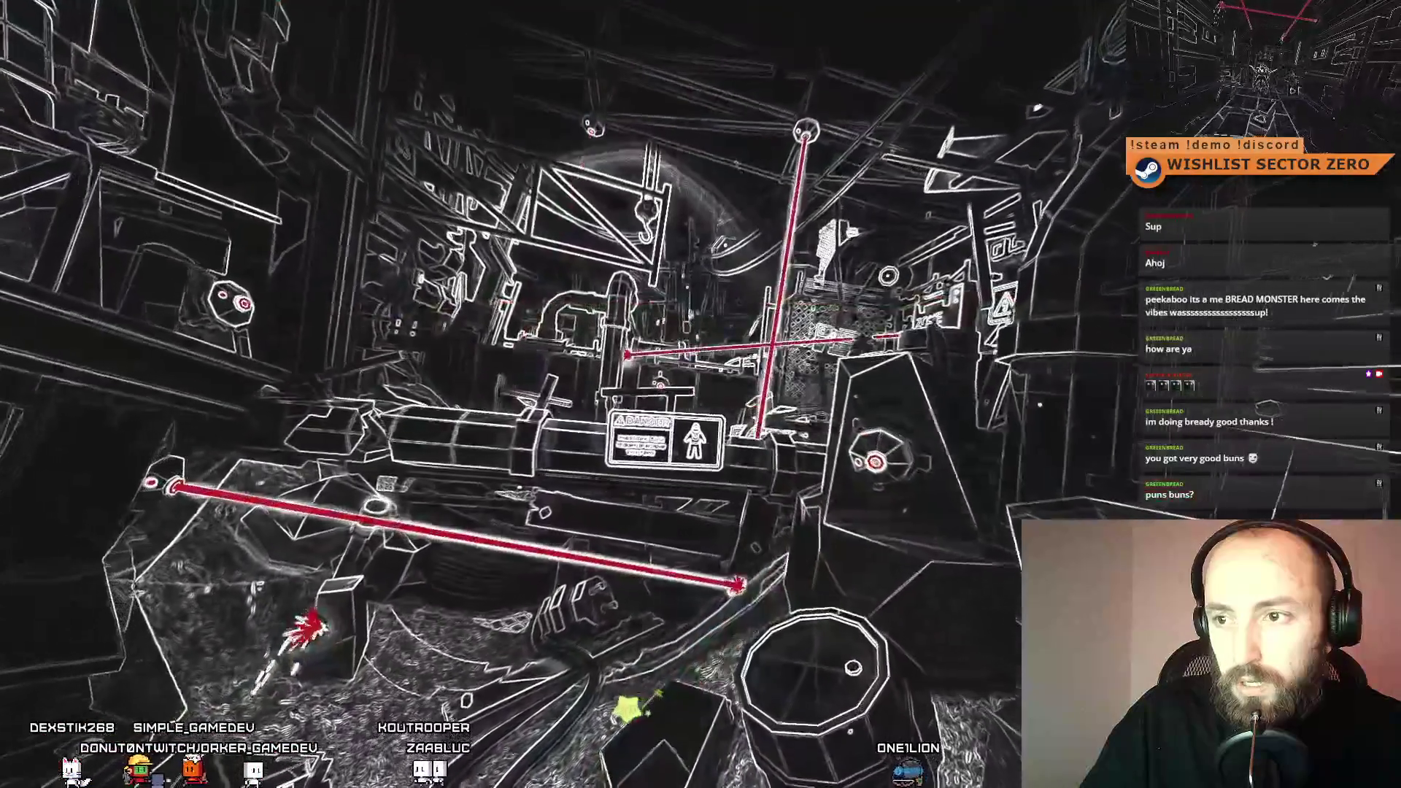
Walk forward through the red-laser machinery area toward the next corridor.
key("w")
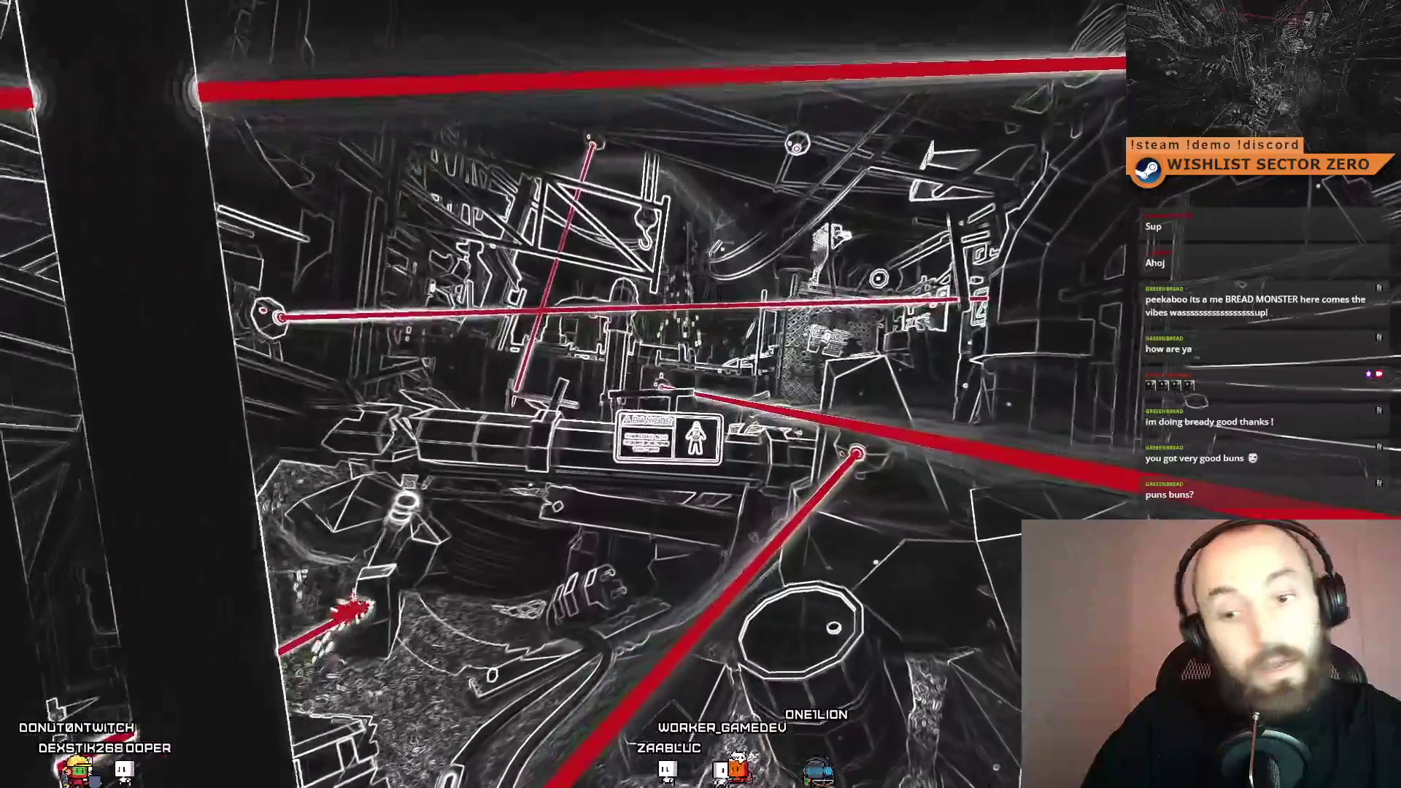
Advance past the DANGER sign to stand beneath the ceiling laser emitters.
key("w")
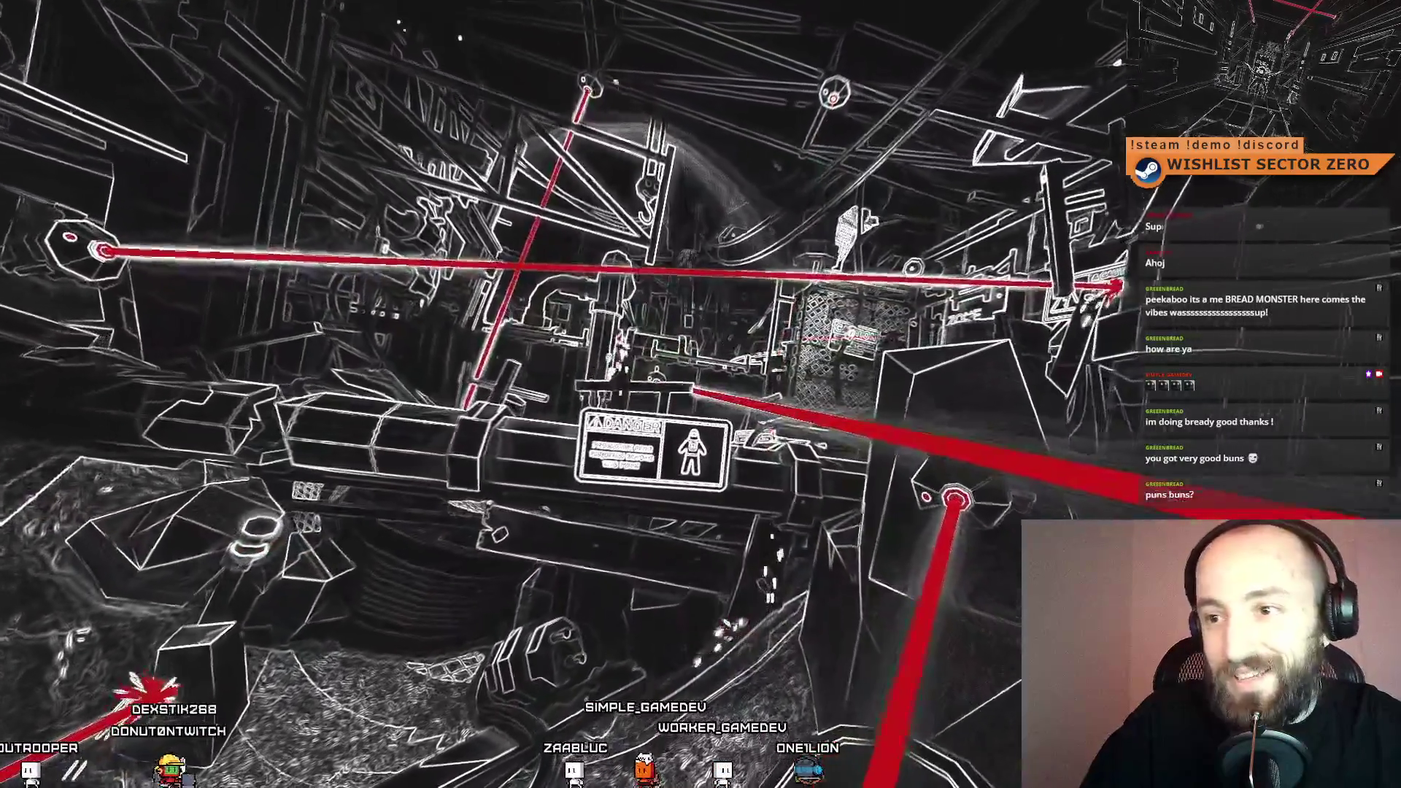
key("w")
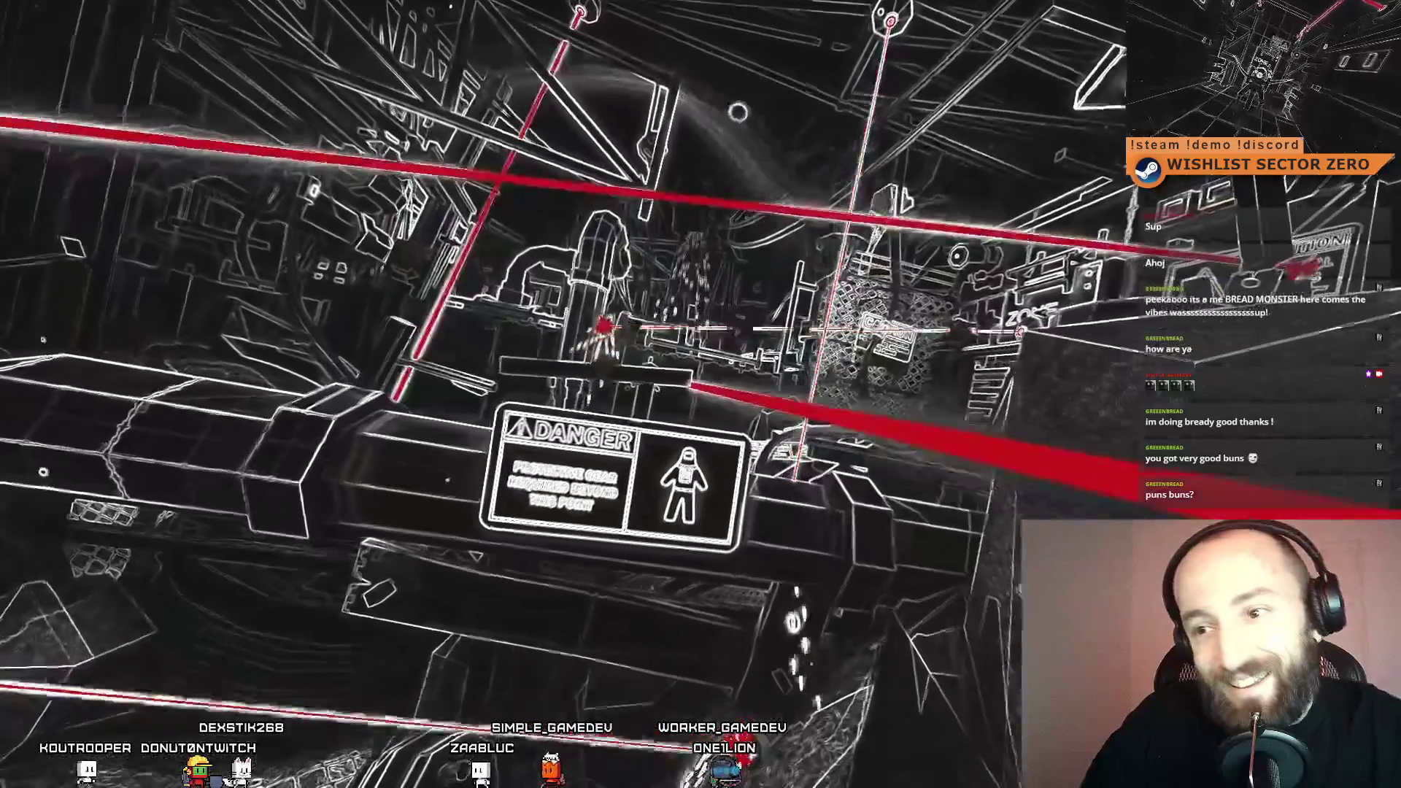
key("w")
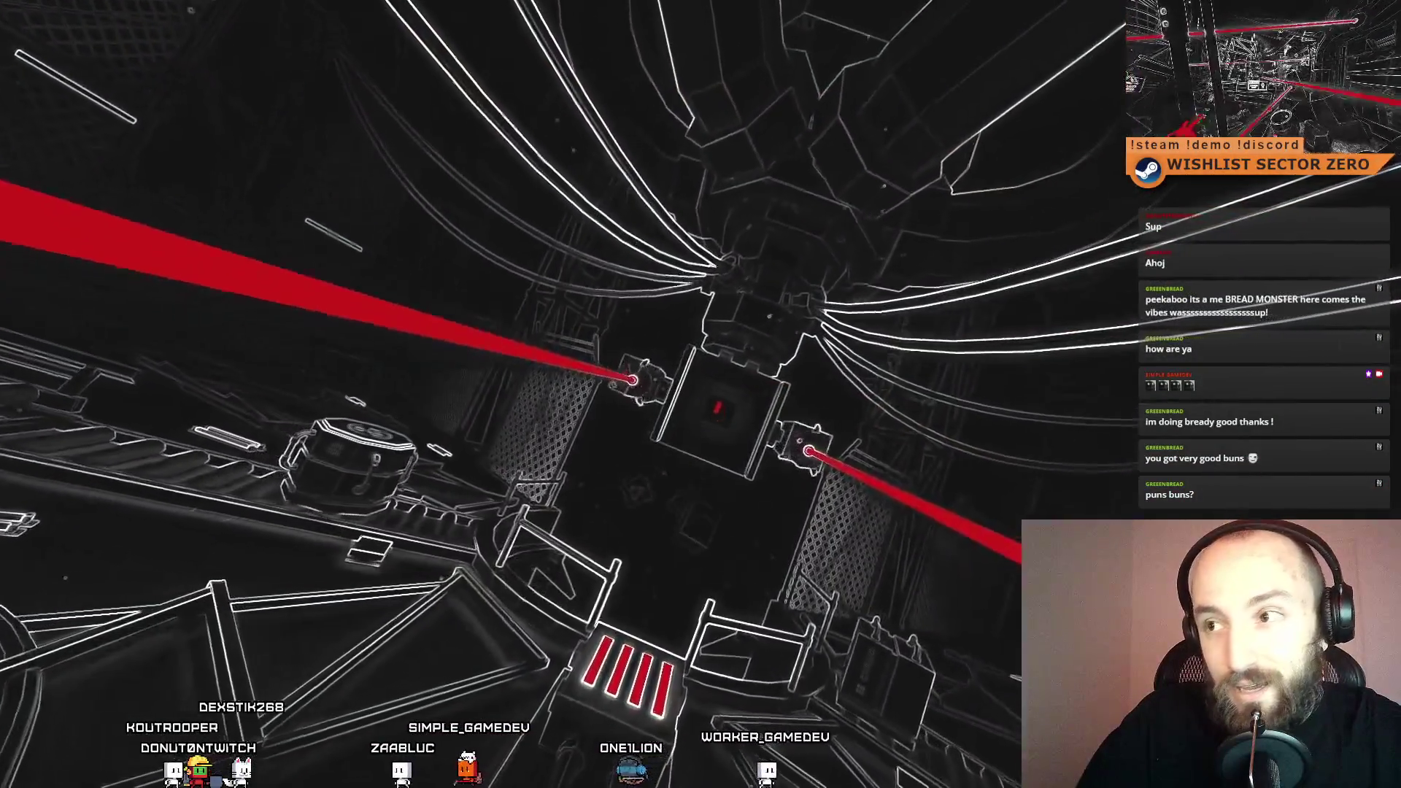
key("w")
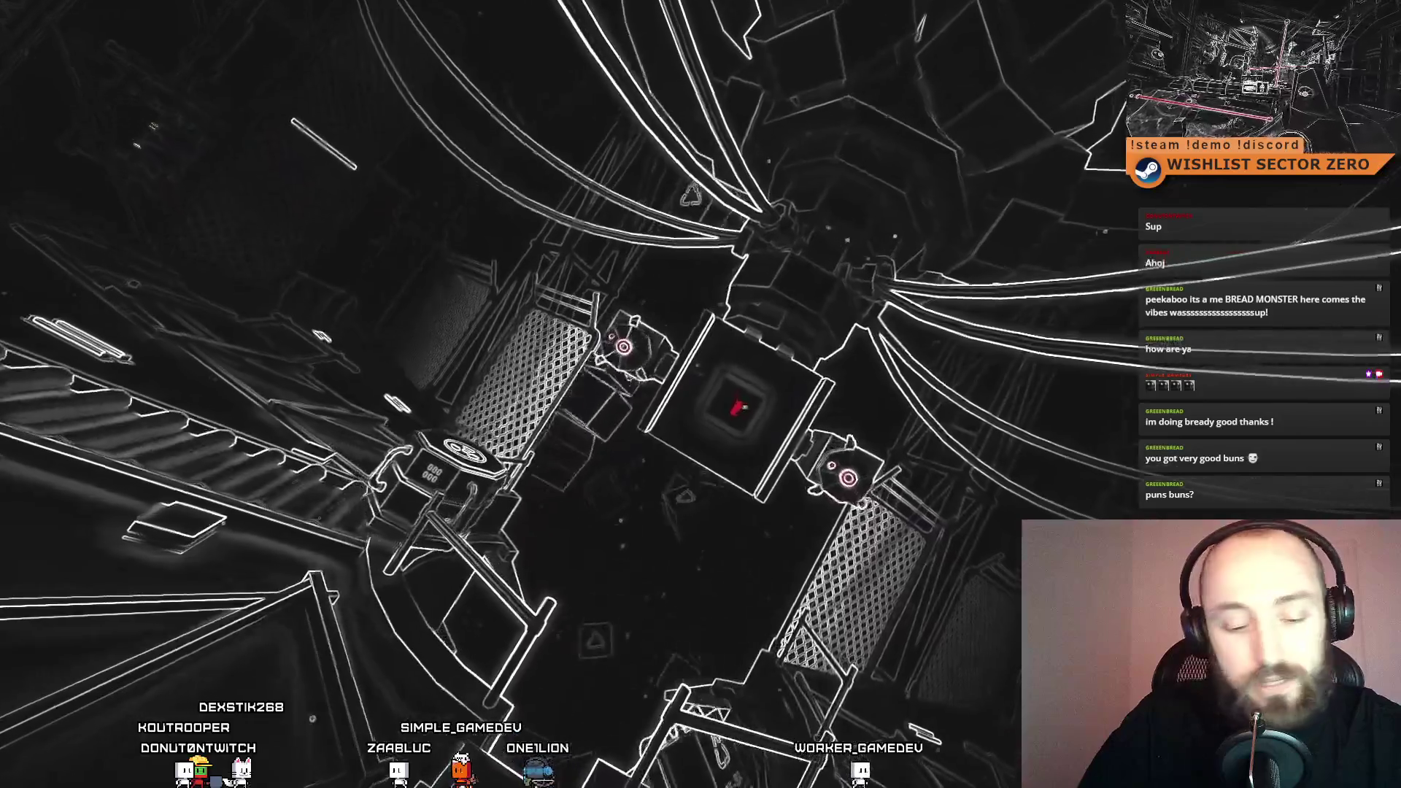
key("w")
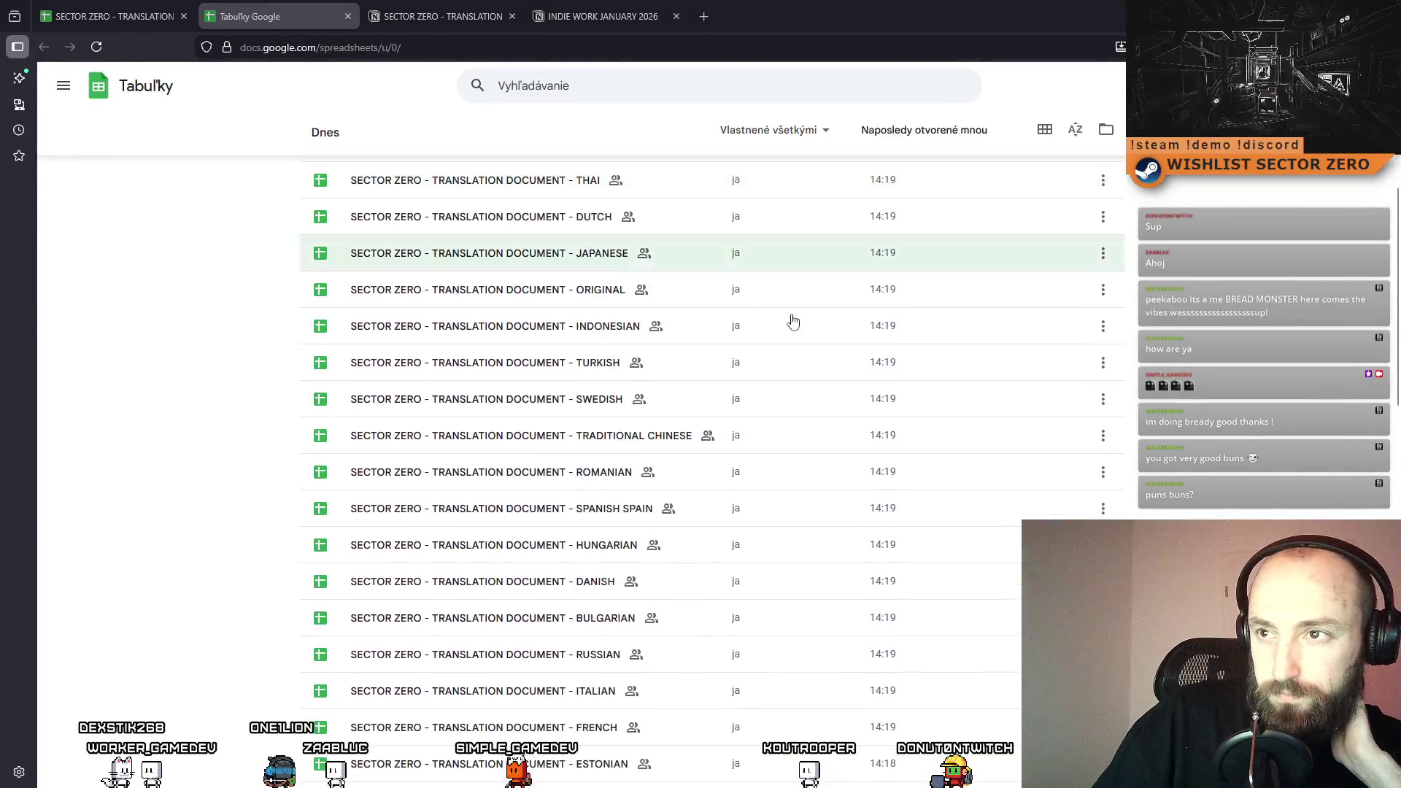
Open the SECTOR ZERO - TRANSLATION DOCUMENT - ORIGINAL spreadsheet in a new tab.
scroll(688, 586, "down", 7)
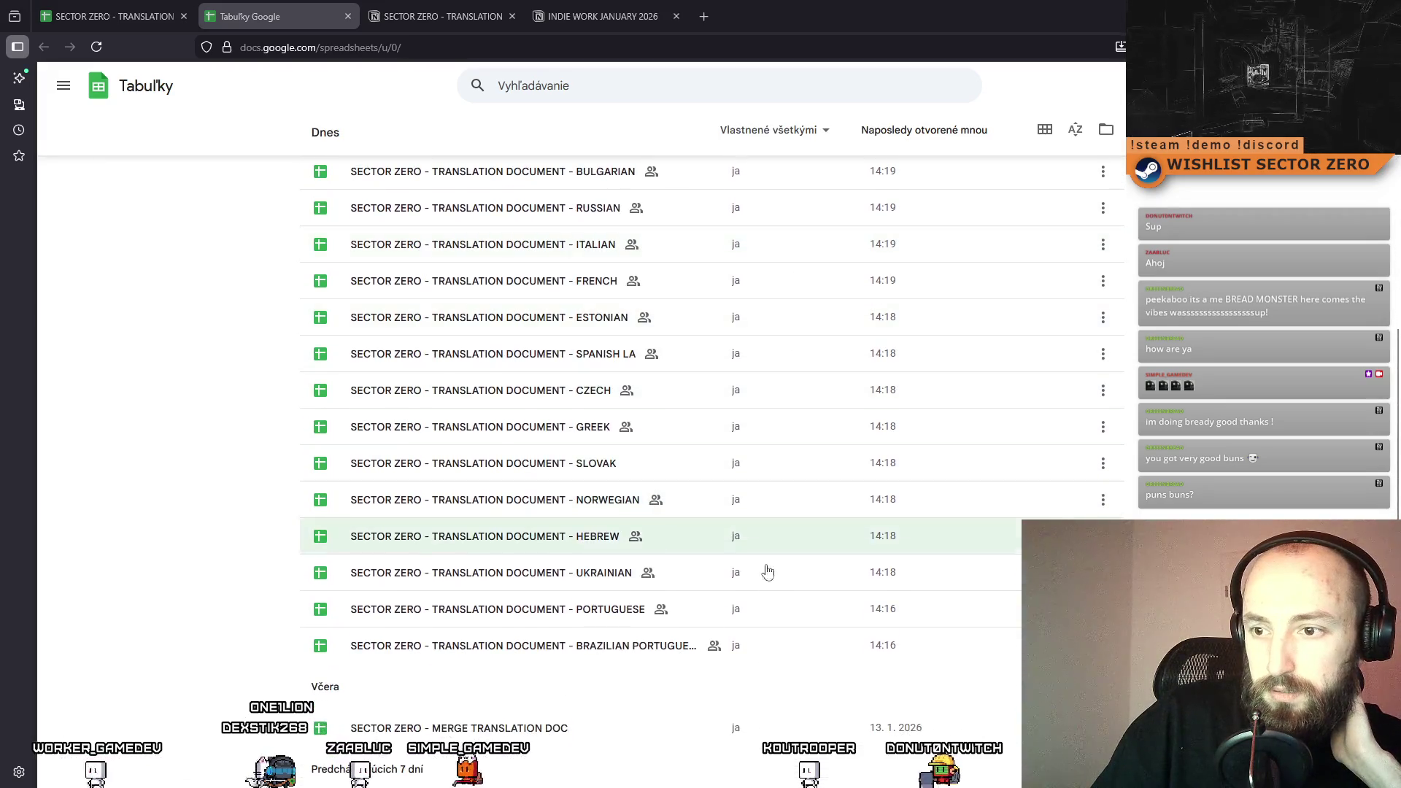
scroll(670, 555, "up", 5)
scroll(669, 556, "up", 3)
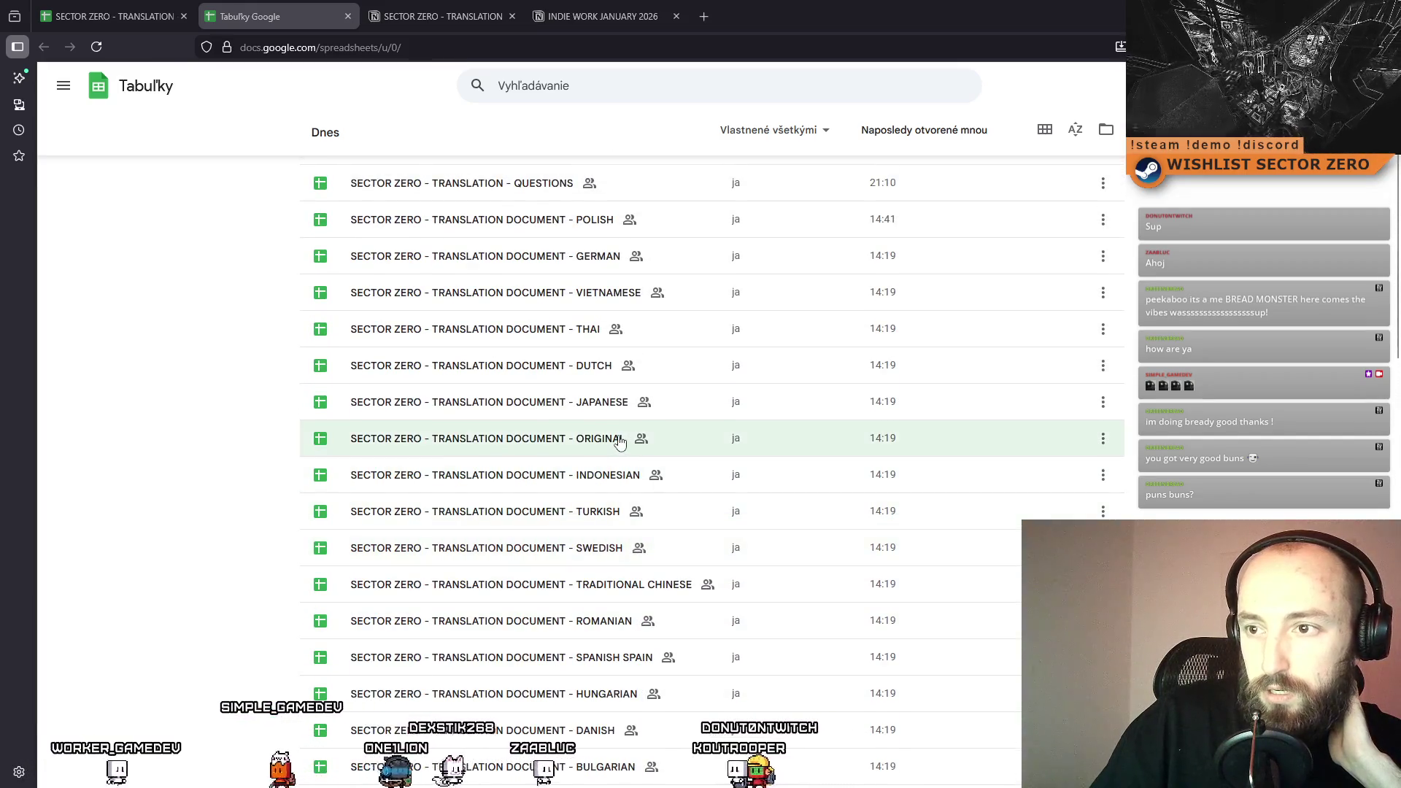
middle_click(627, 437)
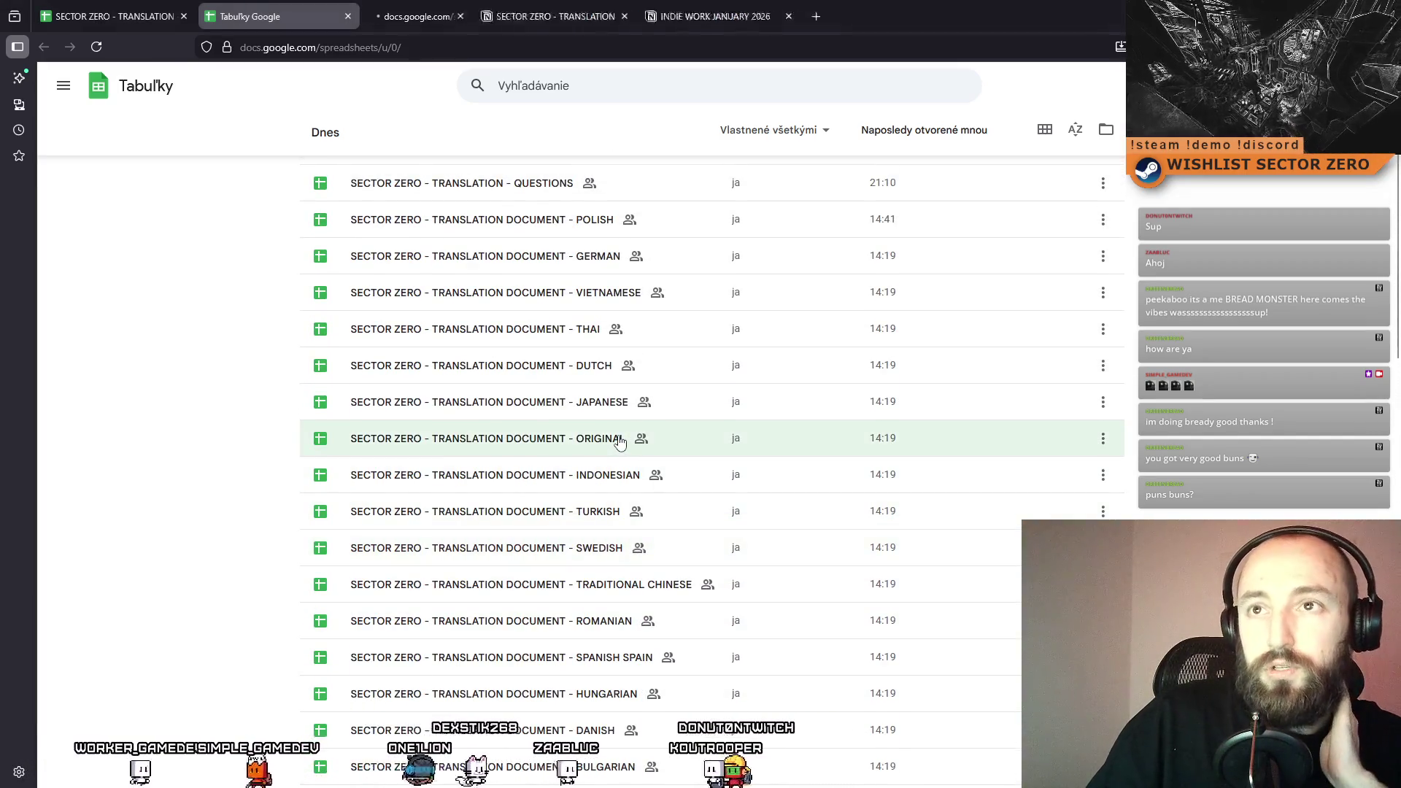
left_click(440, 13)
Scroll down and select cell B114, the LIKE A RECORD achievement.
scroll(526, 301, "down", 20)
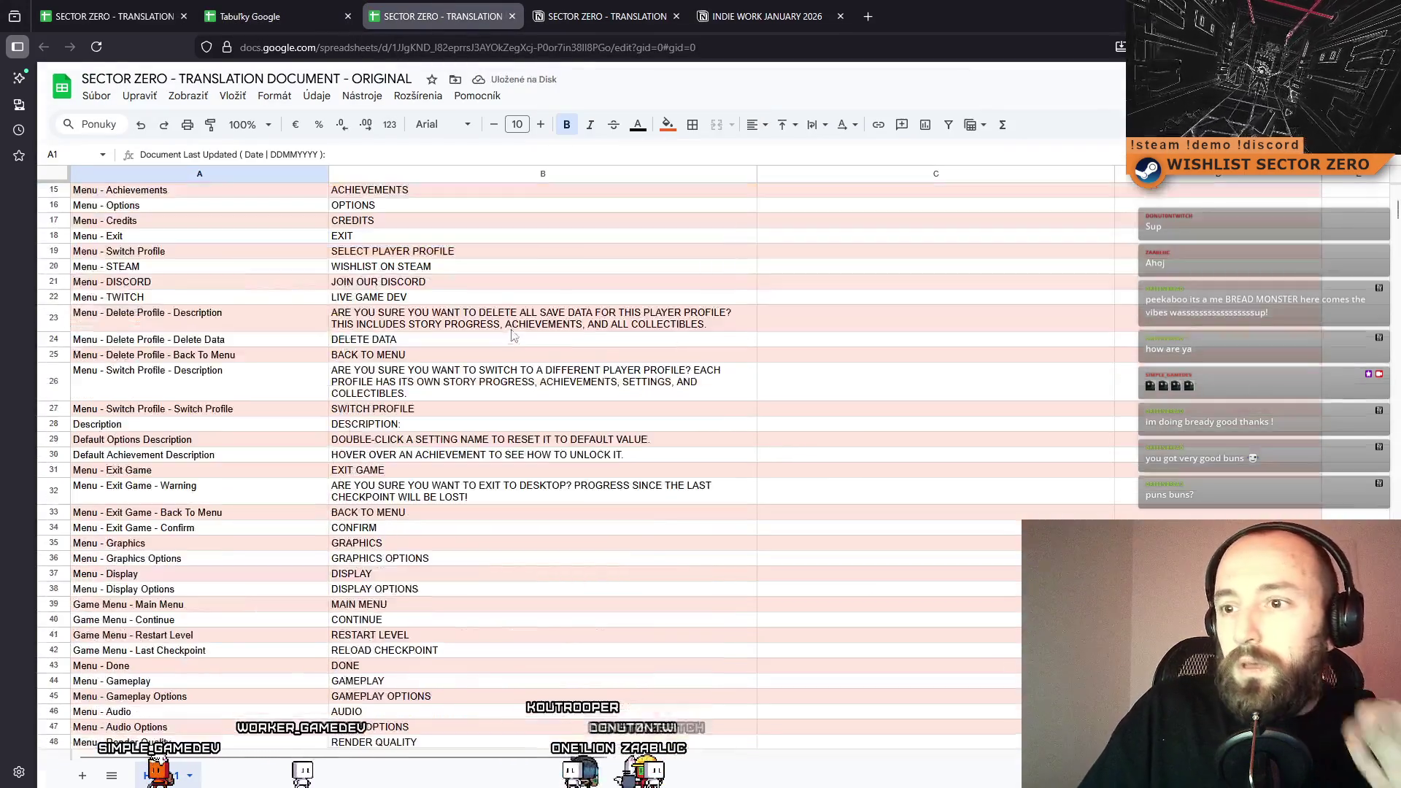
scroll(525, 300, "down", 3)
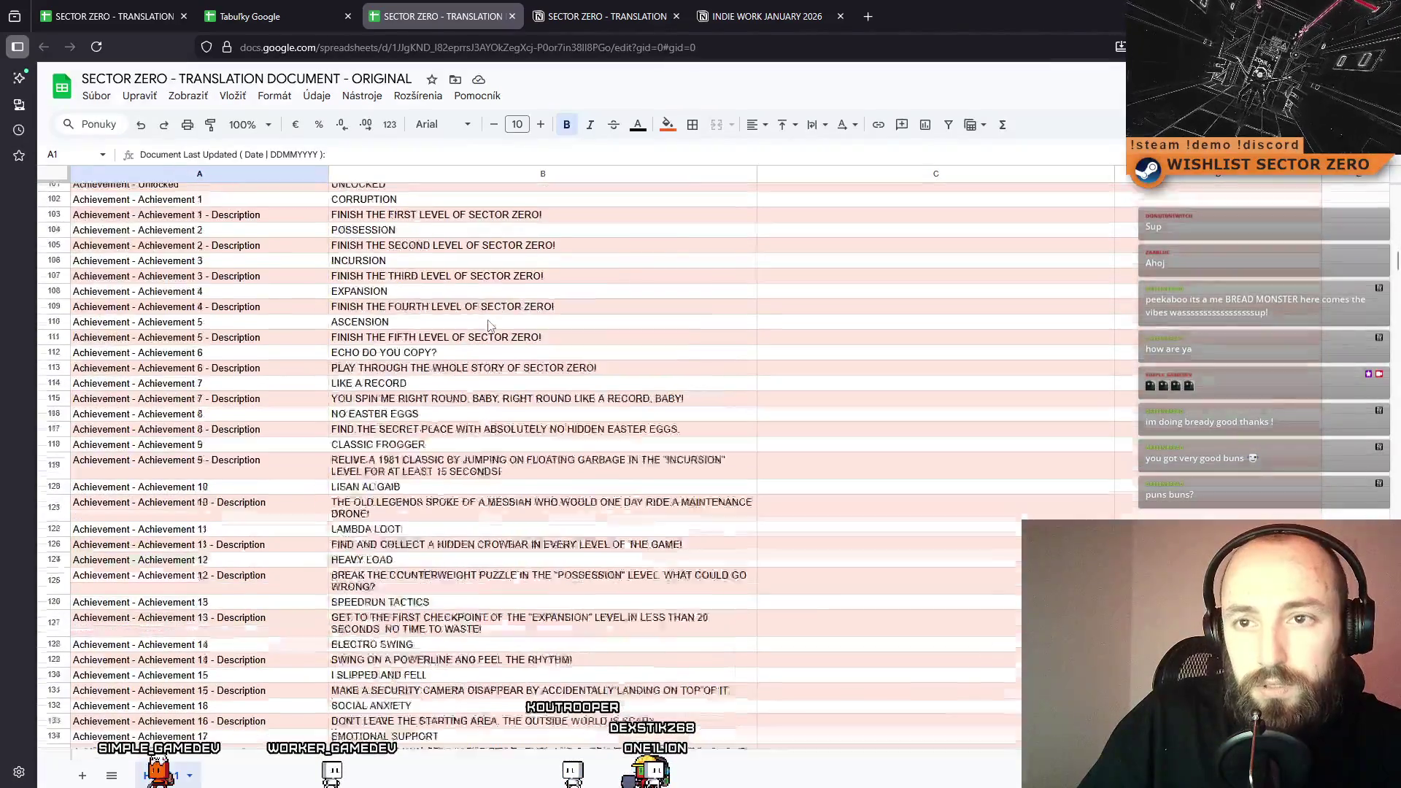
scroll(397, 281, "up", 2)
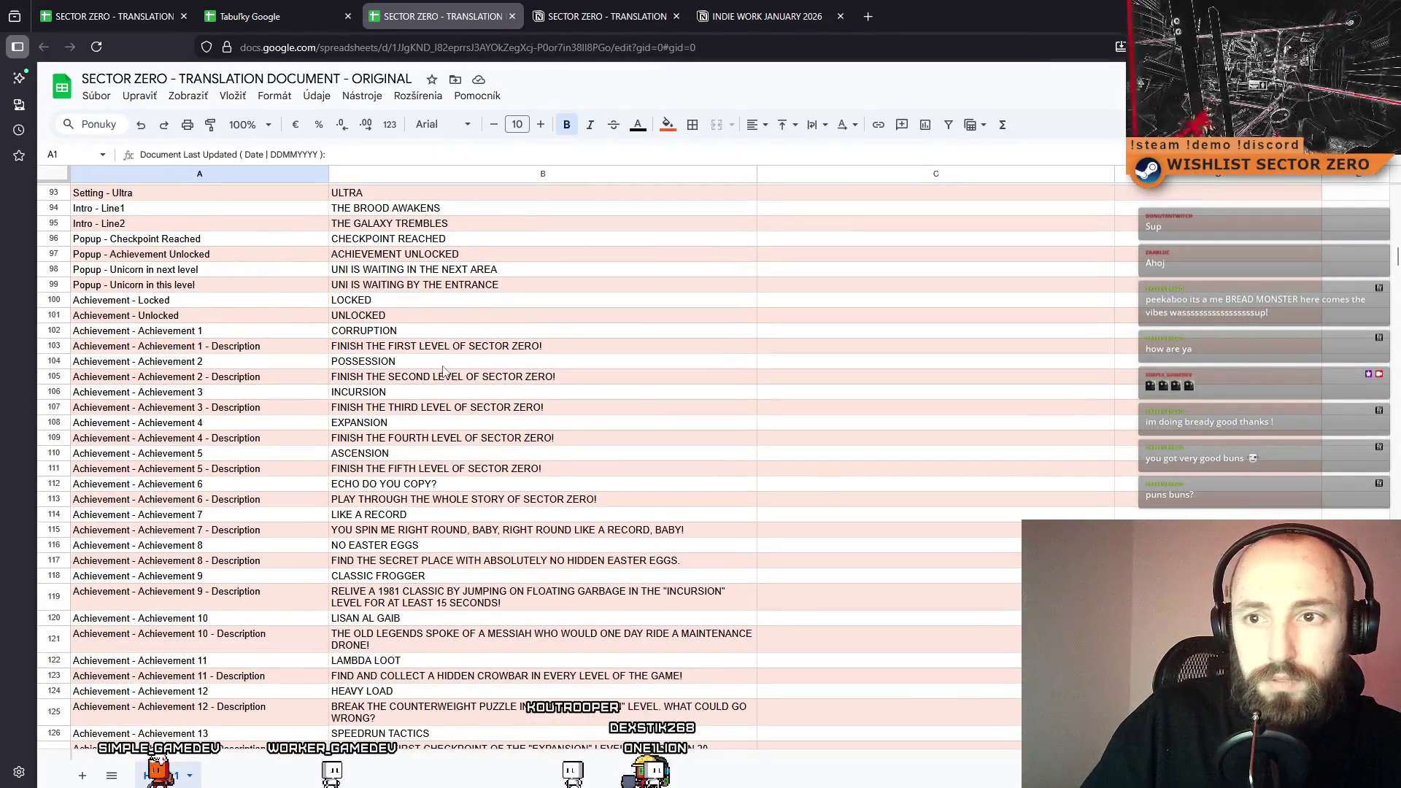
scroll(440, 353, "down", 1)
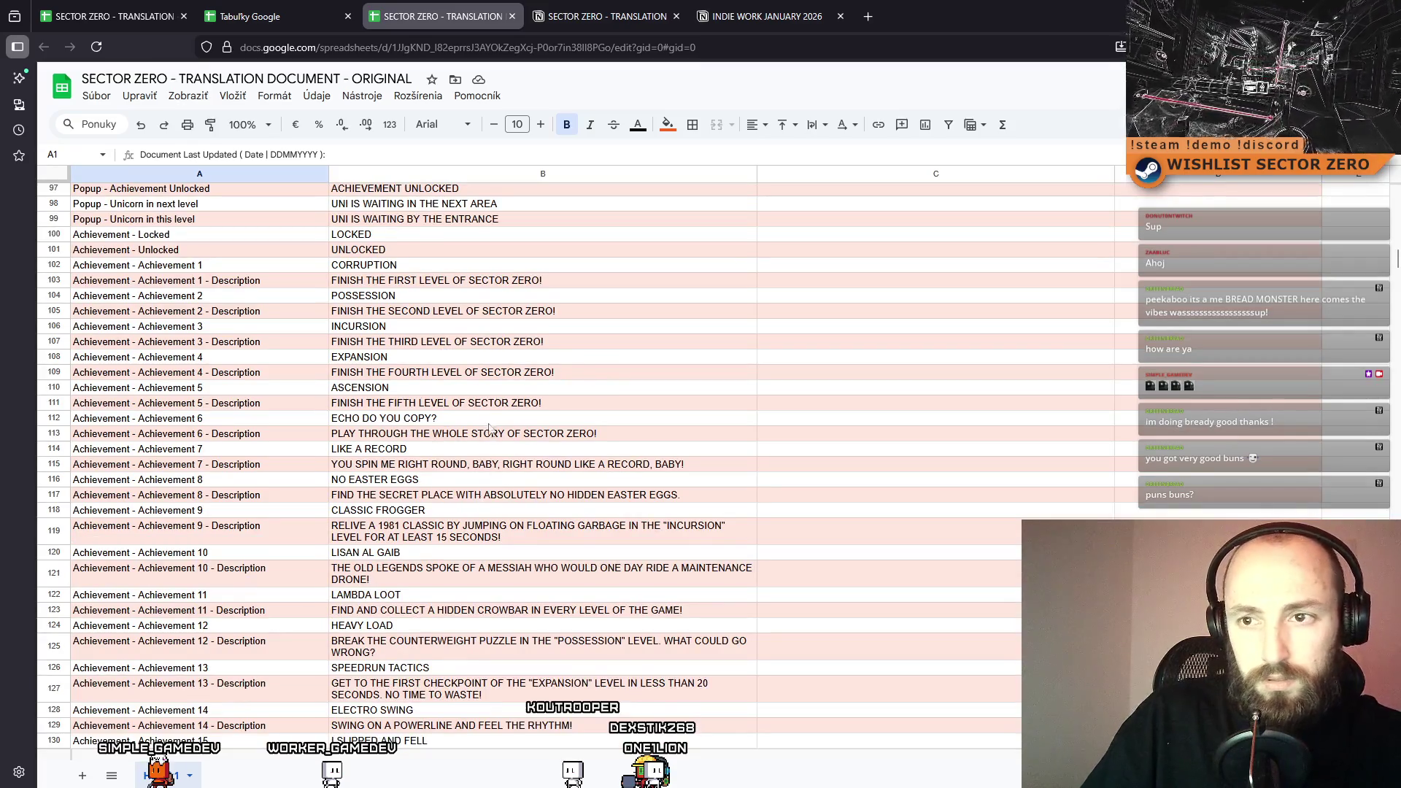
left_click(391, 450)
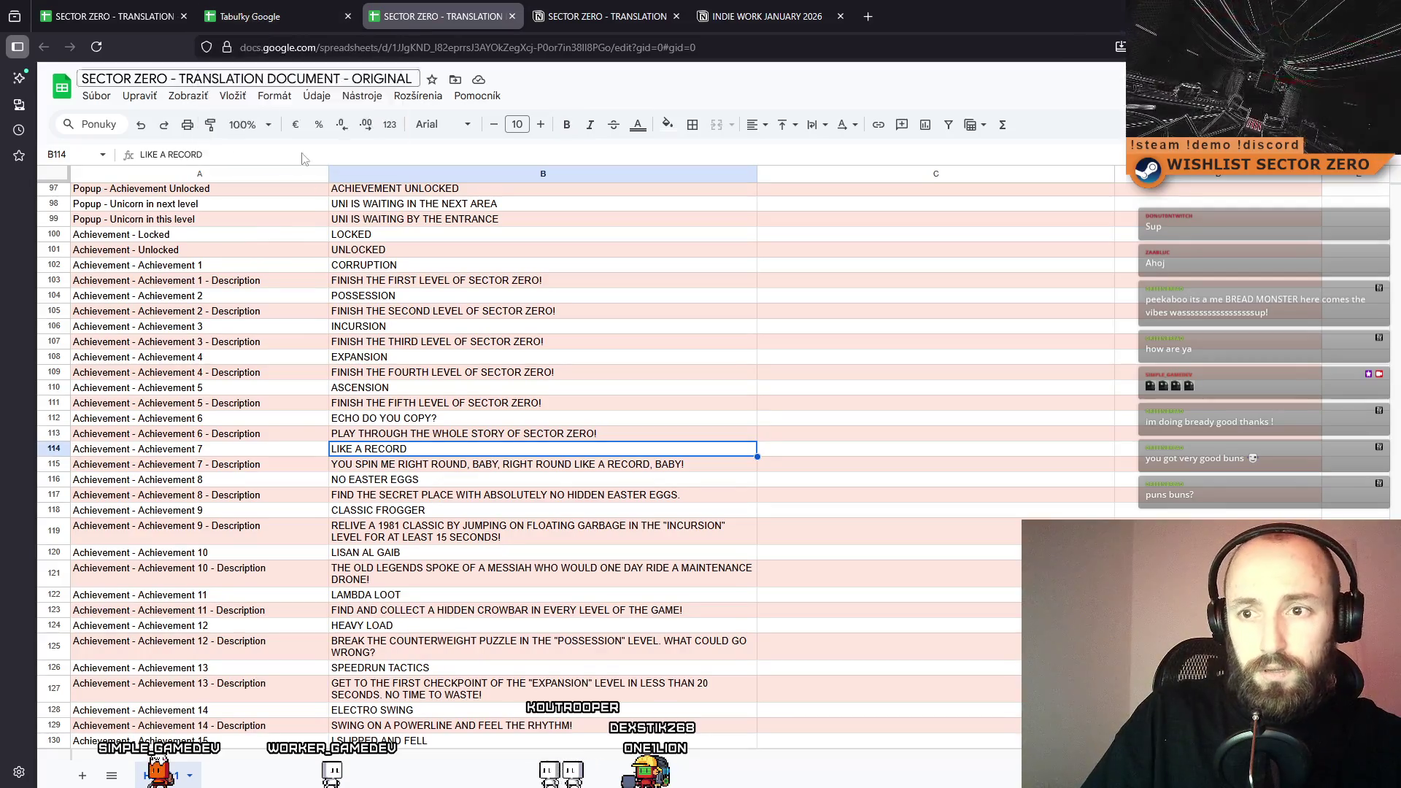
Look up the NO EASTER EGGS achievement in row 116 of the original document.
left_click(152, 8)
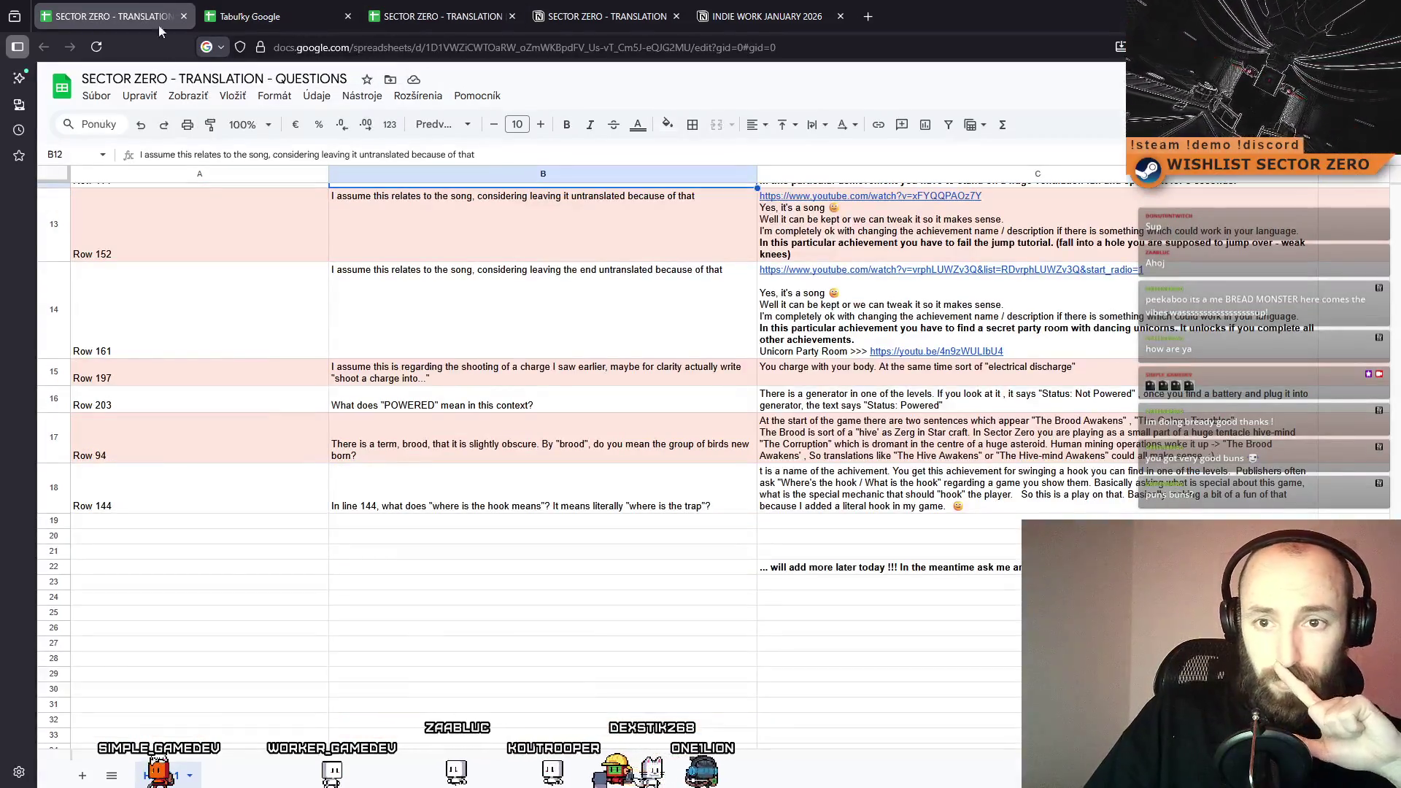
scroll(212, 496, "up", 3)
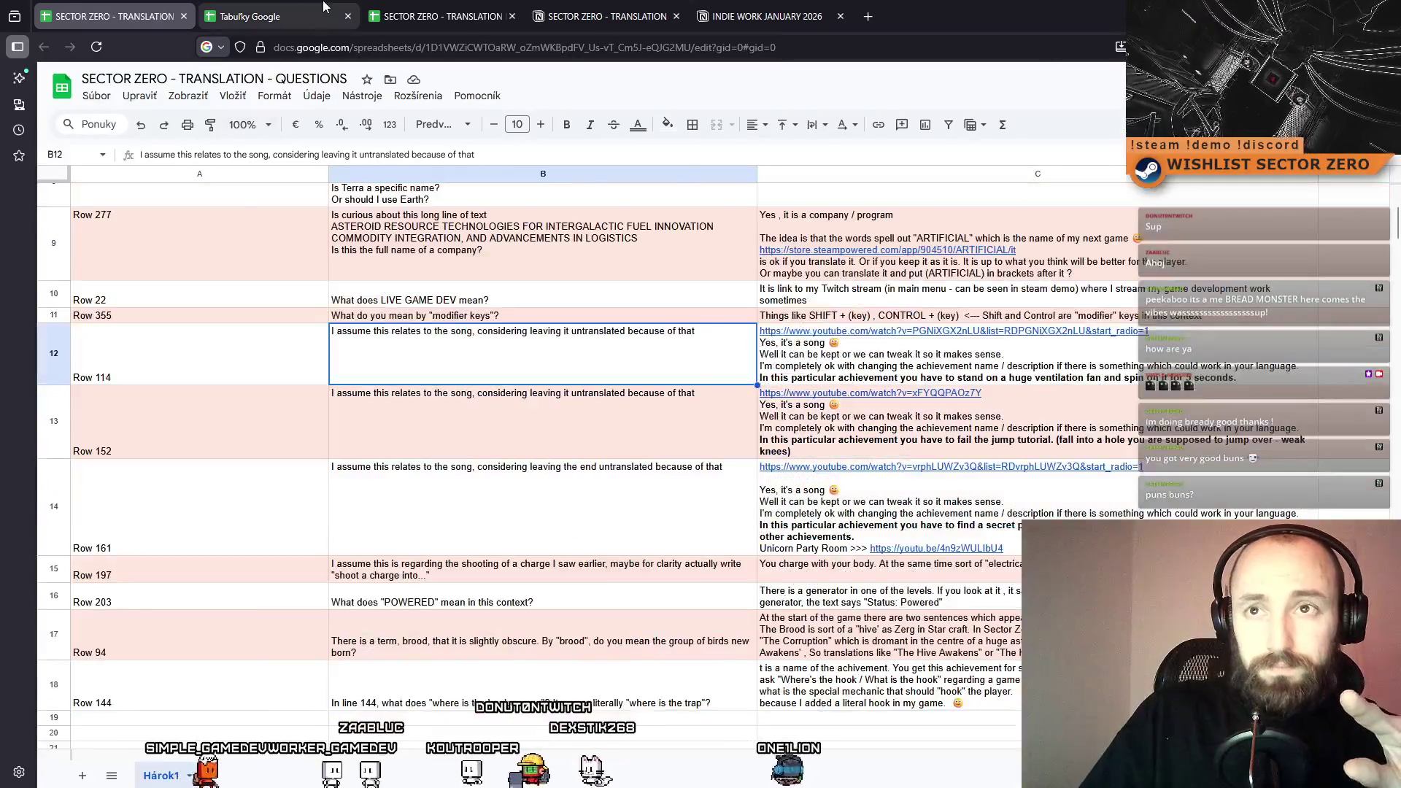
left_click(324, 7)
left_click(438, 13)
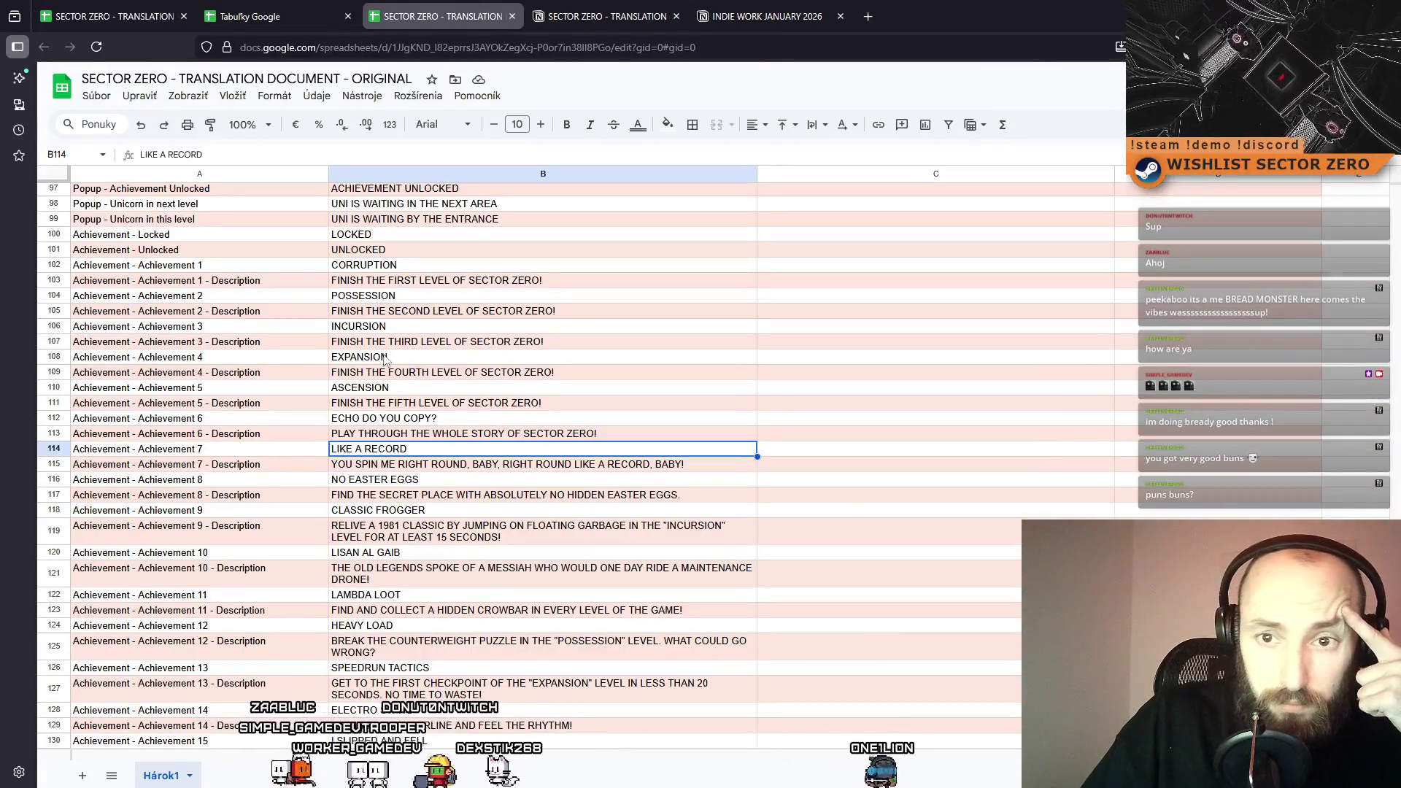
left_click(427, 480)
left_click(423, 493)
left_click(422, 485)
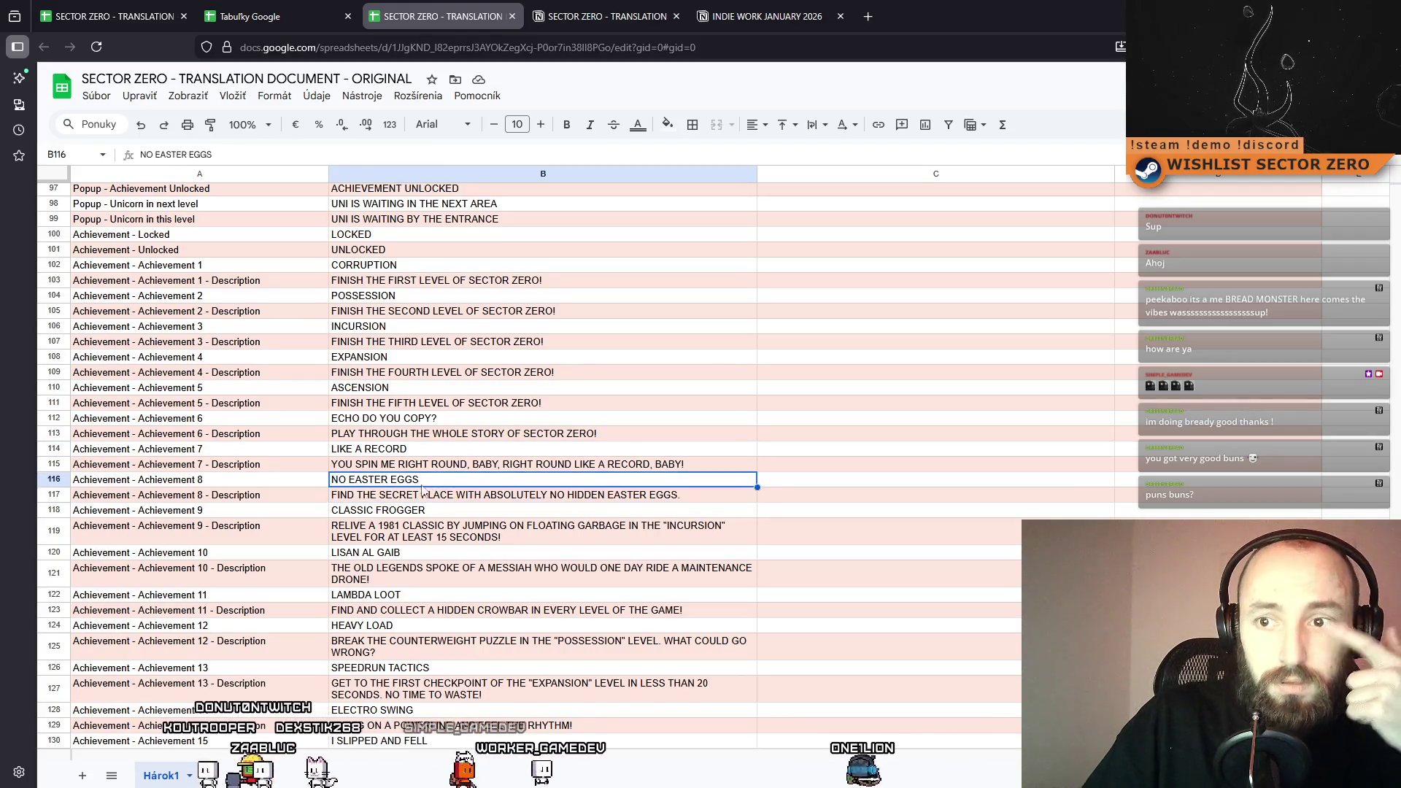
left_click(423, 490)
left_click(350, 485)
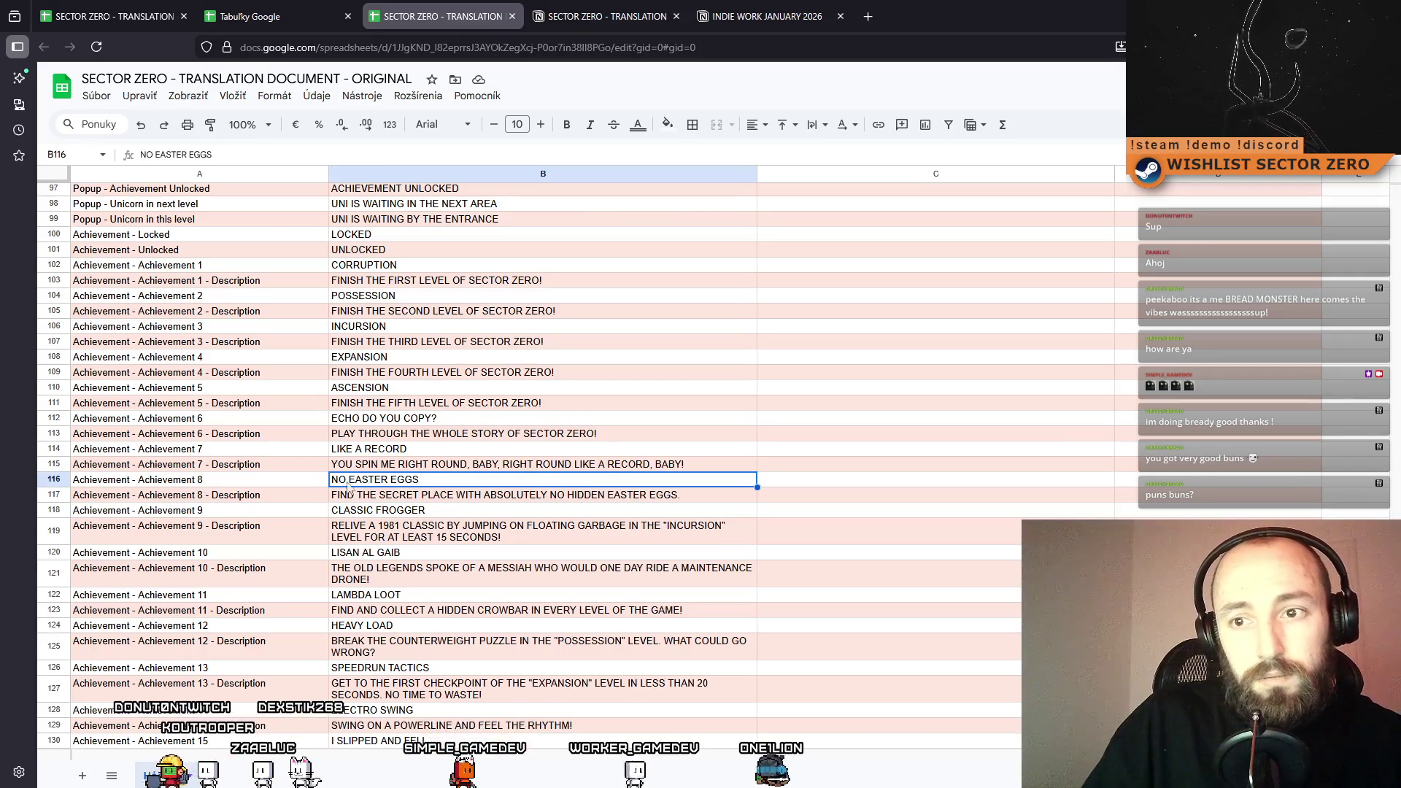
In the QUESTIONS sheet, add row 19 asking 'More context for NO EASTER EGGS achievement'.
left_click(114, 16)
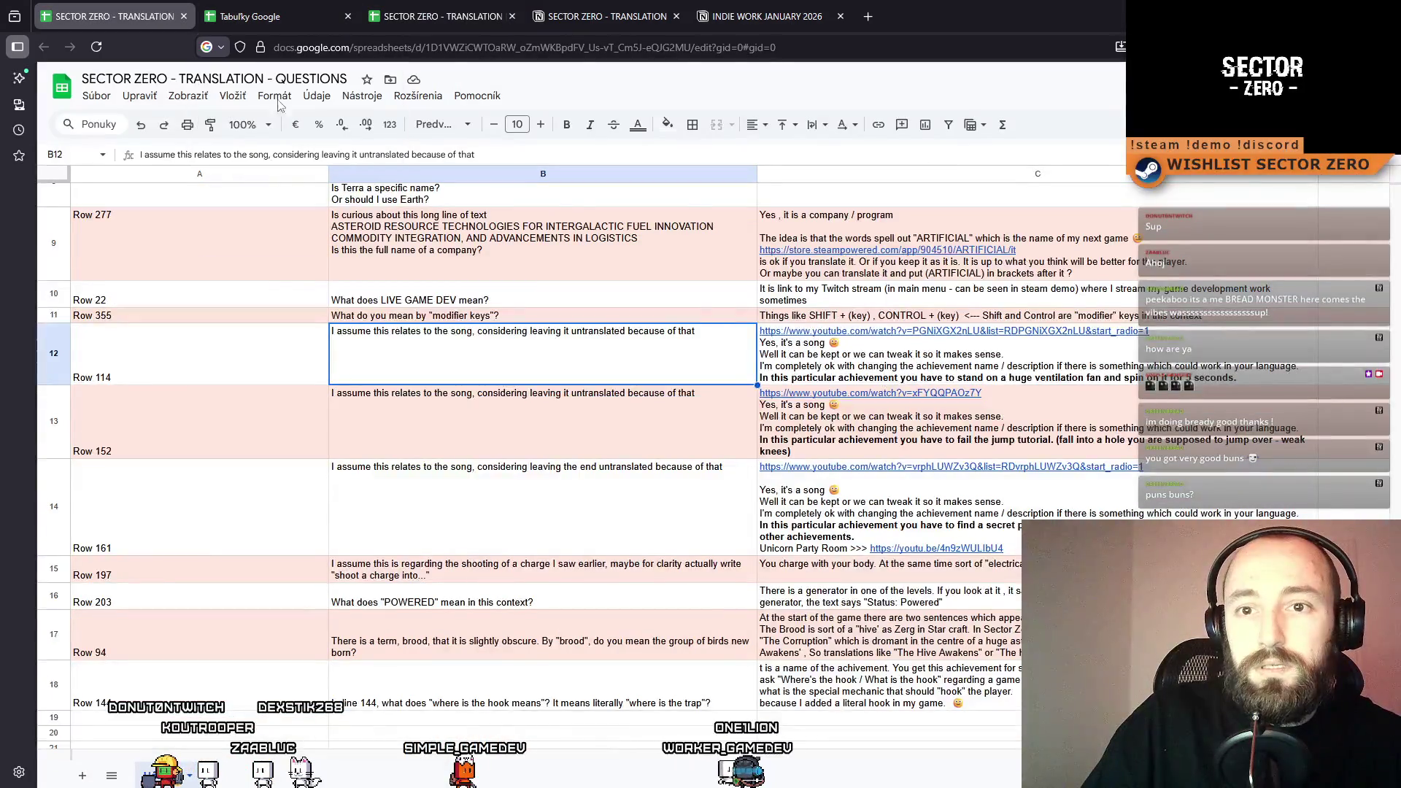
scroll(404, 657, "down", 2)
left_click(194, 621)
type("Row")
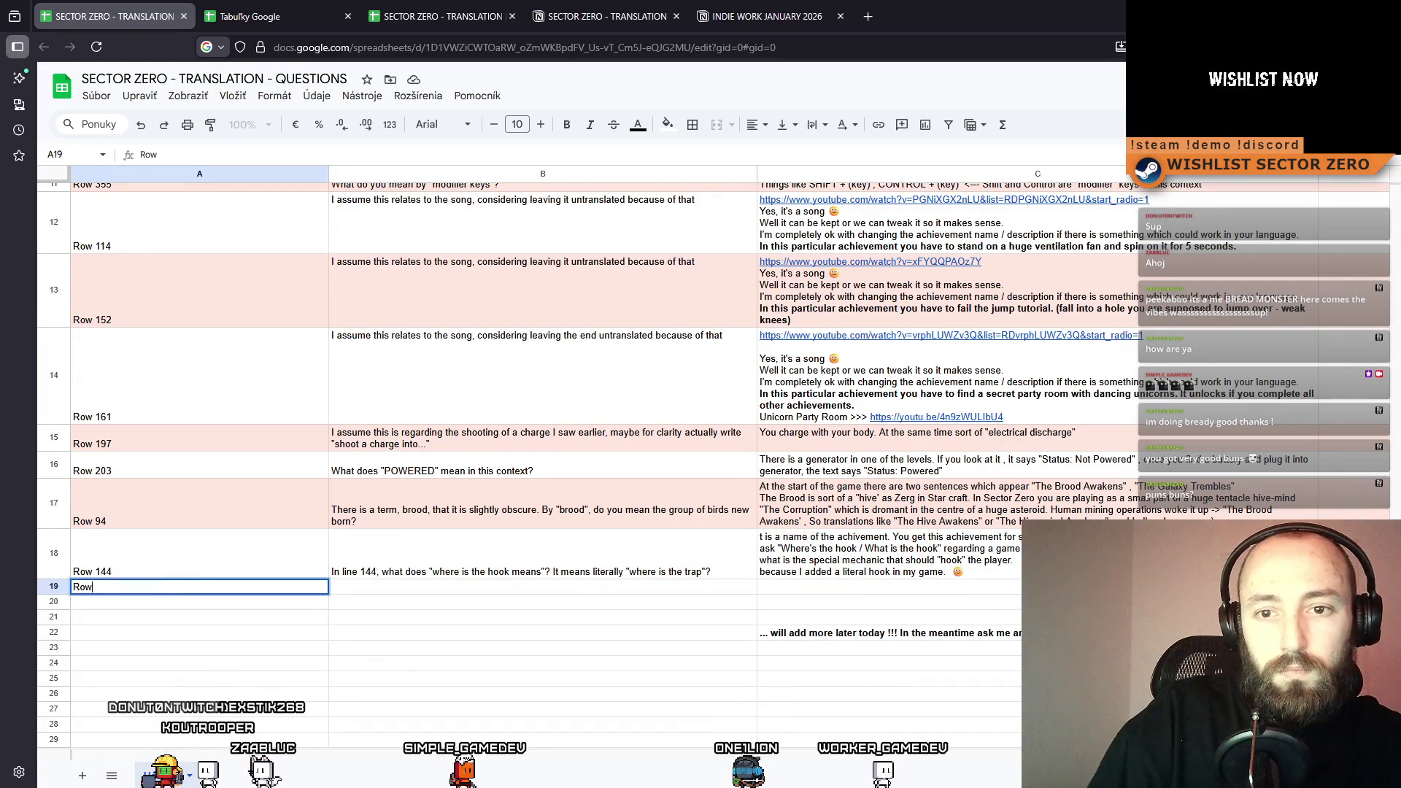
type("116")
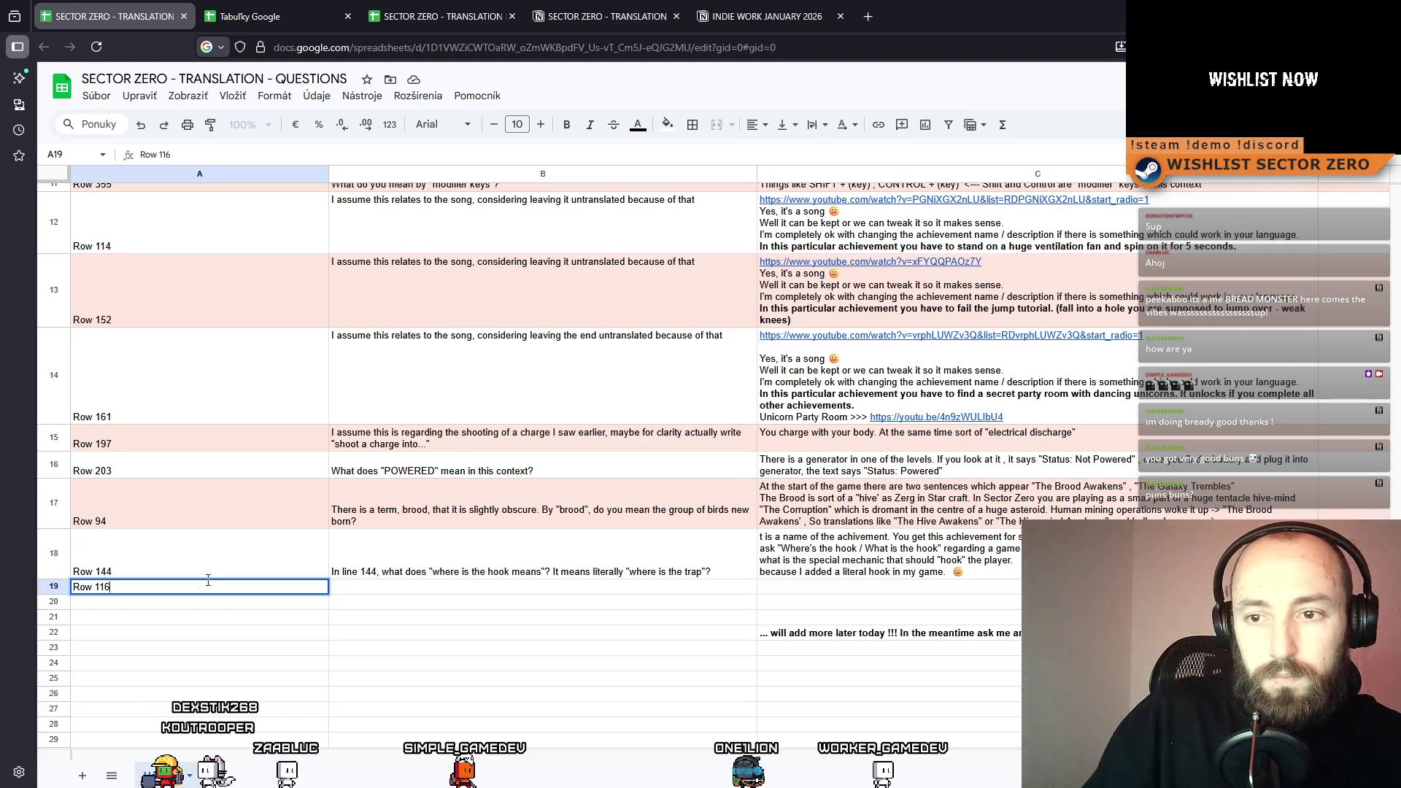
key("Tab")
type("M")
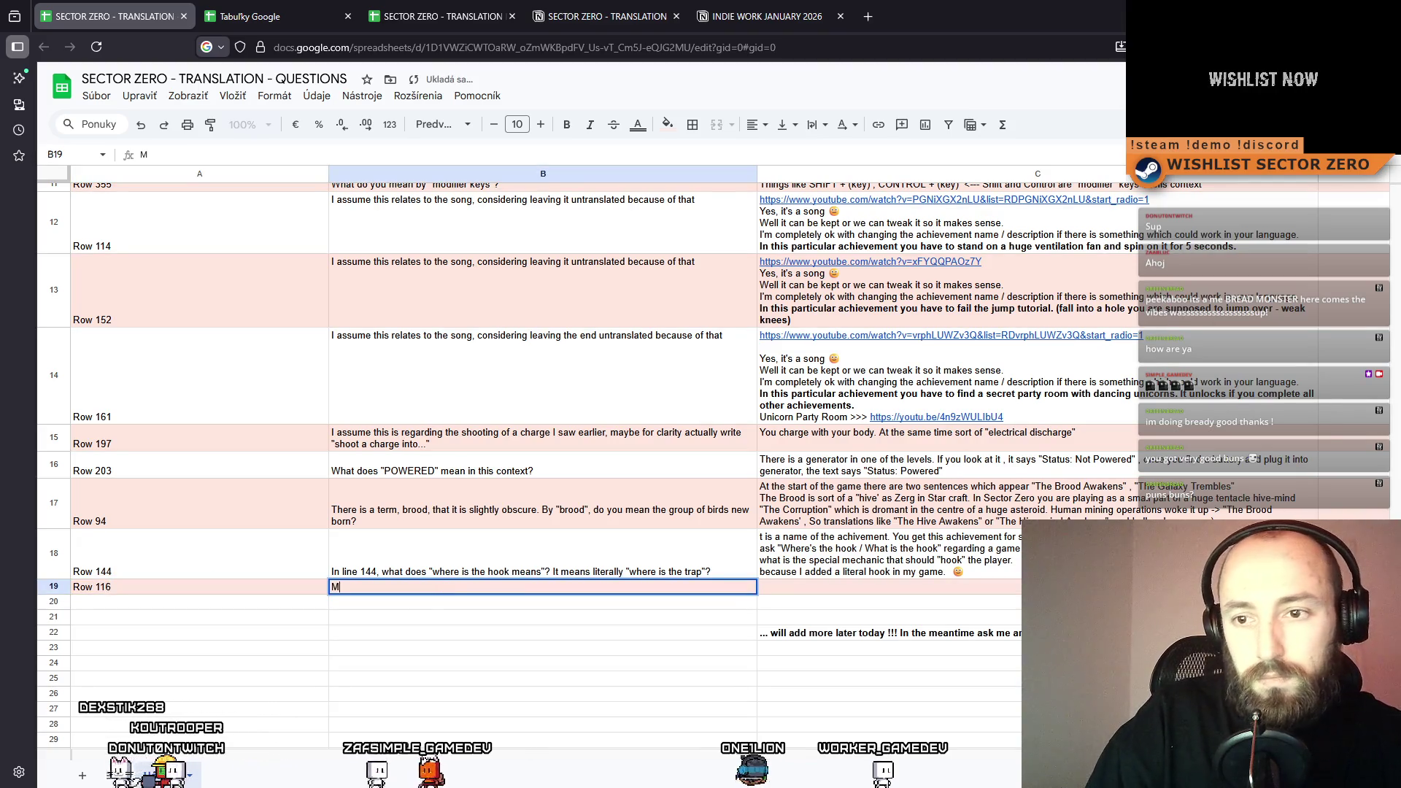
type("orce context")
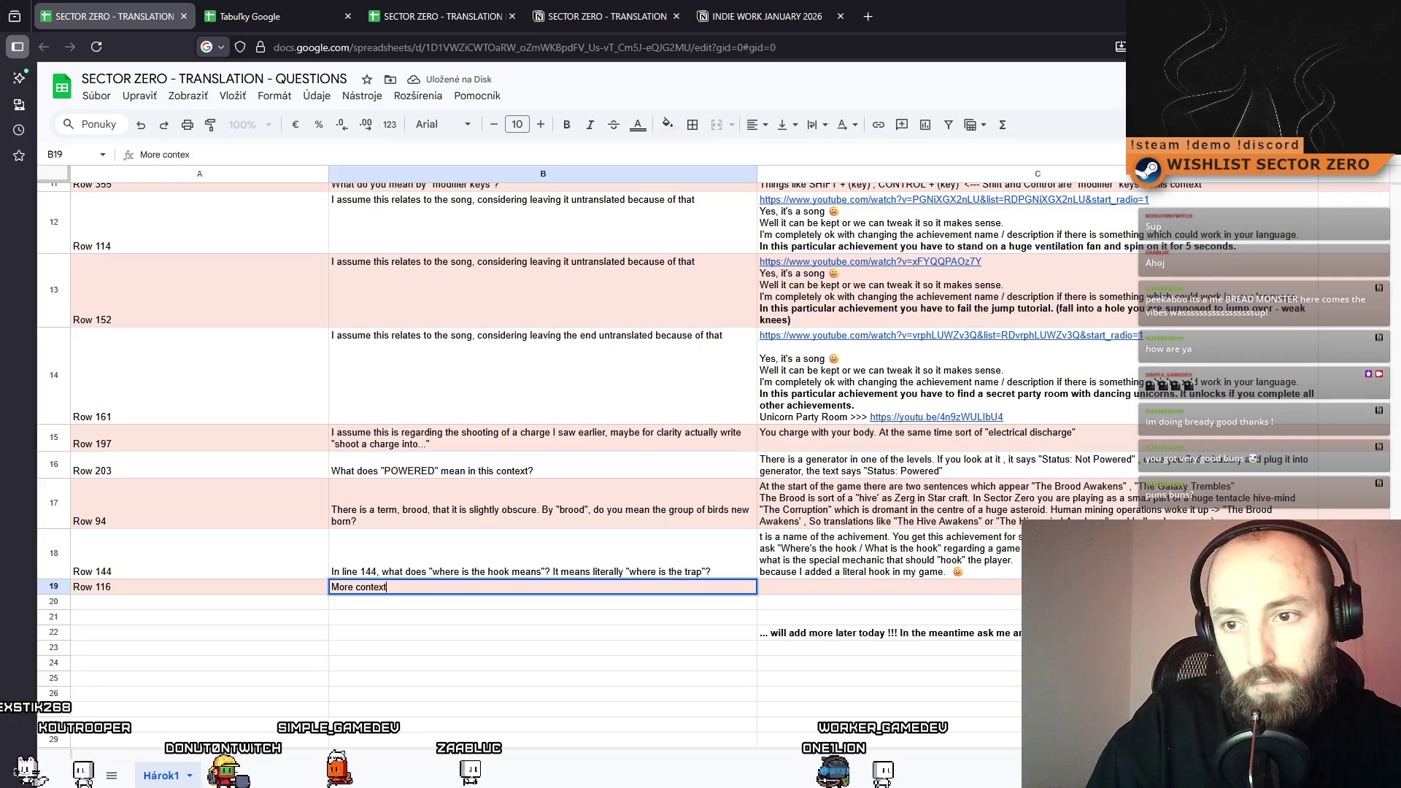
type(" for NO EASTER E")
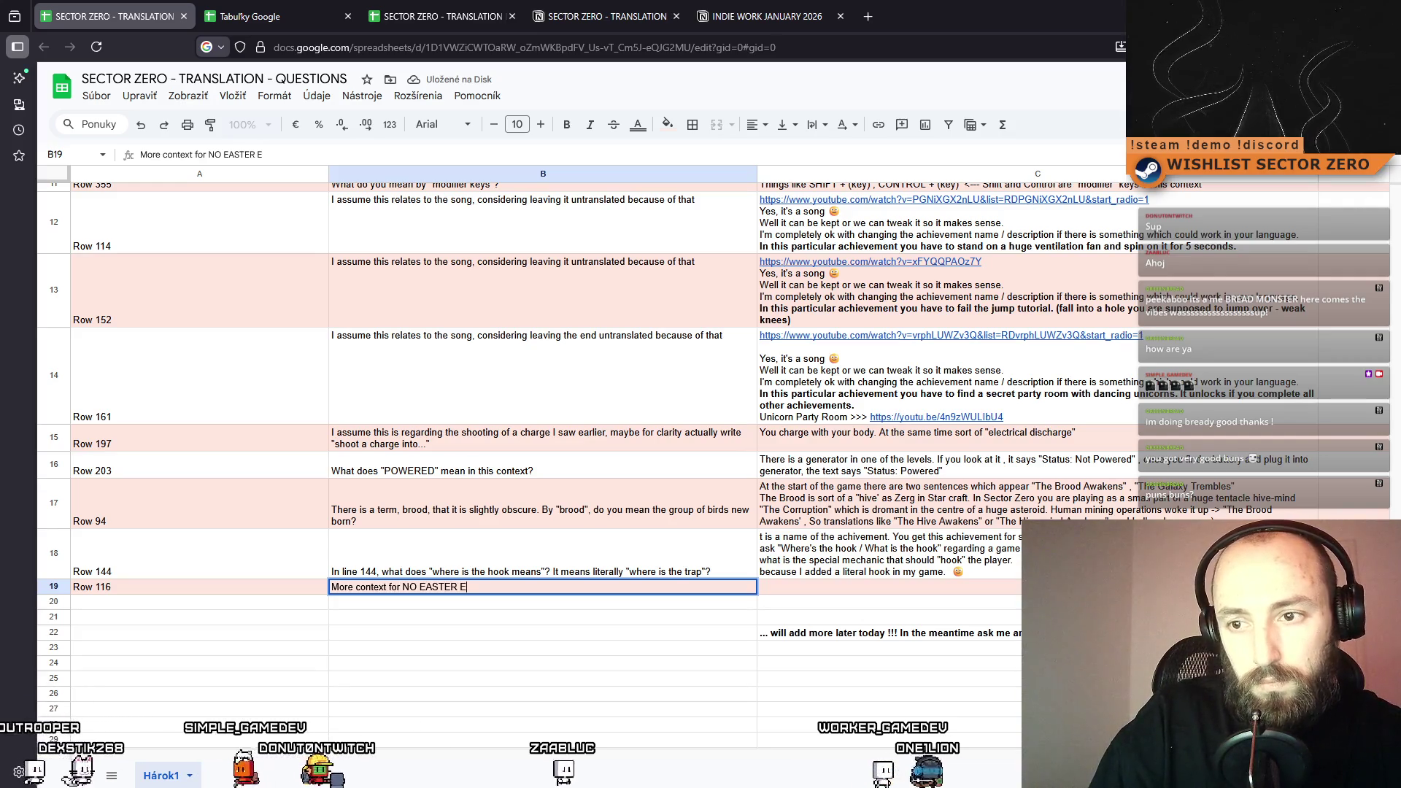
type("GGS ah")
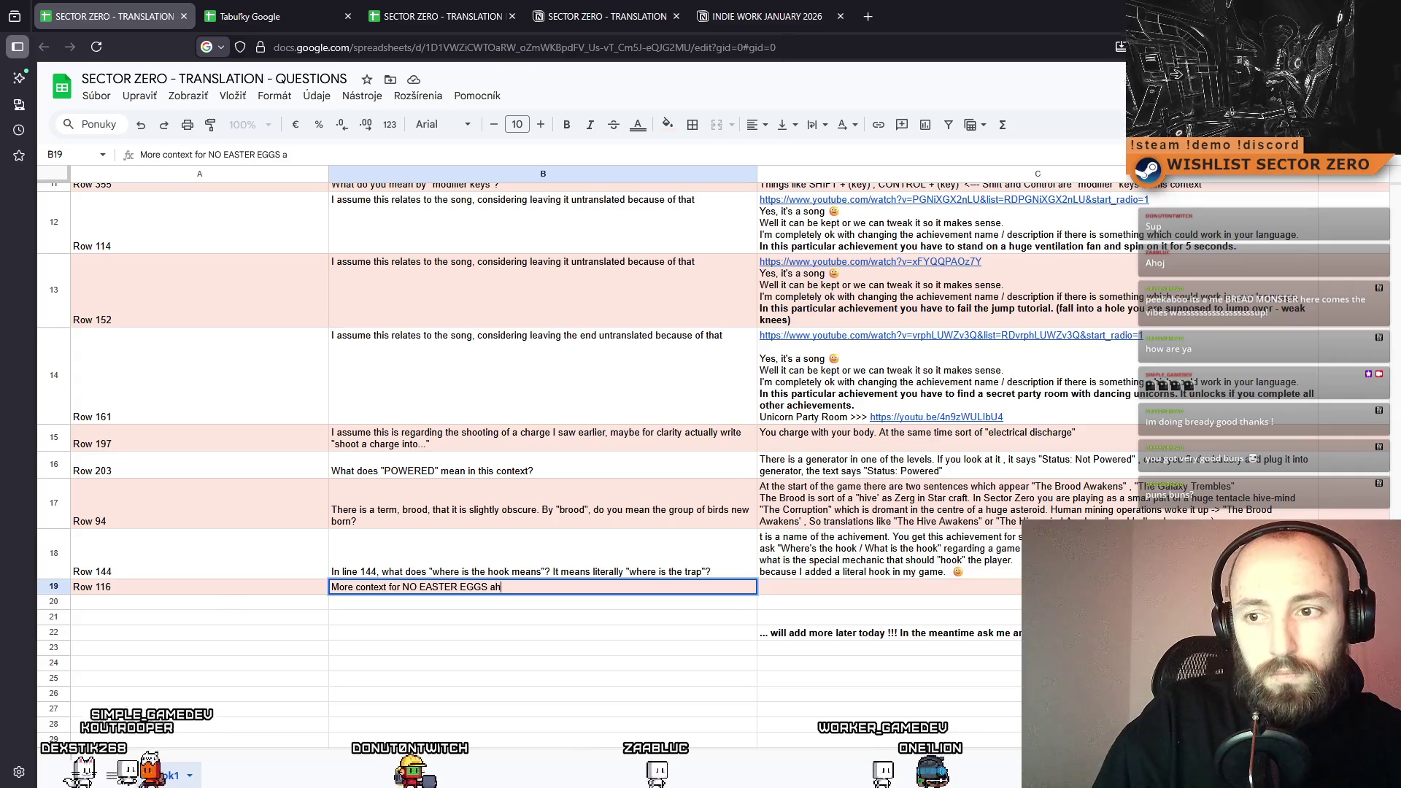
key("BackSpace")
type("chievement")
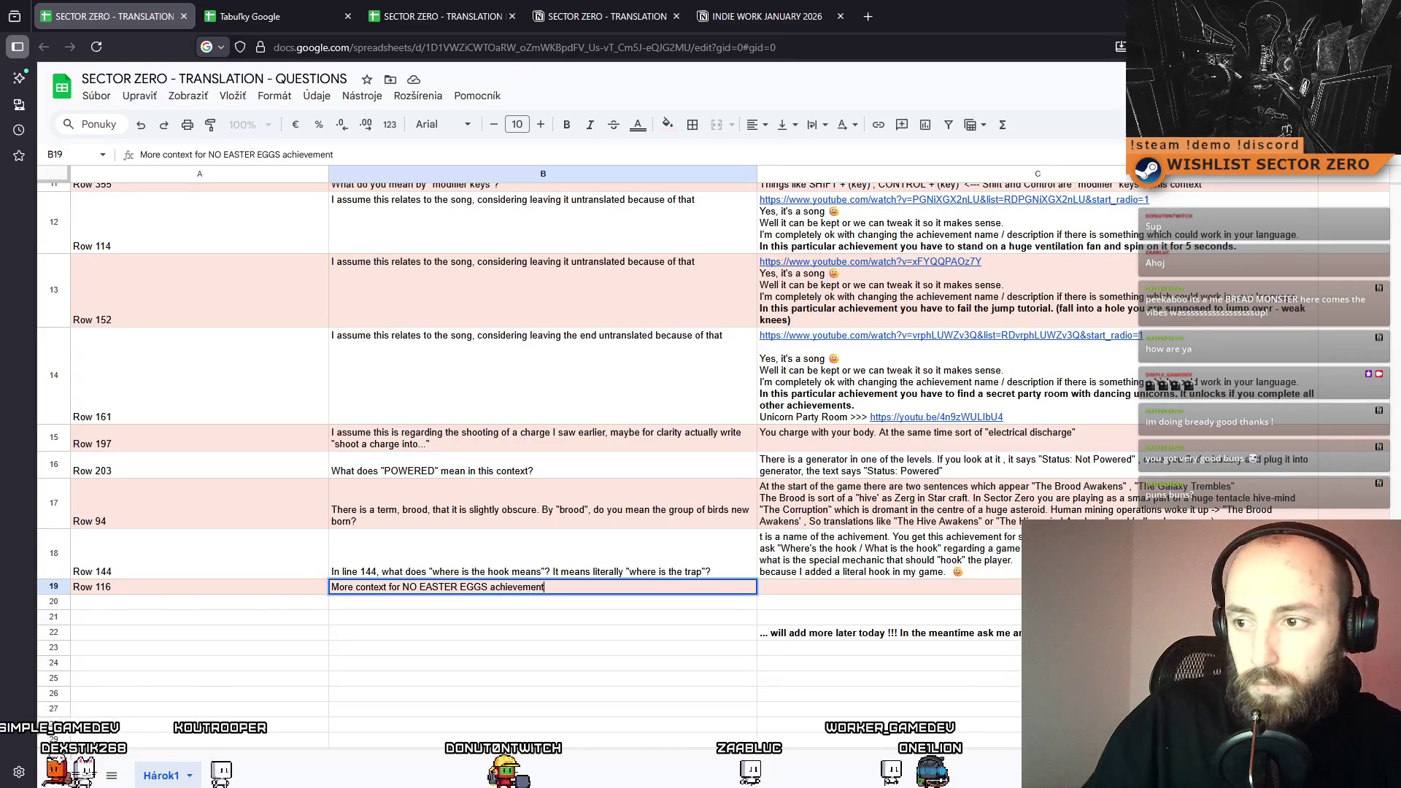
key("Tab")
double_click(791, 586)
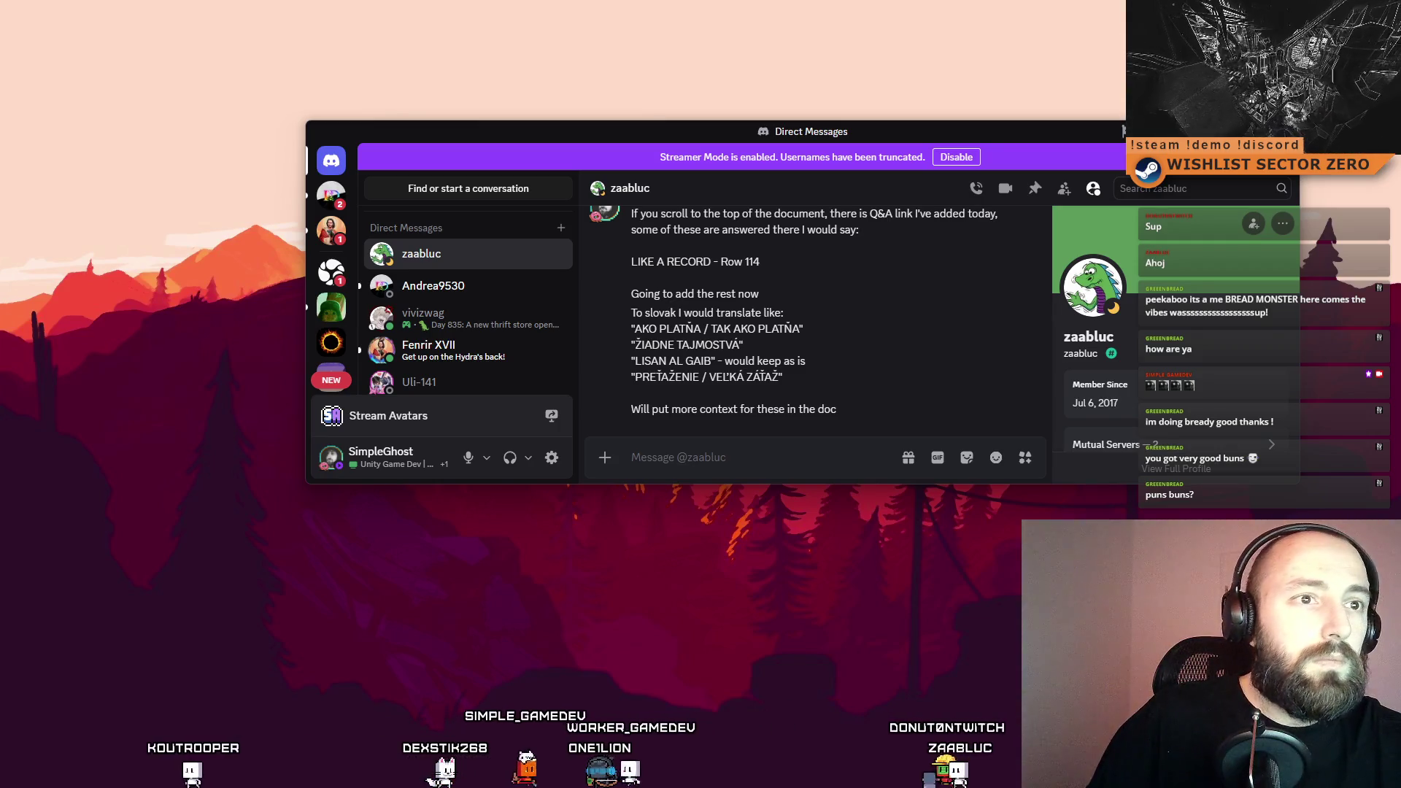
key("alt+Tab")
Write the C19 answer about GTA San Andreas's 'NO EASTER EGGS' sign, loosely translated to "No Secrets"!
double_click(755, 59)
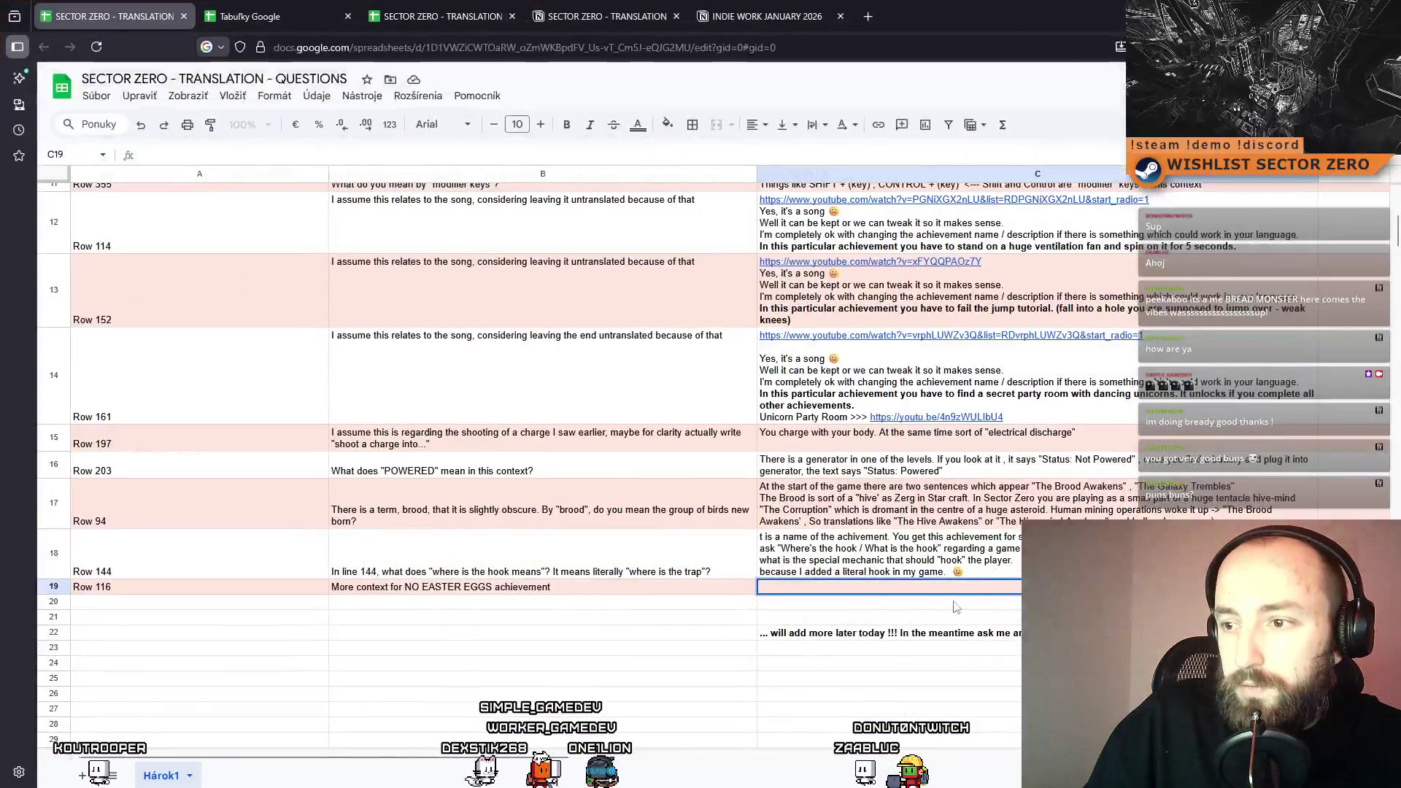
double_click(814, 588)
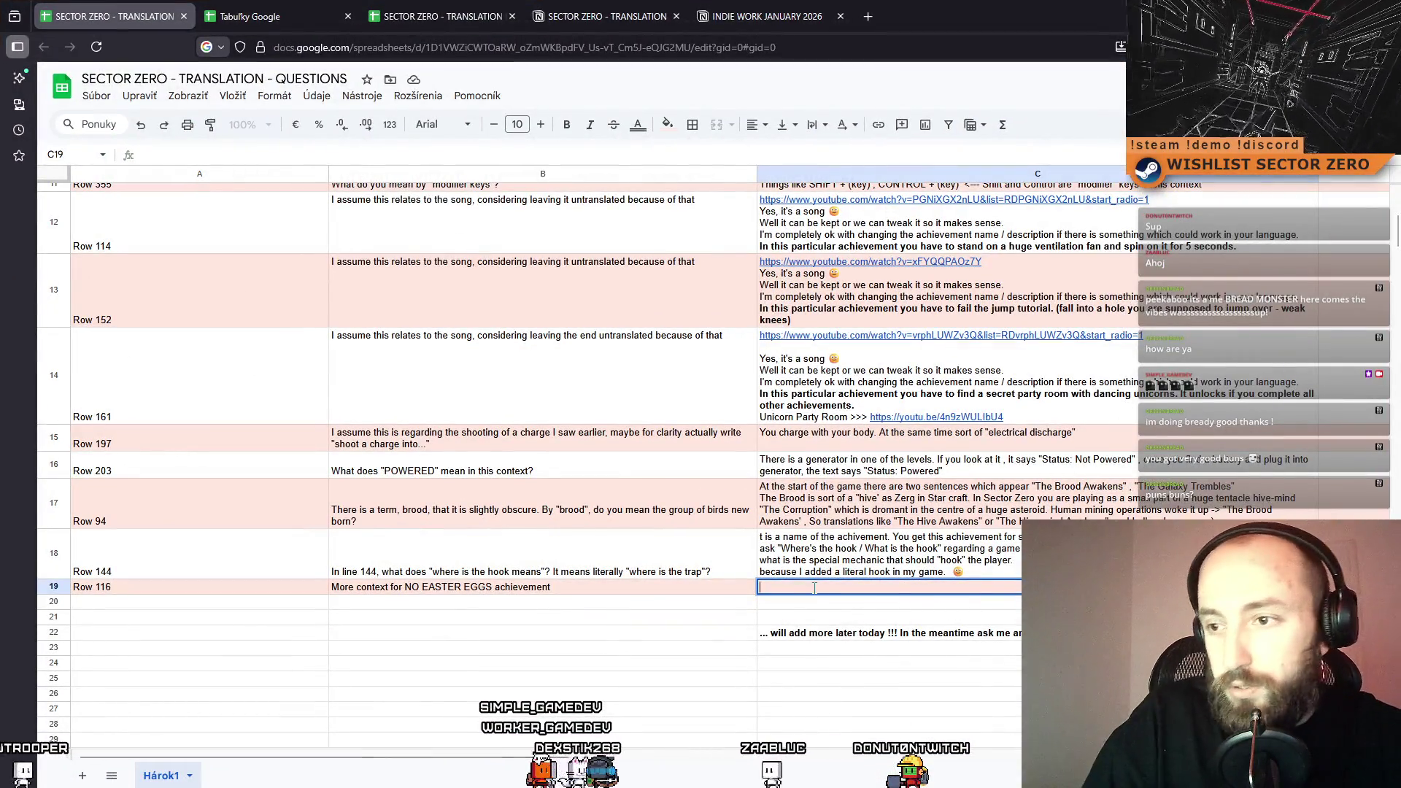
type("In")
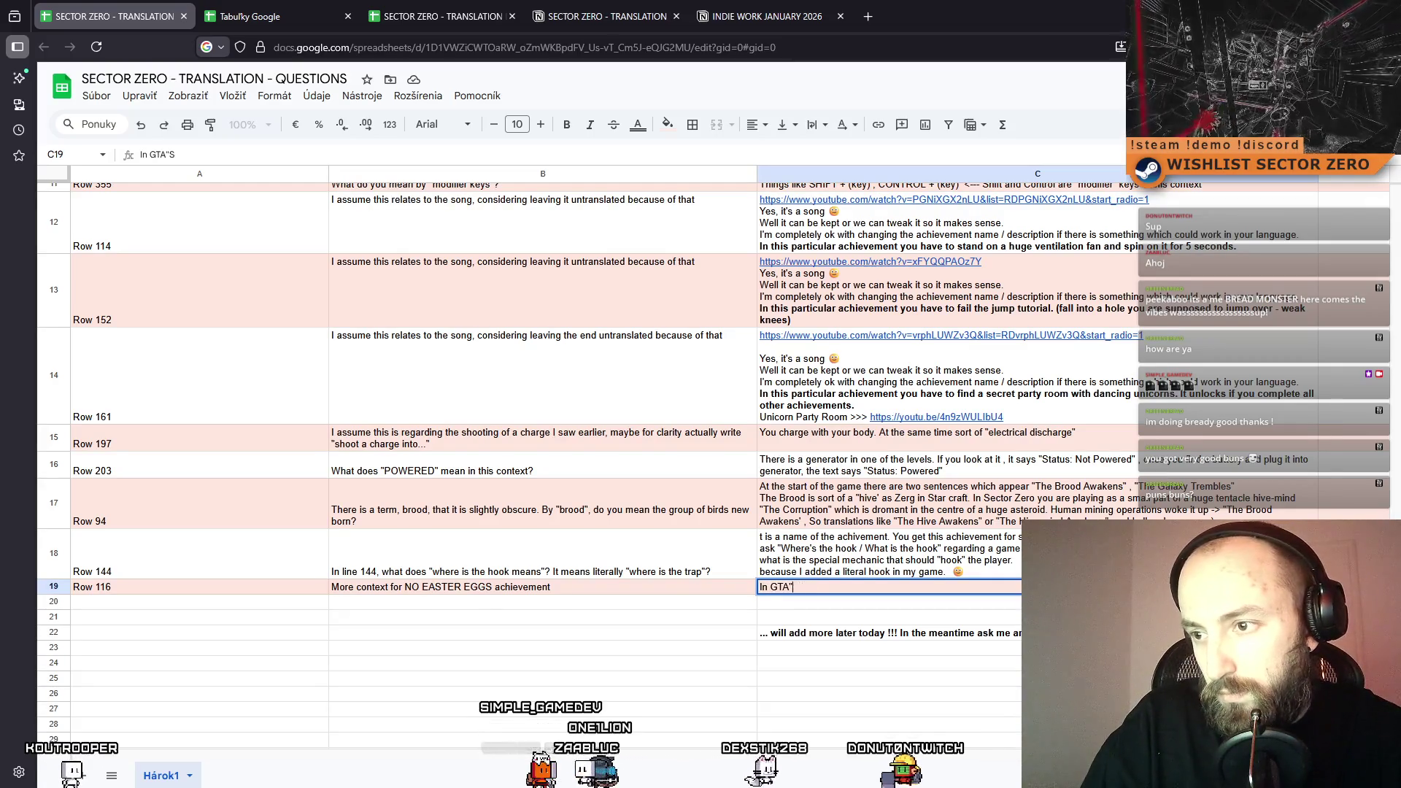
type(" GTA")
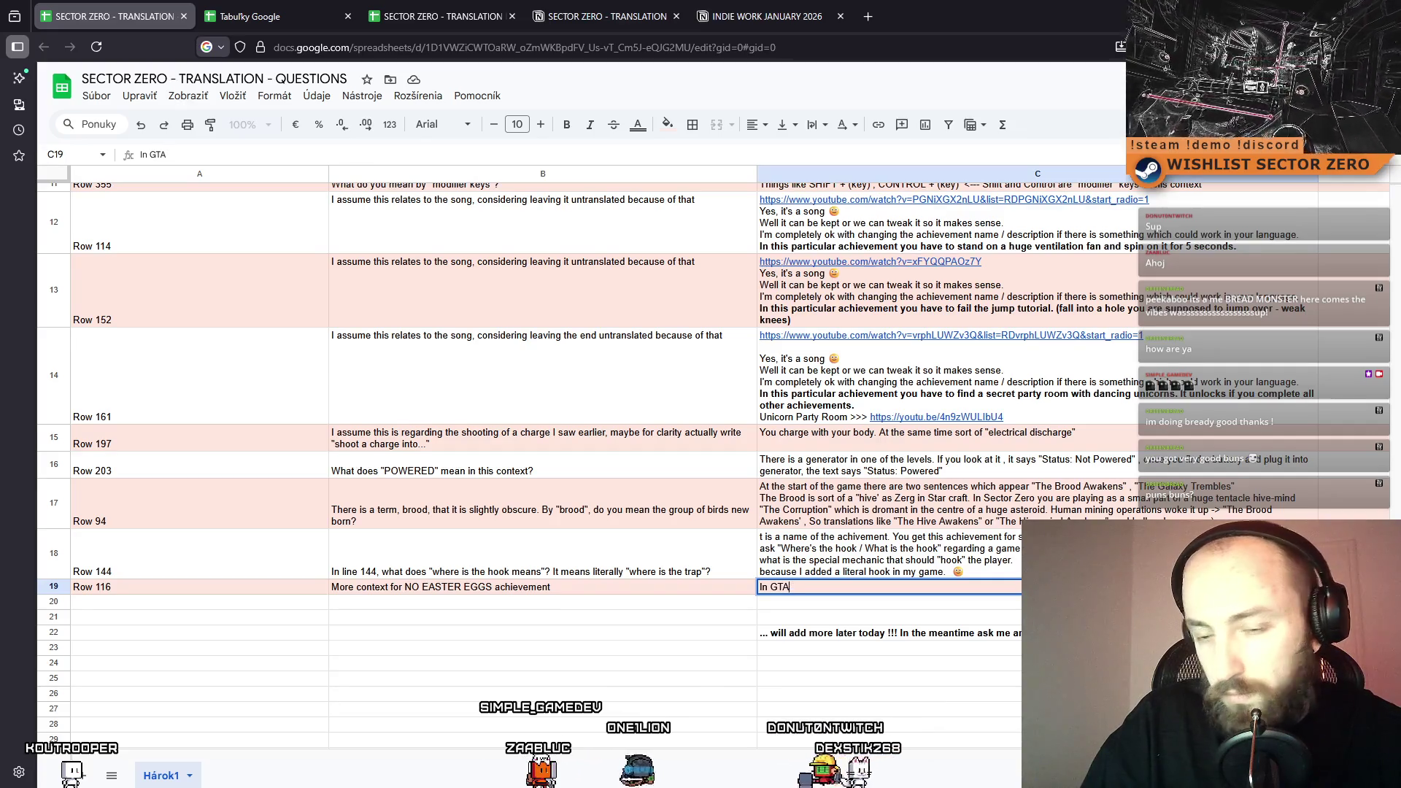
type(" San Andreas if you climbed on top of a bridge there was this")
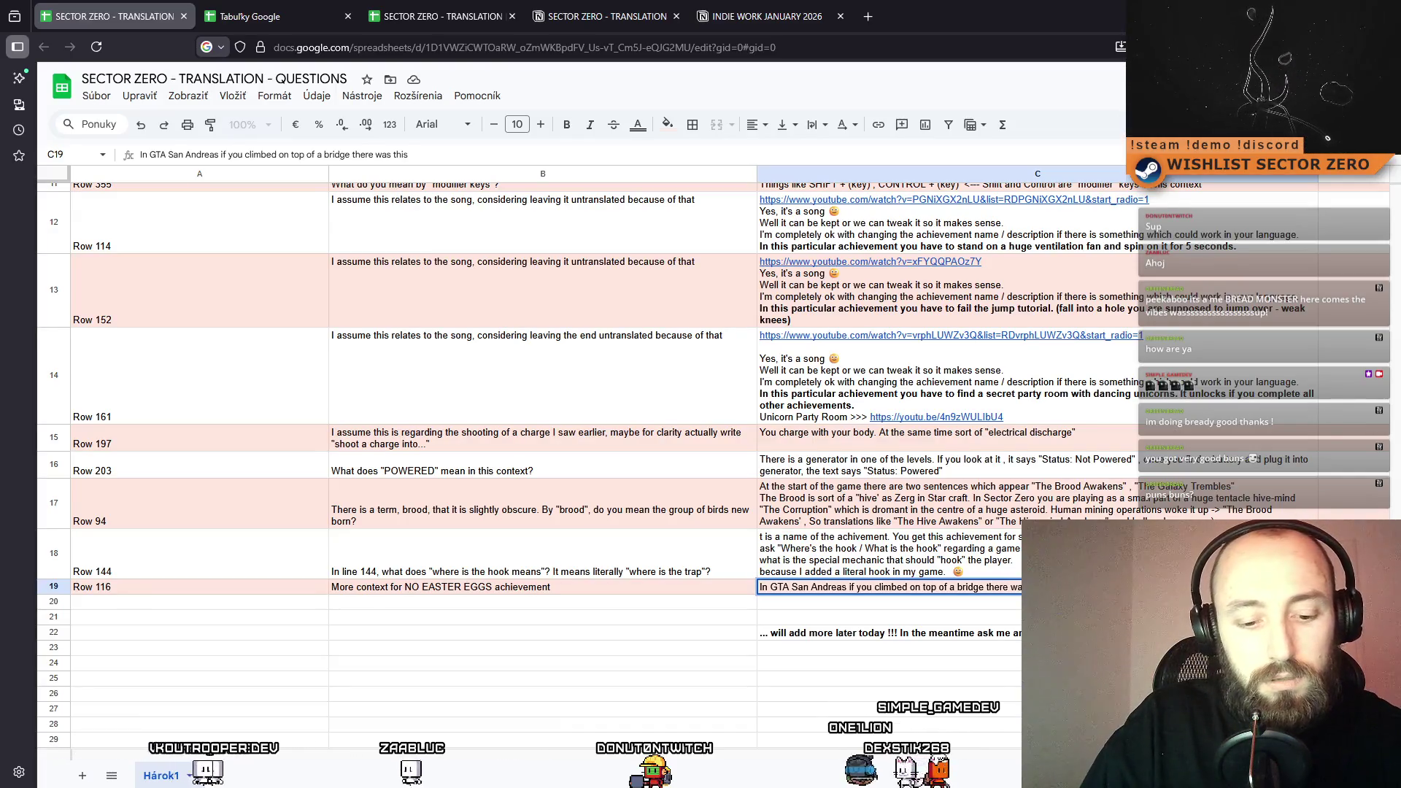
key("BackSpace")
key("BackSpace")
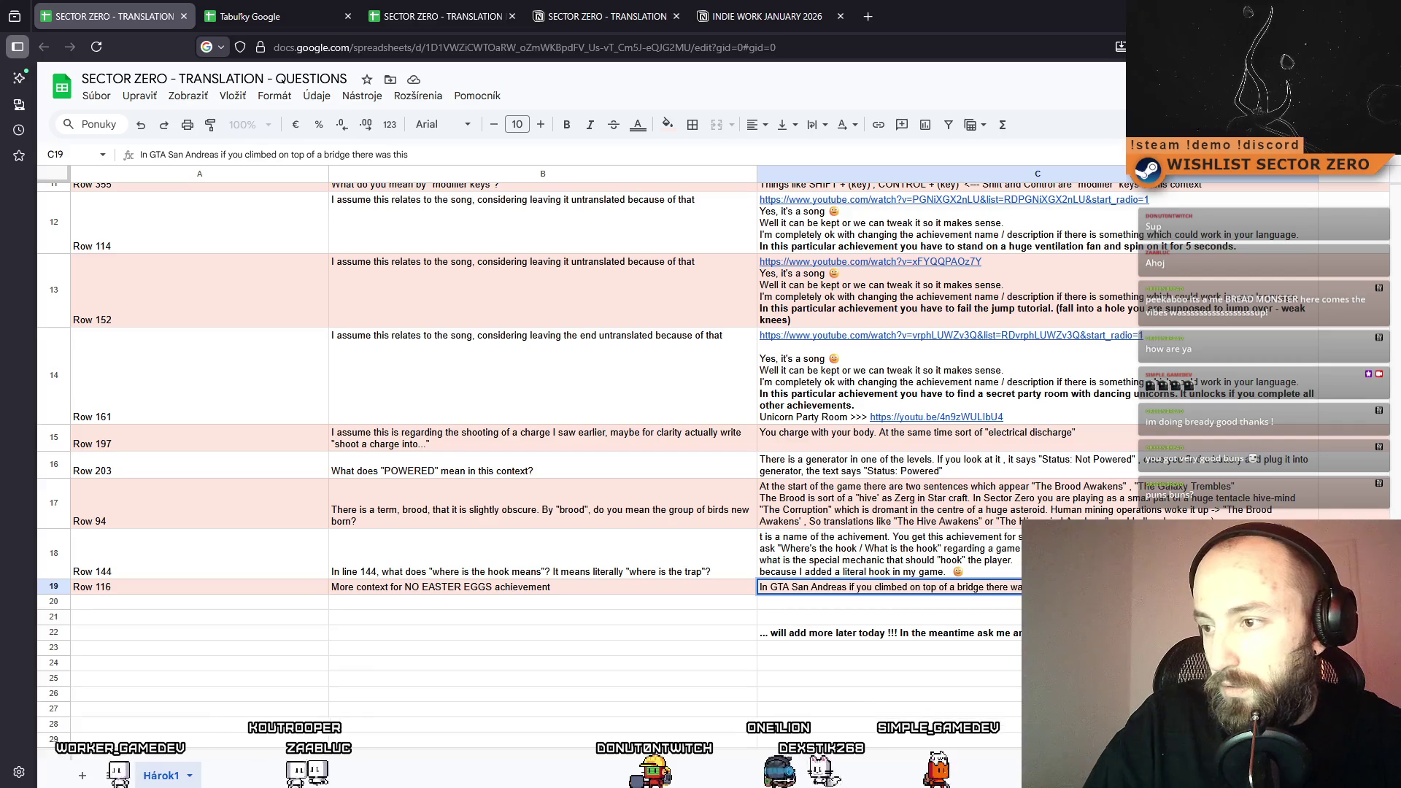
type(" text sayin")
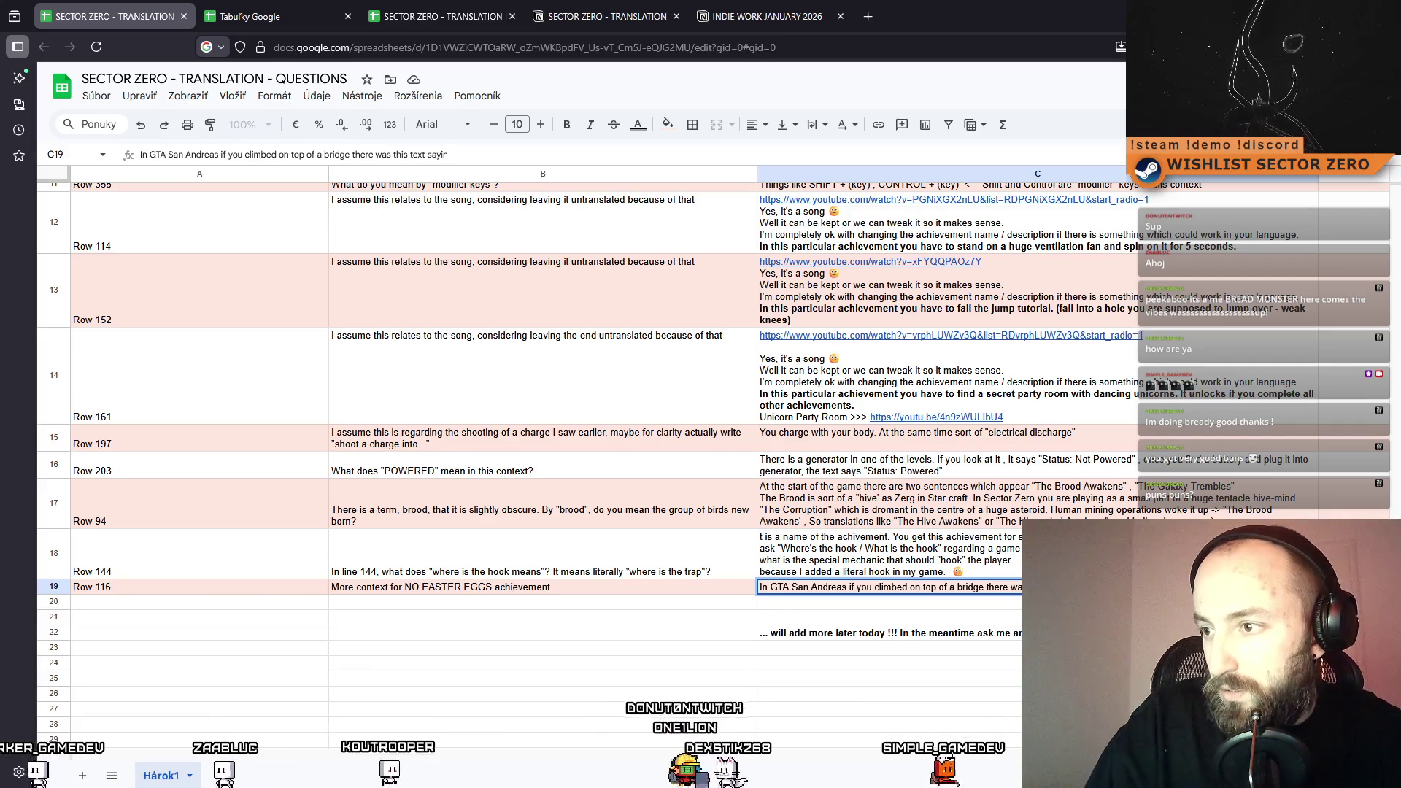
type("g \"NO EASTER EGGS\" making fun of people who got there and w")
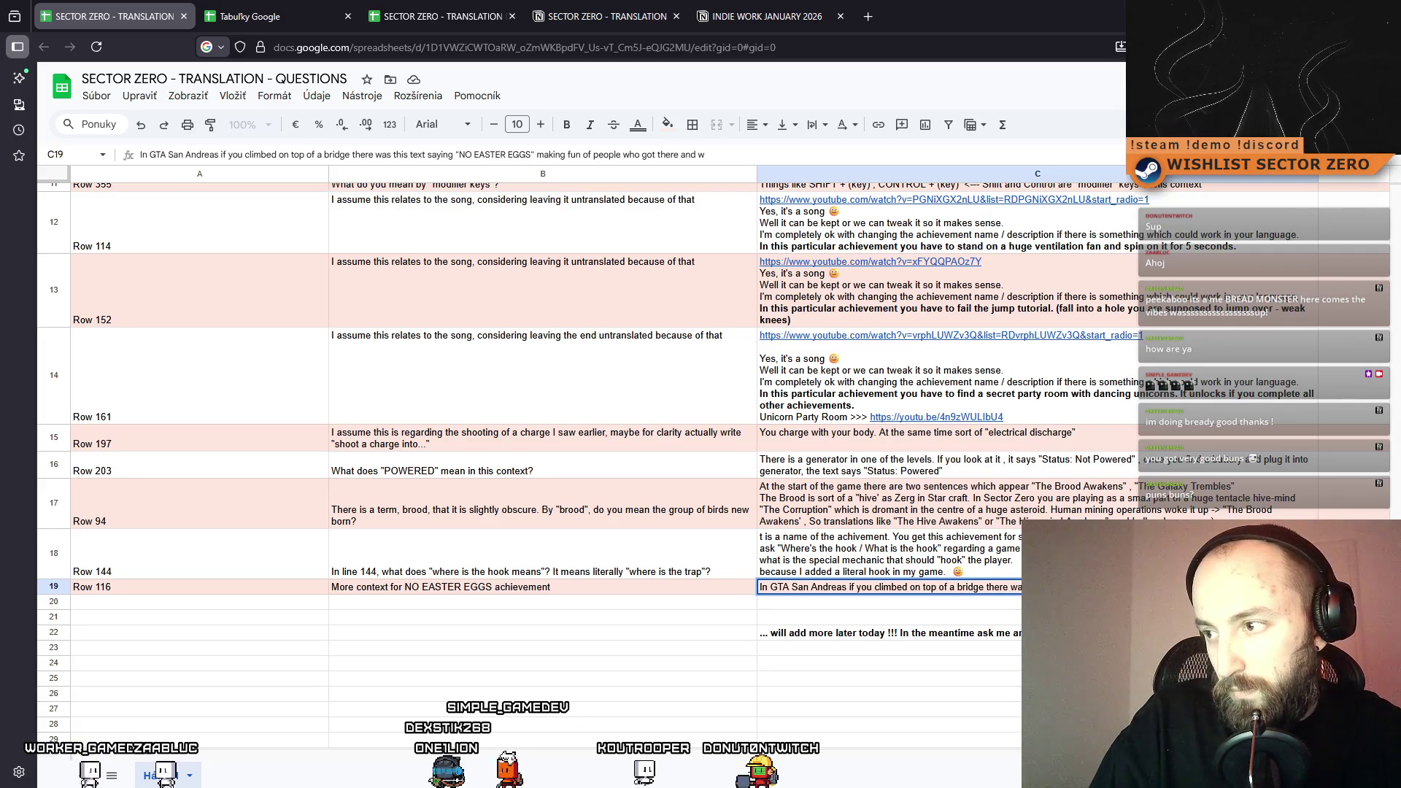
type("ere expecting something special. ")
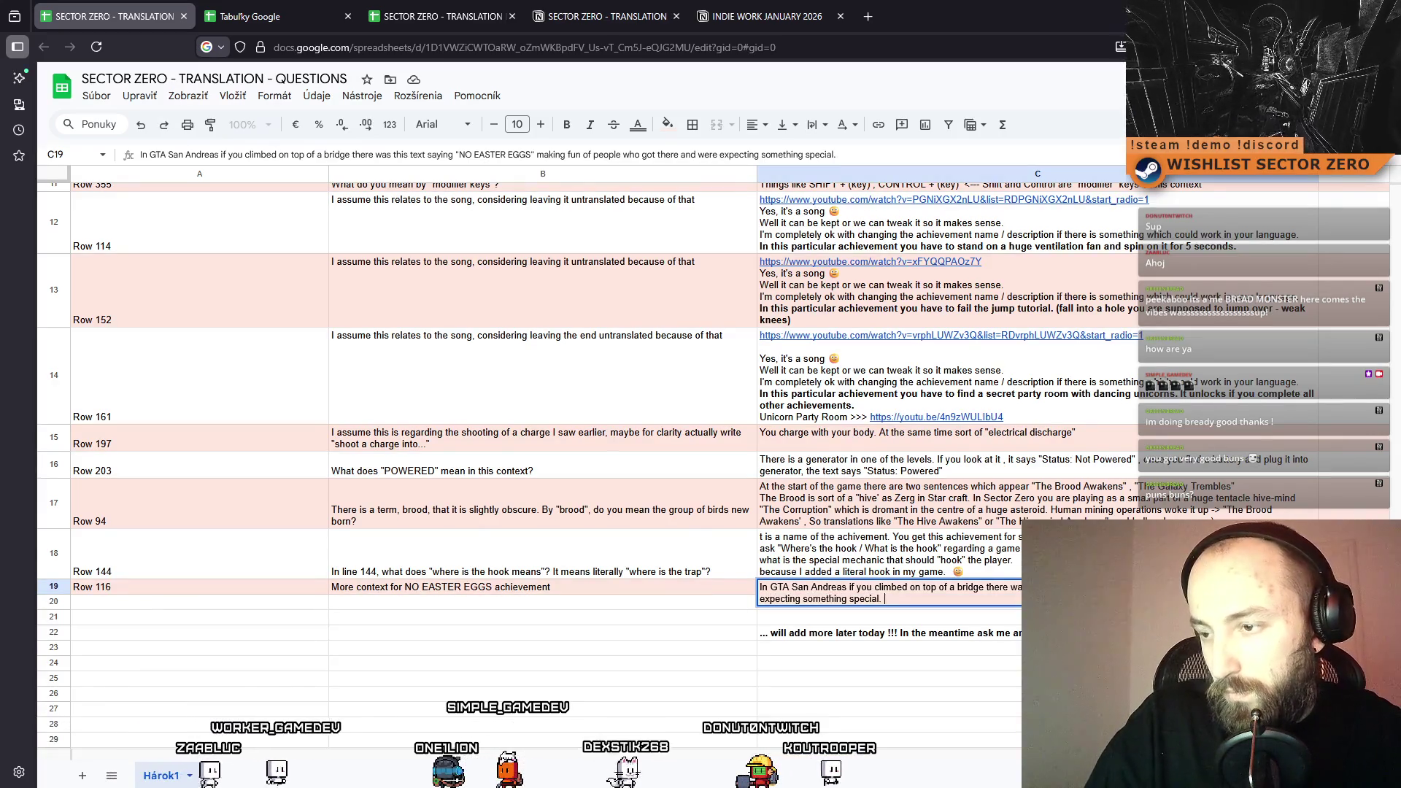
type("In Sector Zero ")
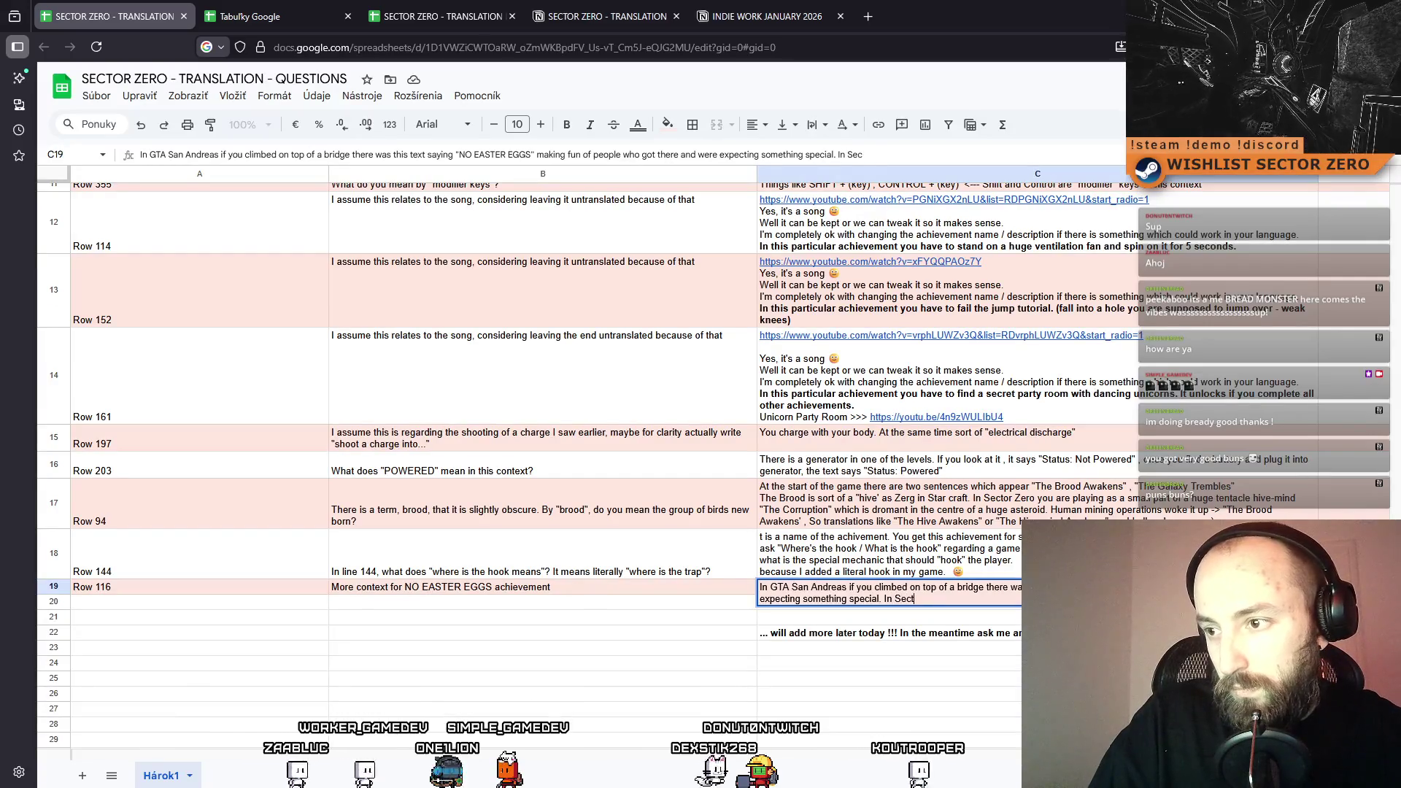
type("there")
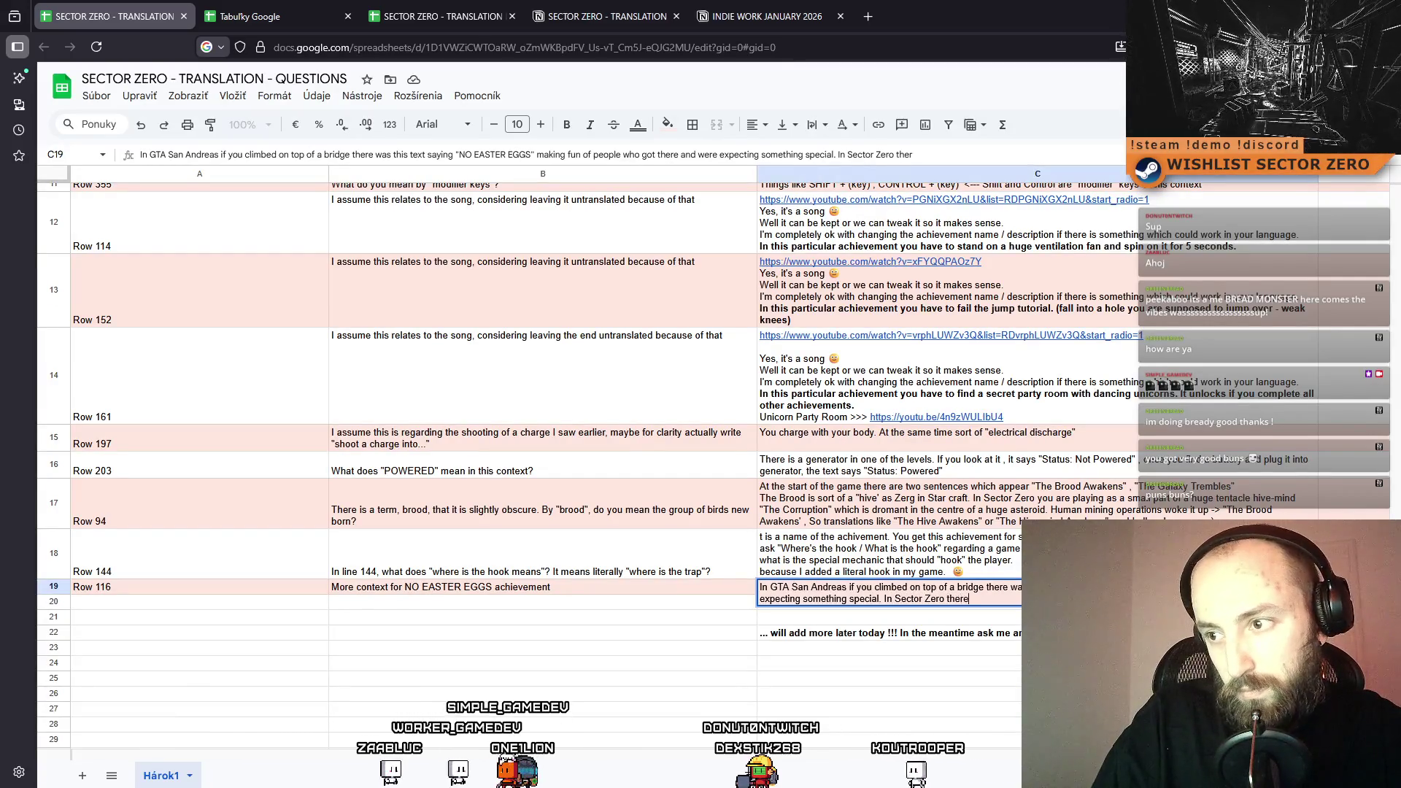
type(" is a special plac")
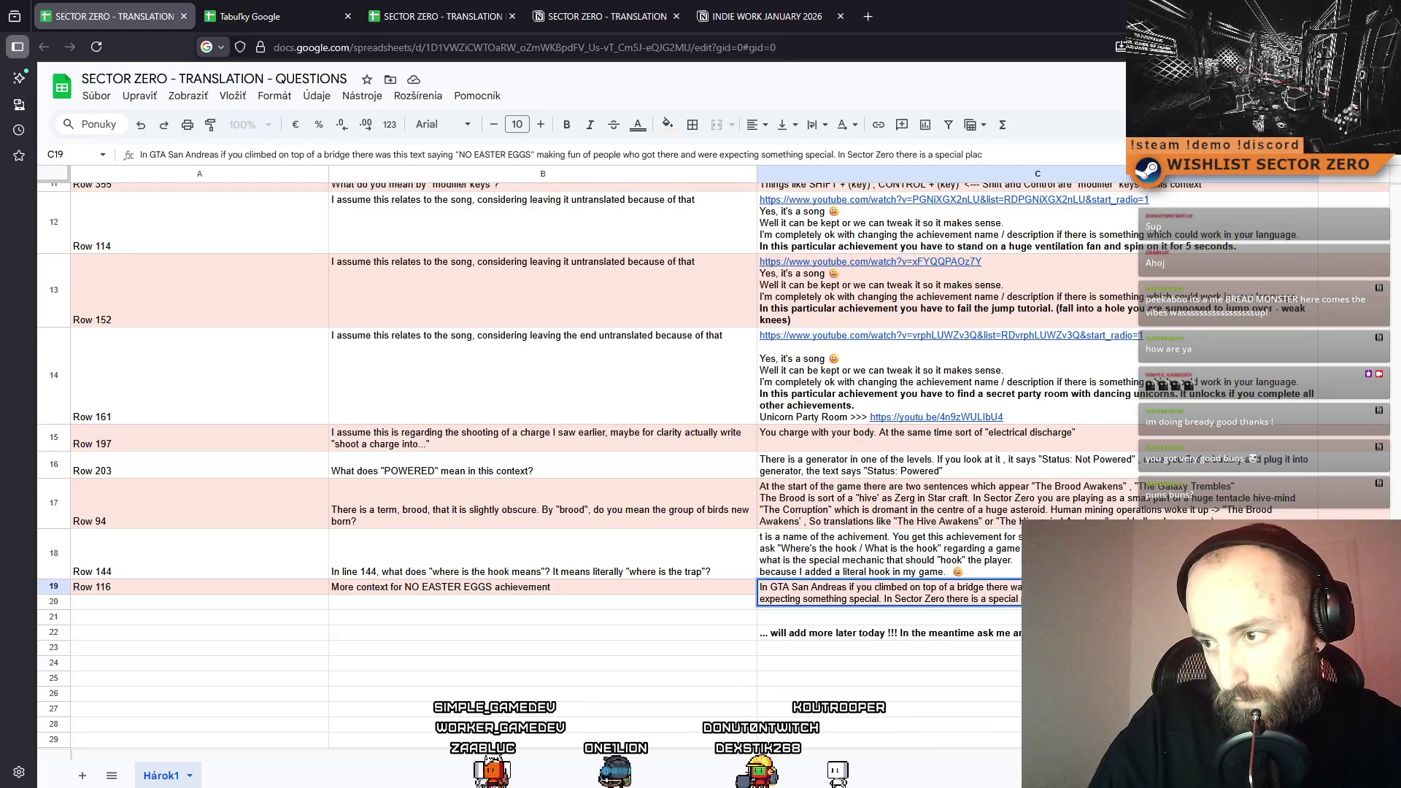
type("e you can get")
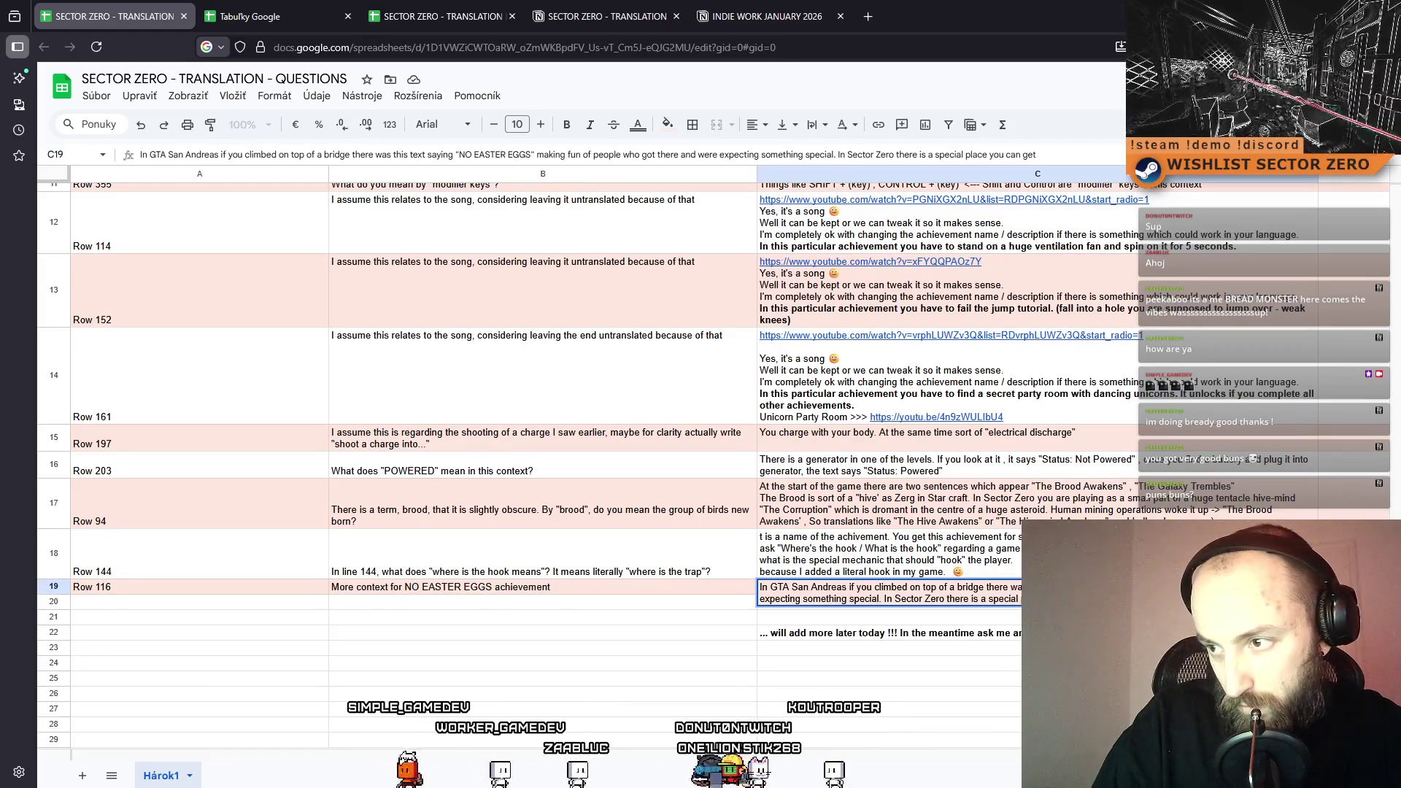
type(" to in one")
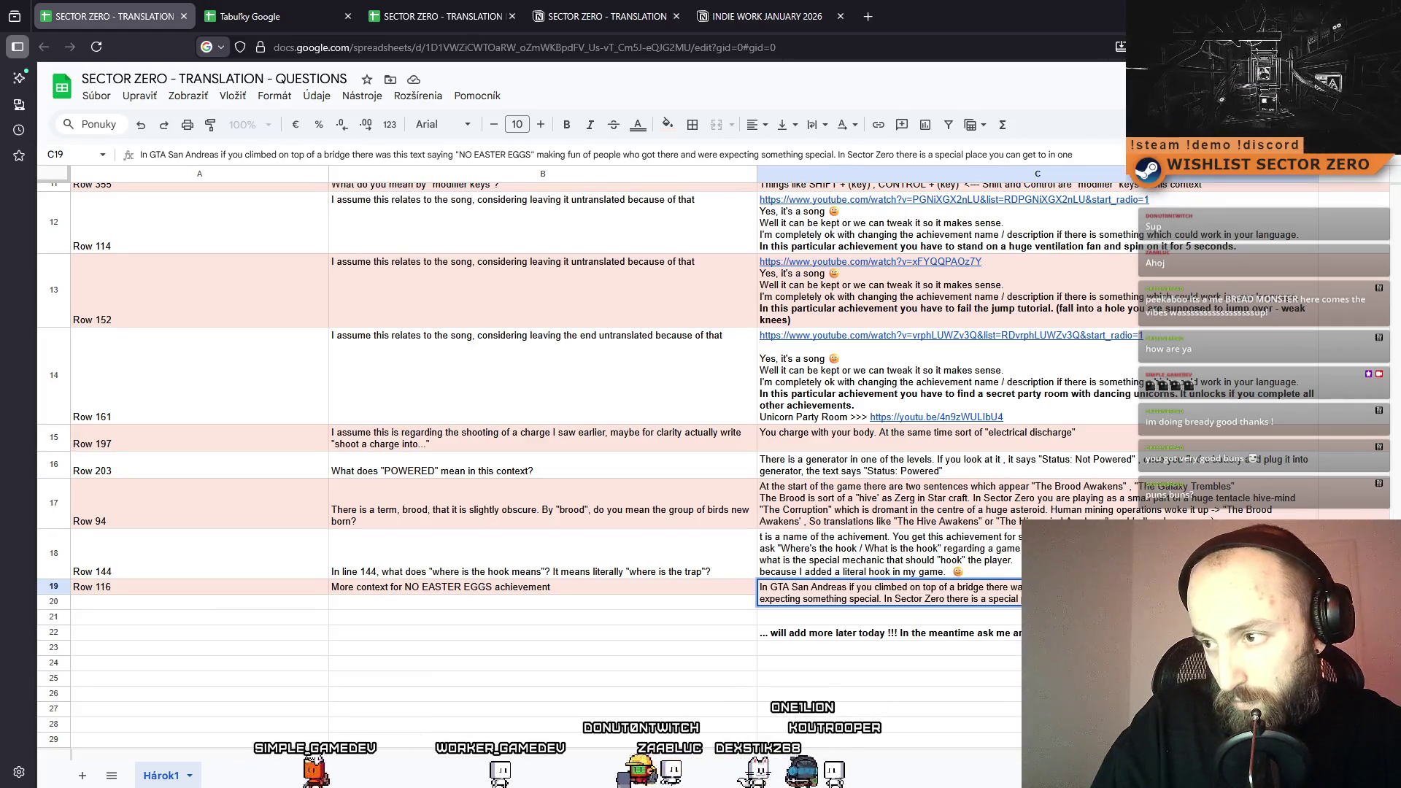
type(" of the levels")
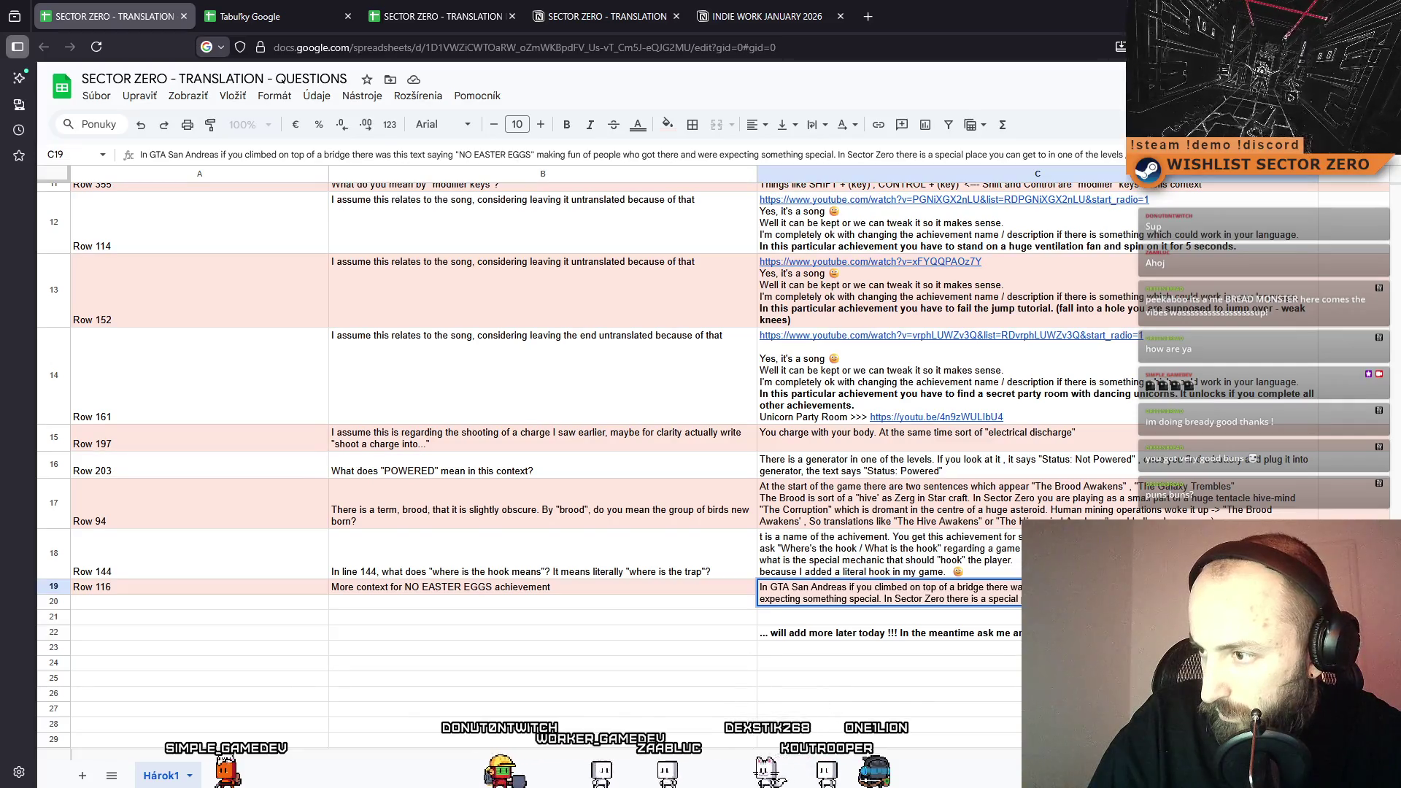
type("lo")
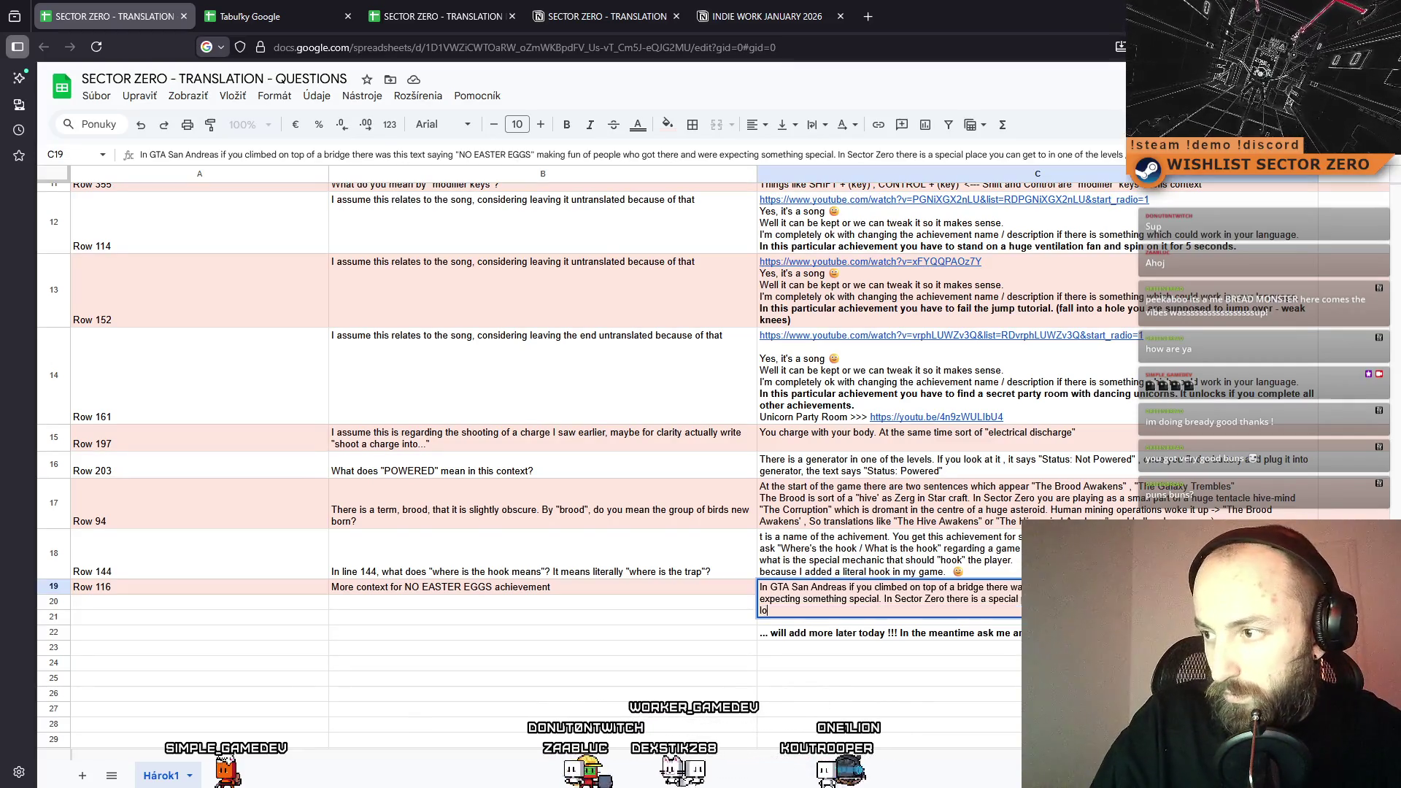
type("osely translate")
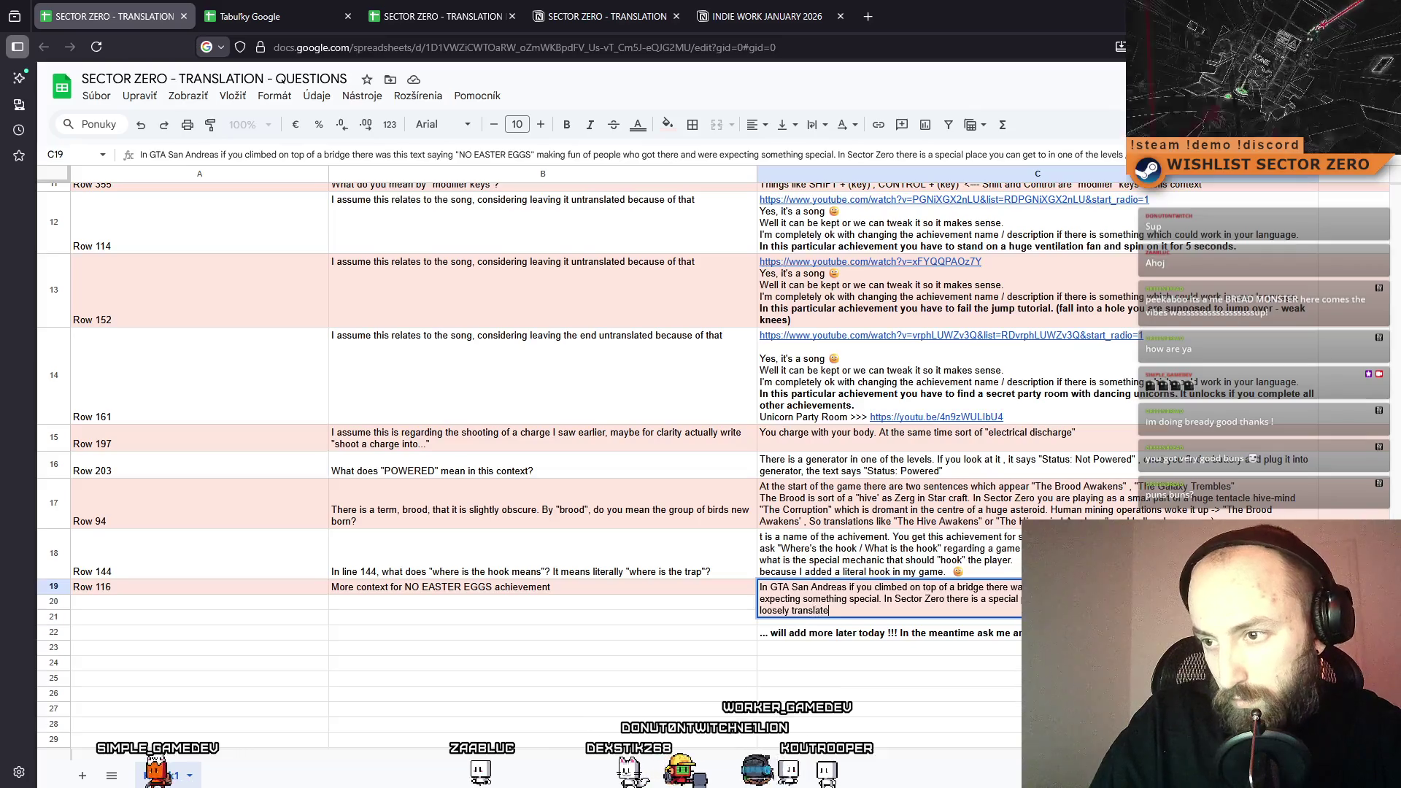
type("d to ")
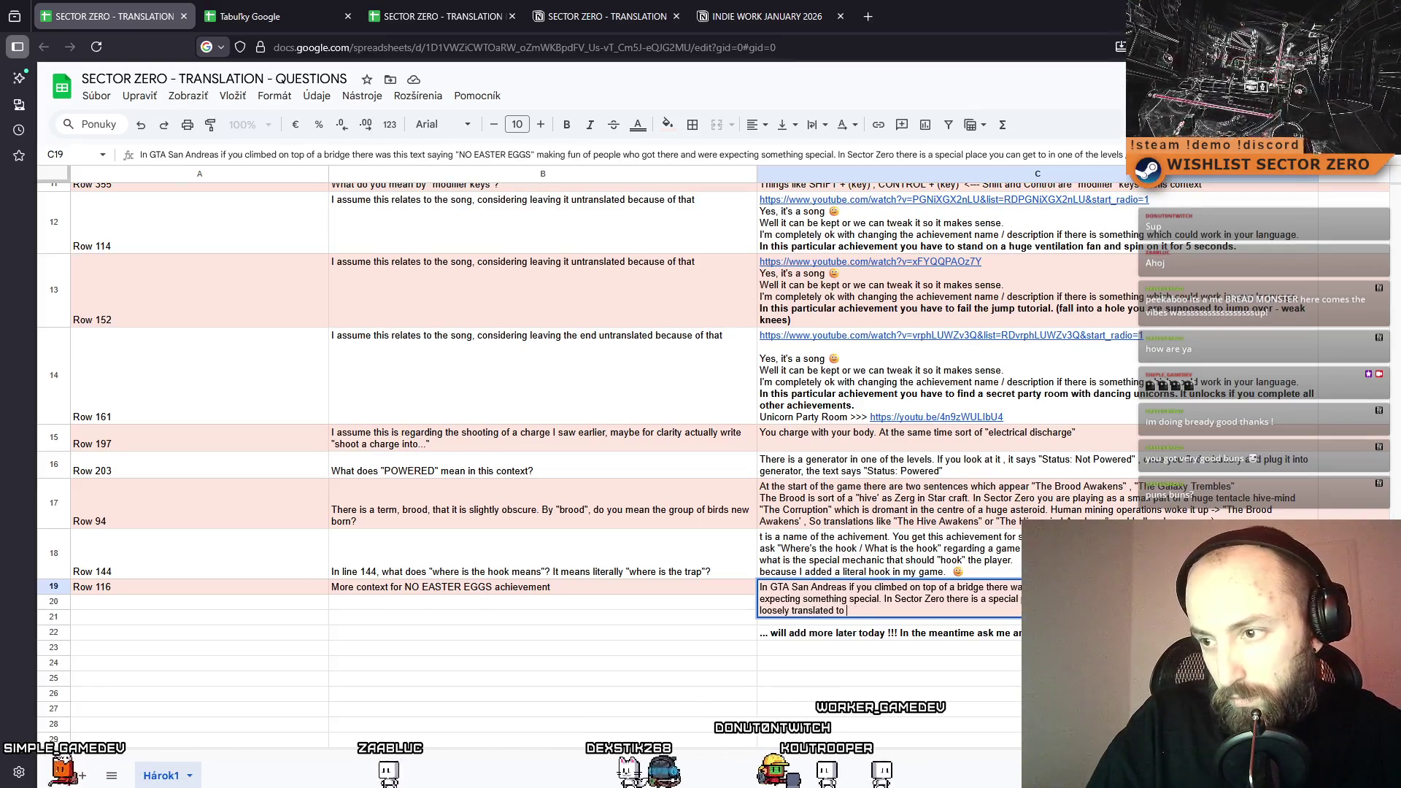
type("\"No Secrets\",")
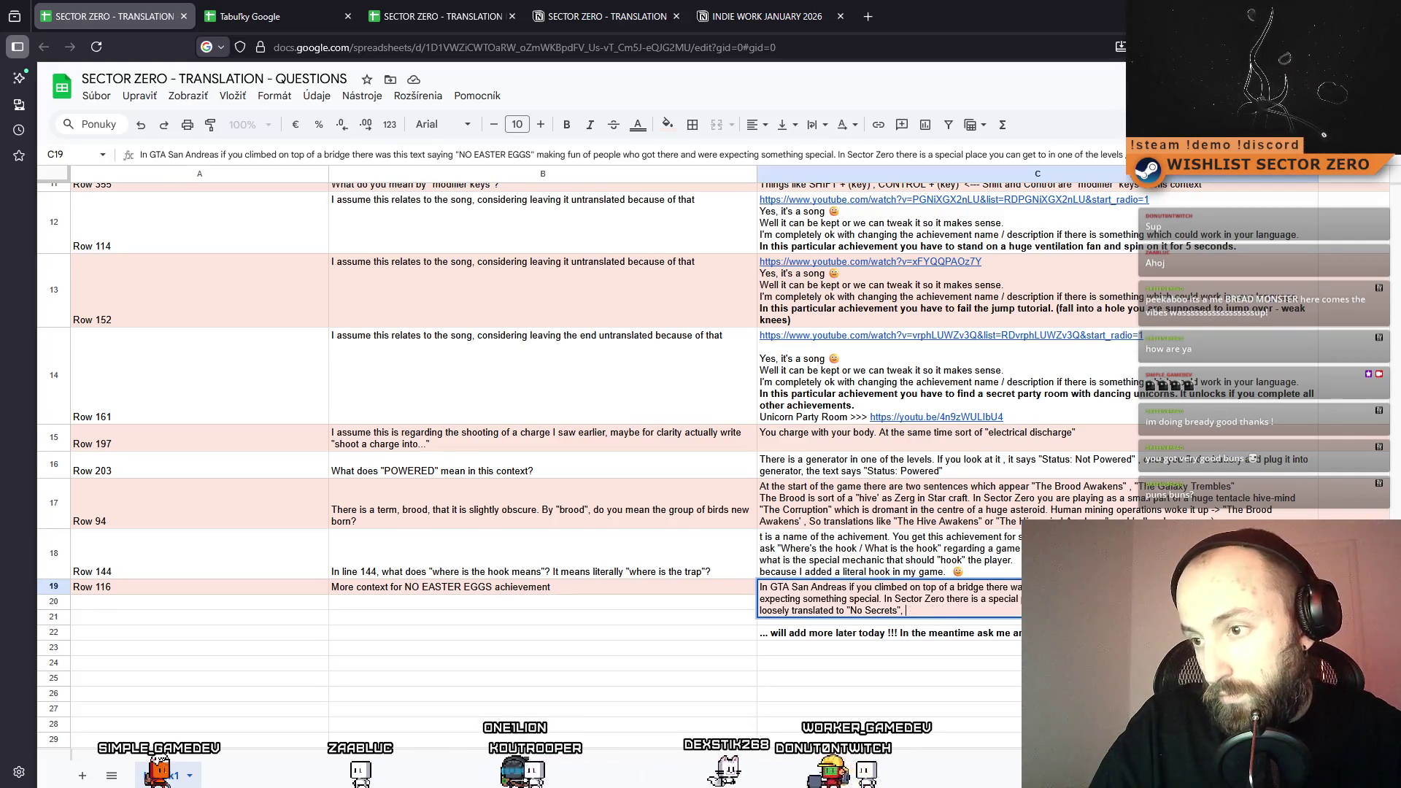
type("!")
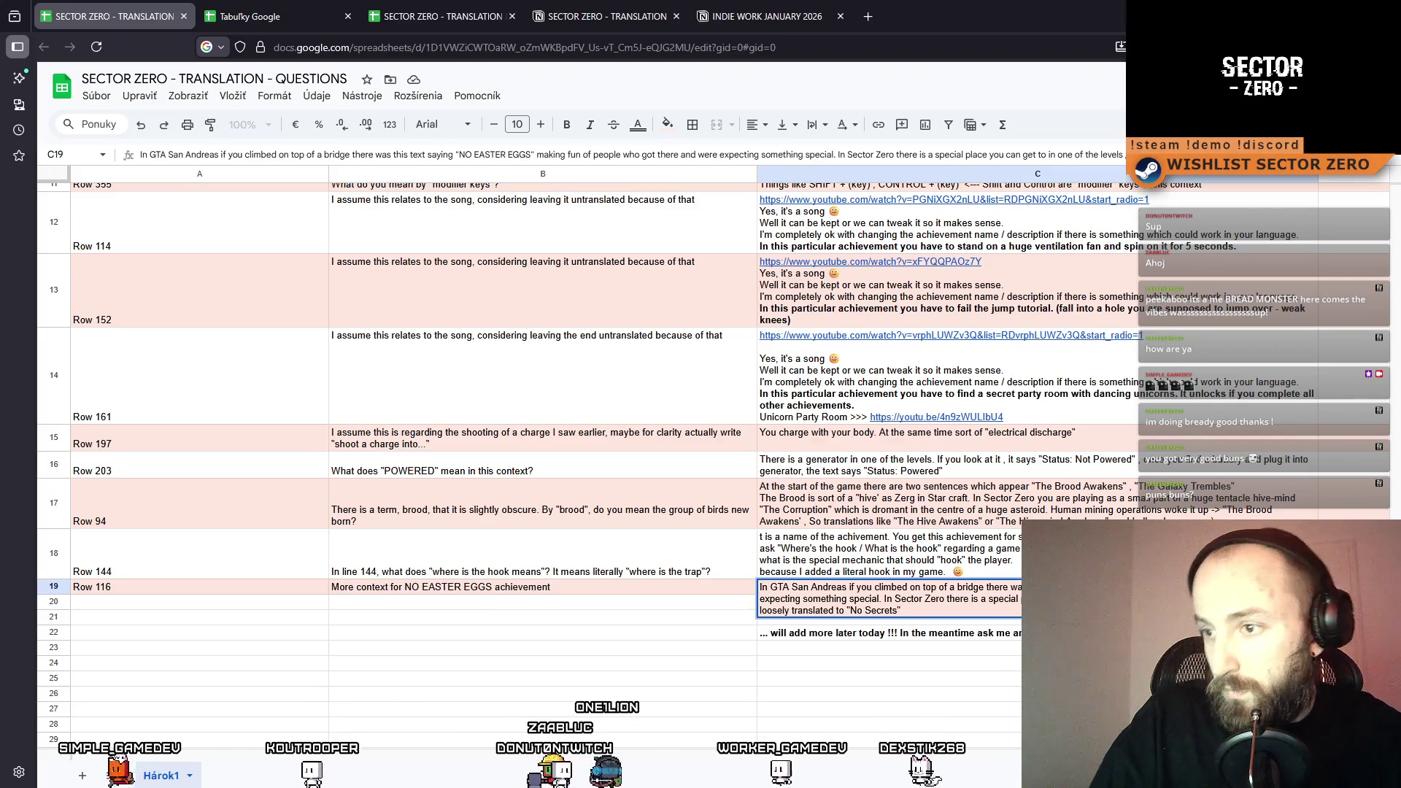
Commit the C19 answer and briefly resize the browser to check Discord.
left_click(824, 684)
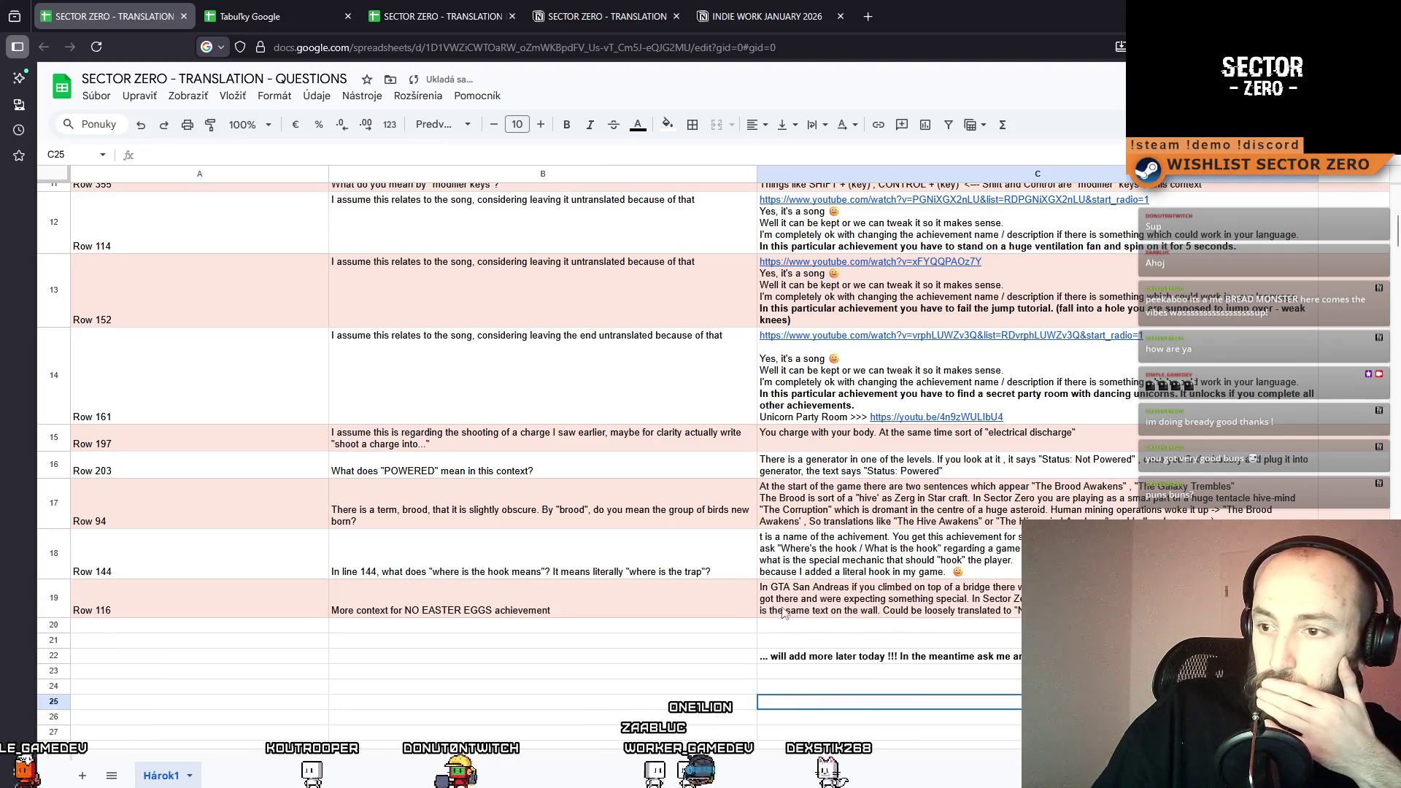
mouse_move(1068, 6)
left_mouse_down()
mouse_move(109, 138)
mouse_move(15, 139)
mouse_move(254, 135)
mouse_move(248, 120)
mouse_move(692, 119)
left_mouse_up()
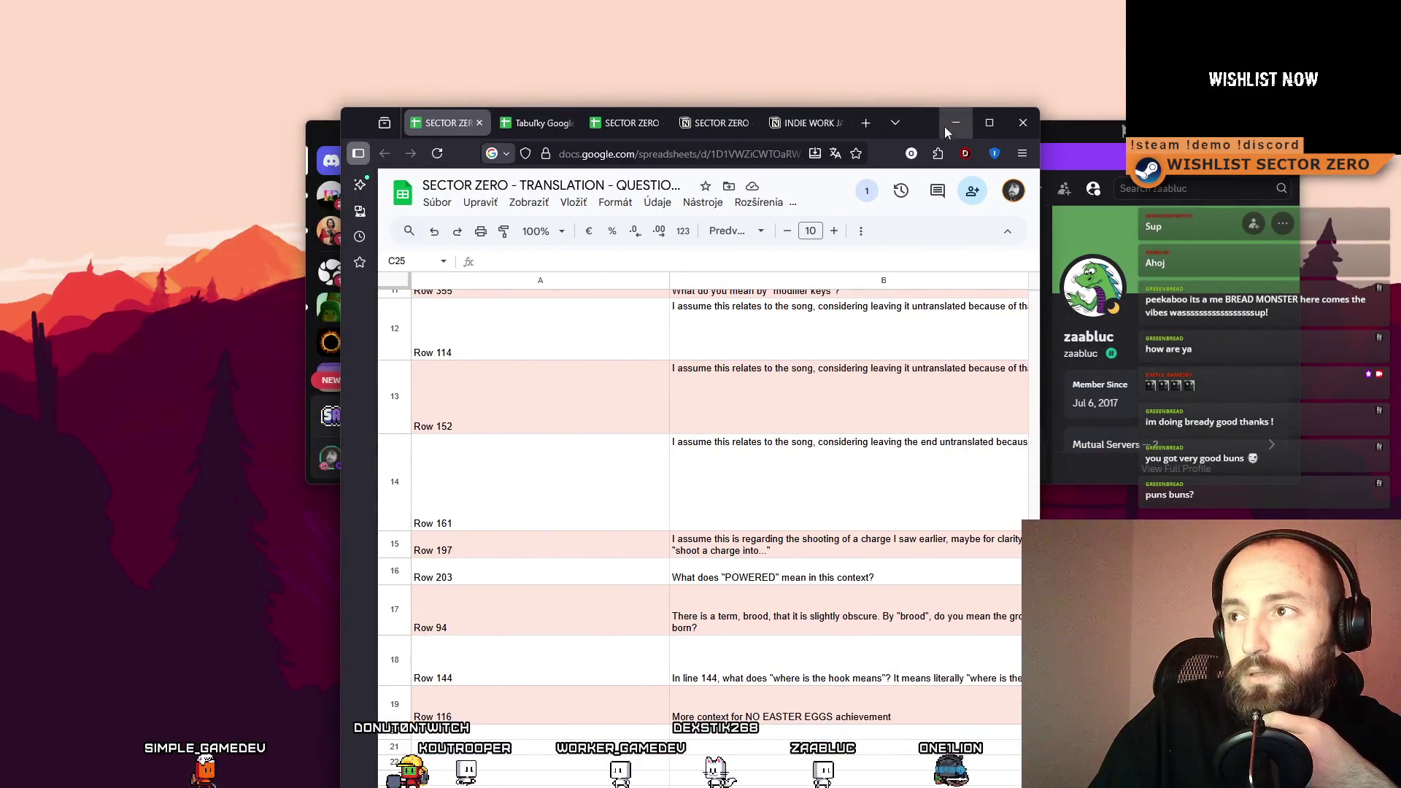
left_click(988, 123)
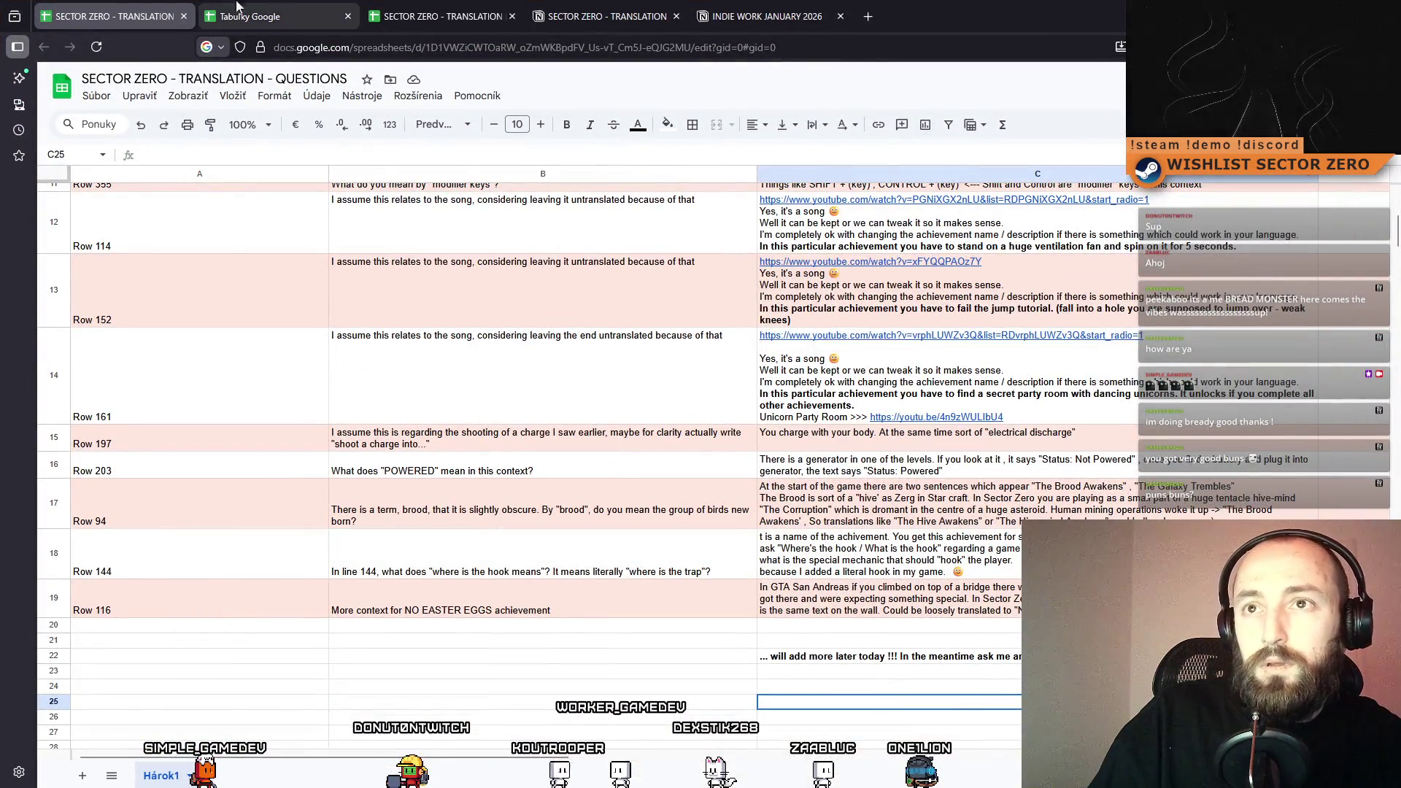
Select the CLASSIC FROGGER achievement in cell B118 of the original document.
left_click(398, 10)
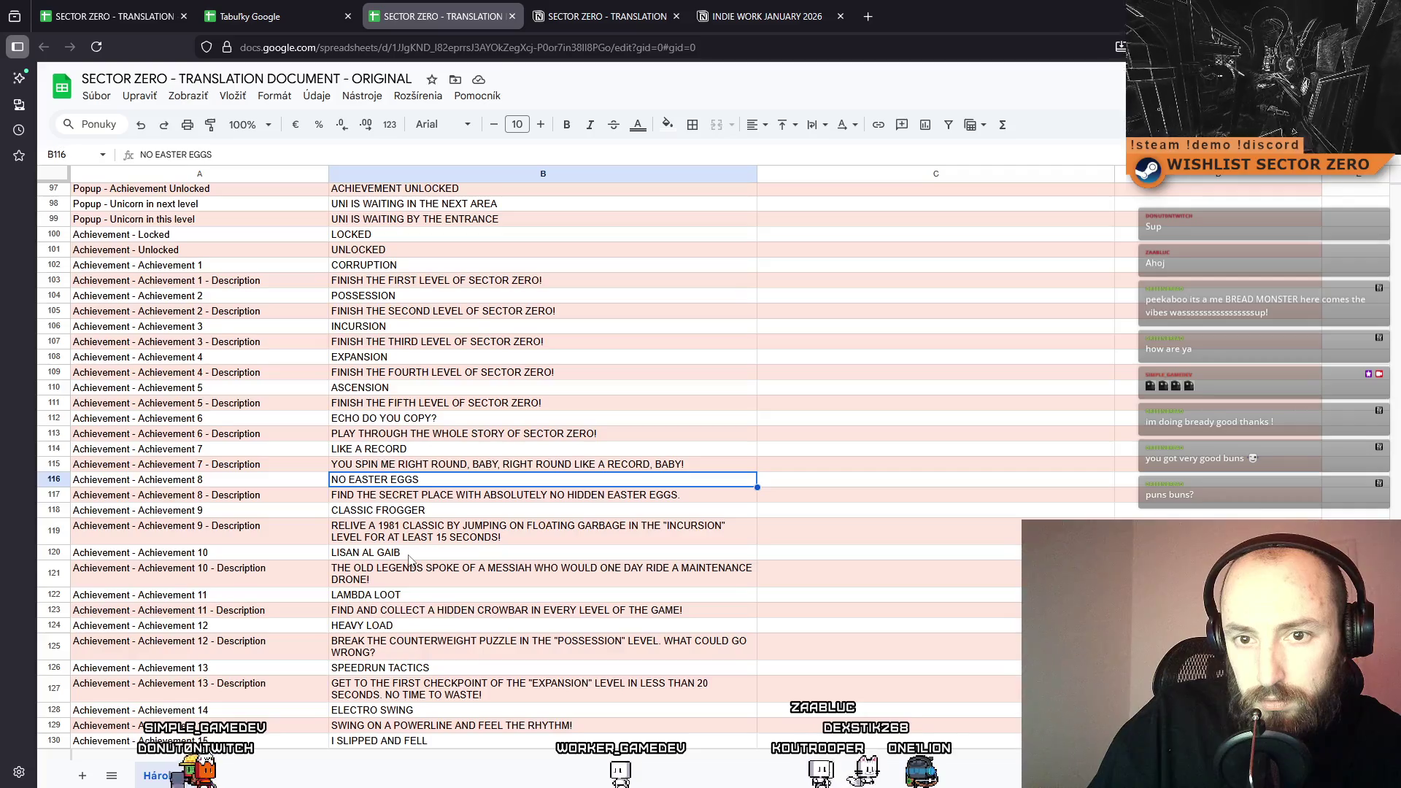
left_click(248, 16)
left_click(109, 16)
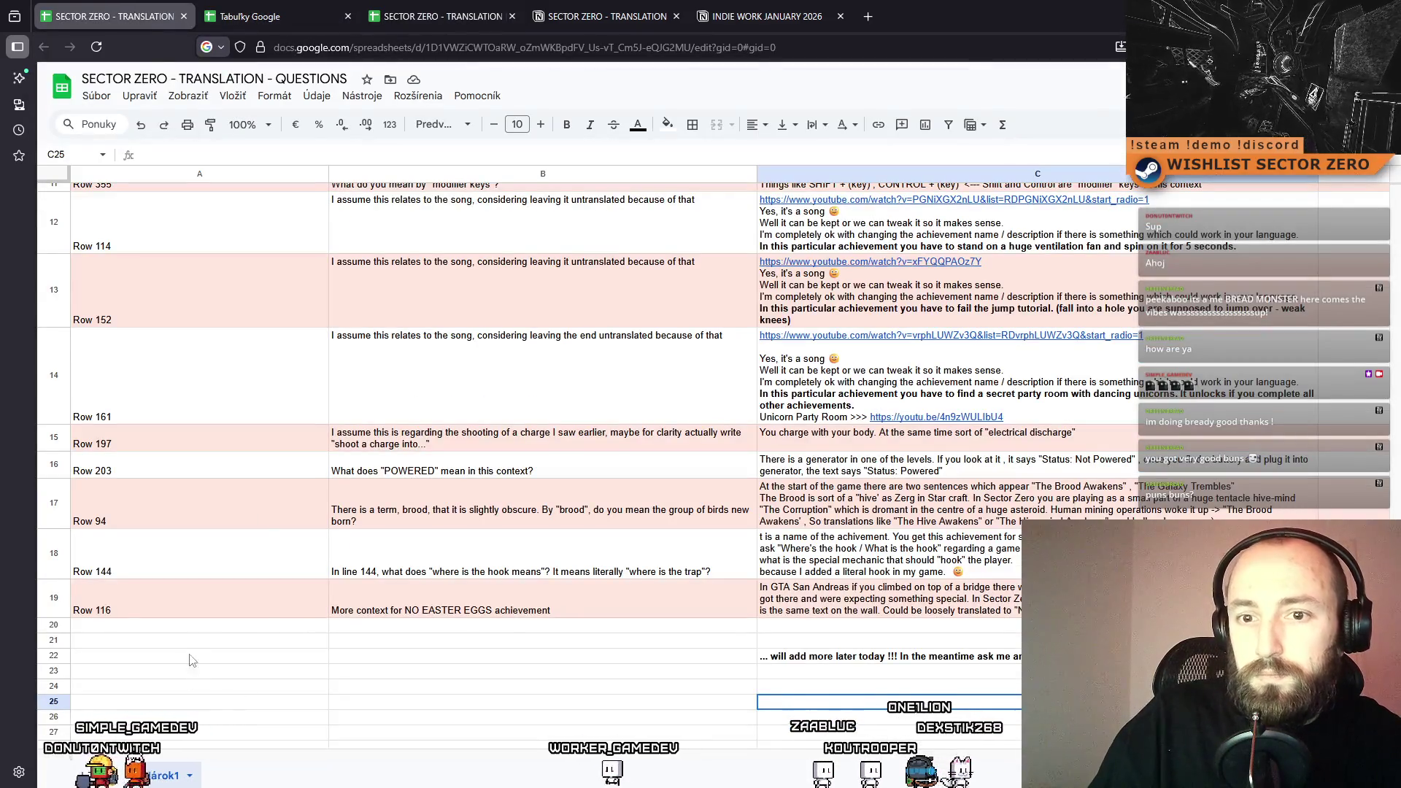
left_click(438, 16)
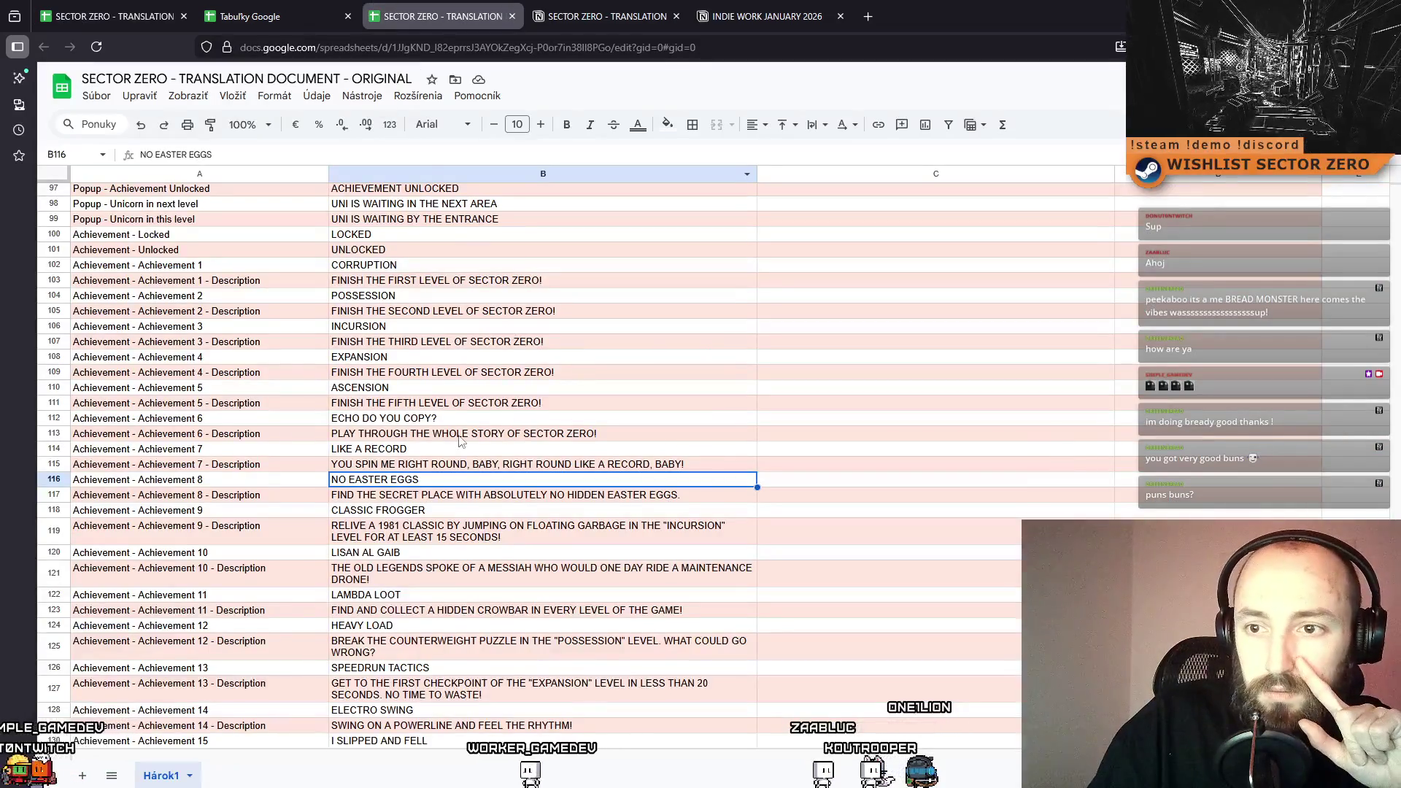
left_click(440, 513)
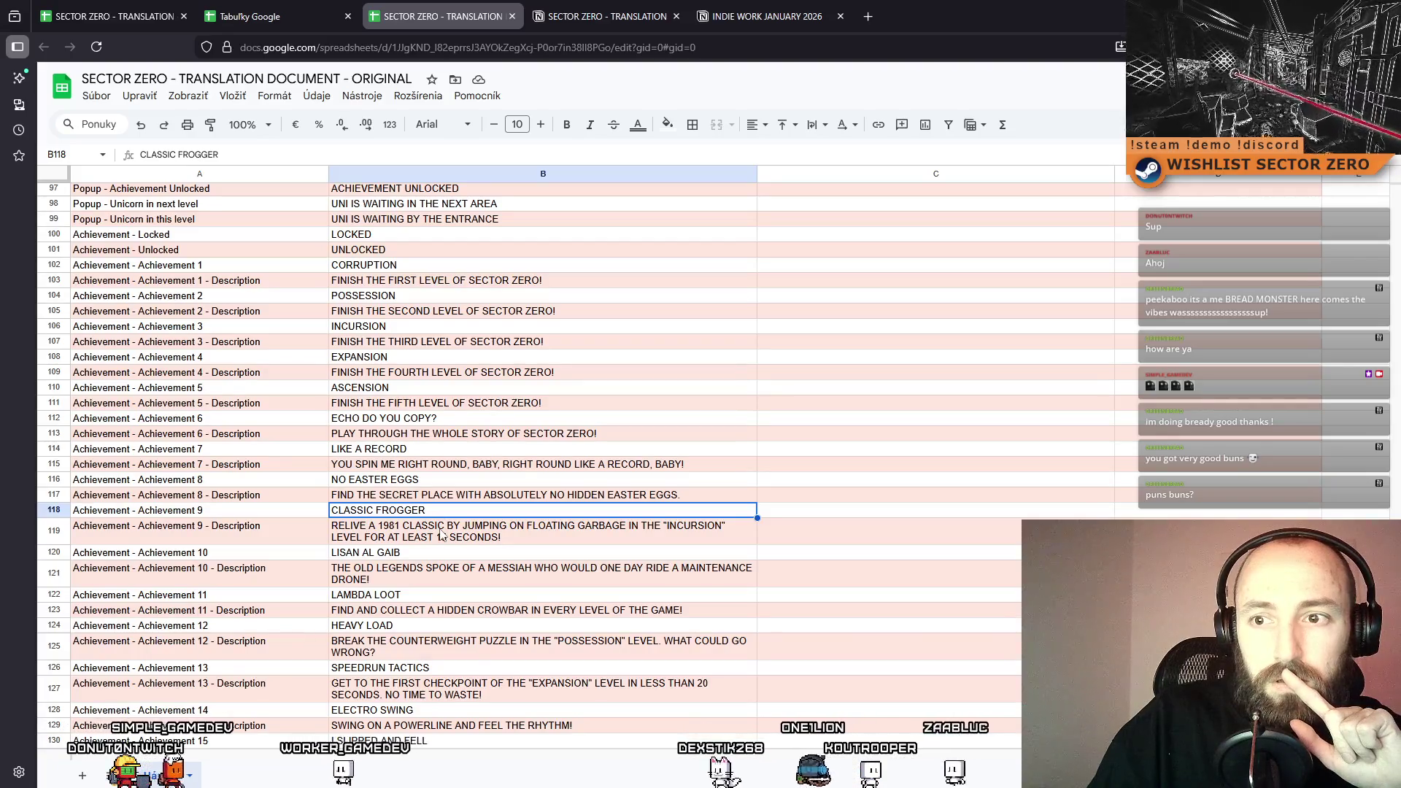
Return from the original document to the QUESTIONS sheet.
left_click(241, 14)
left_click(55, 8)
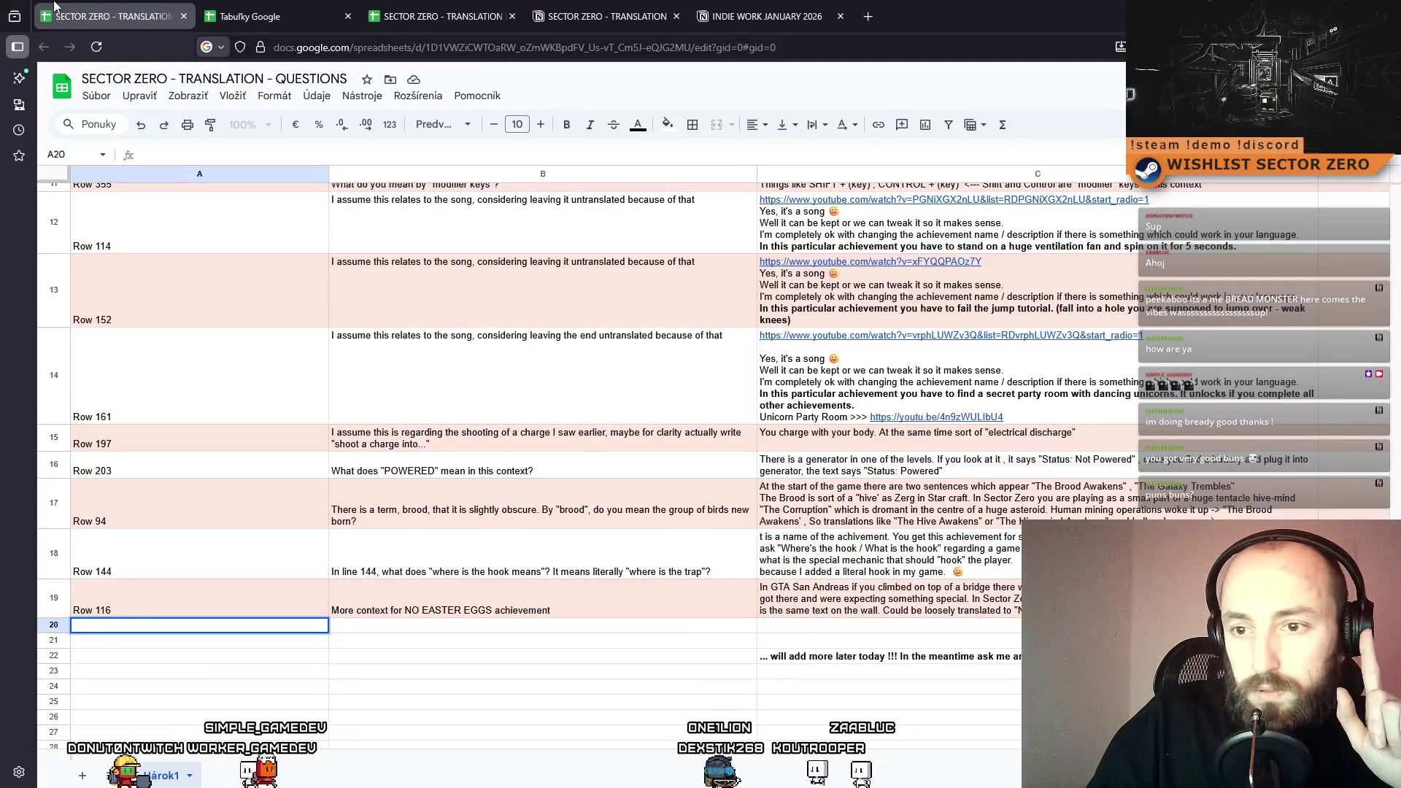
left_click(229, 15)
key("ctrl+shift+Tab")
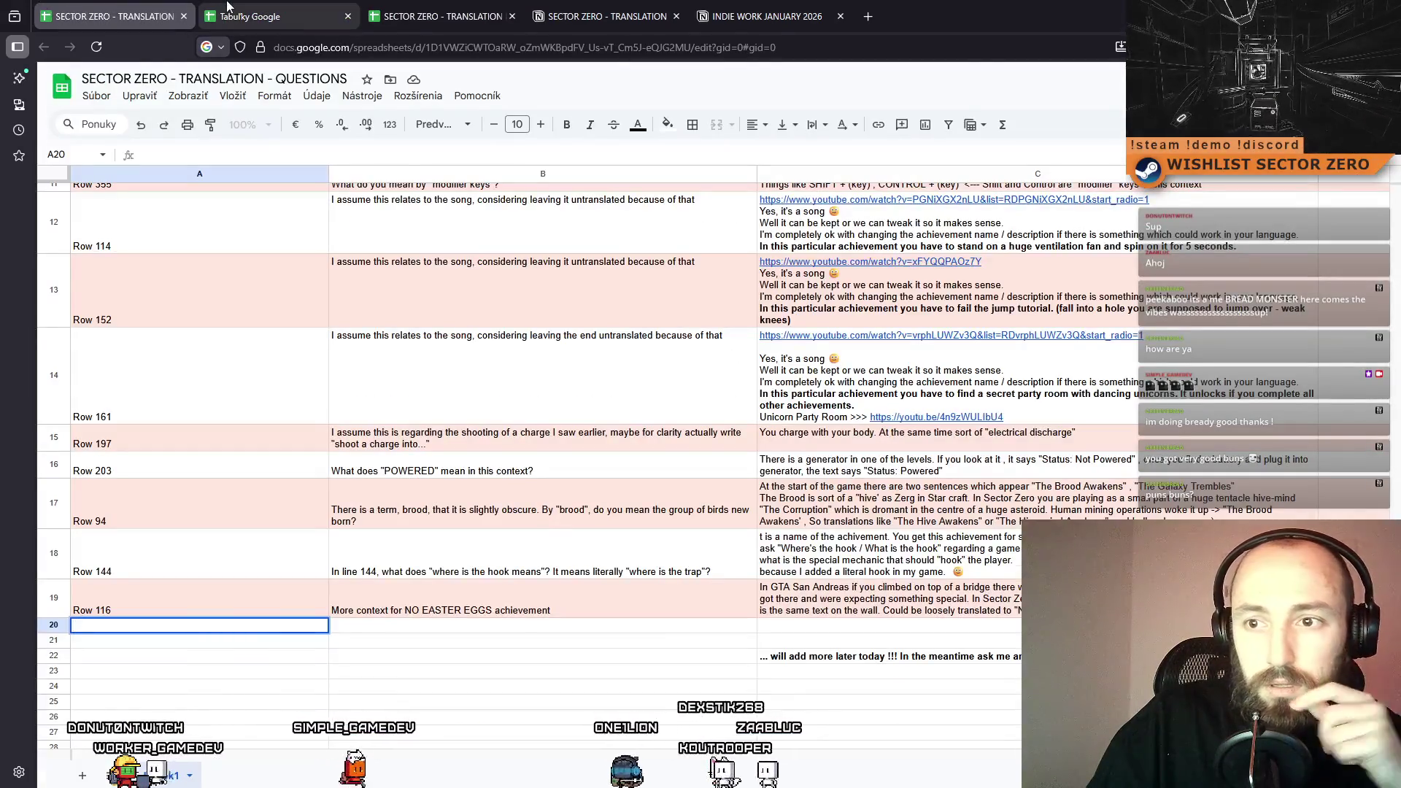
left_click(233, 10)
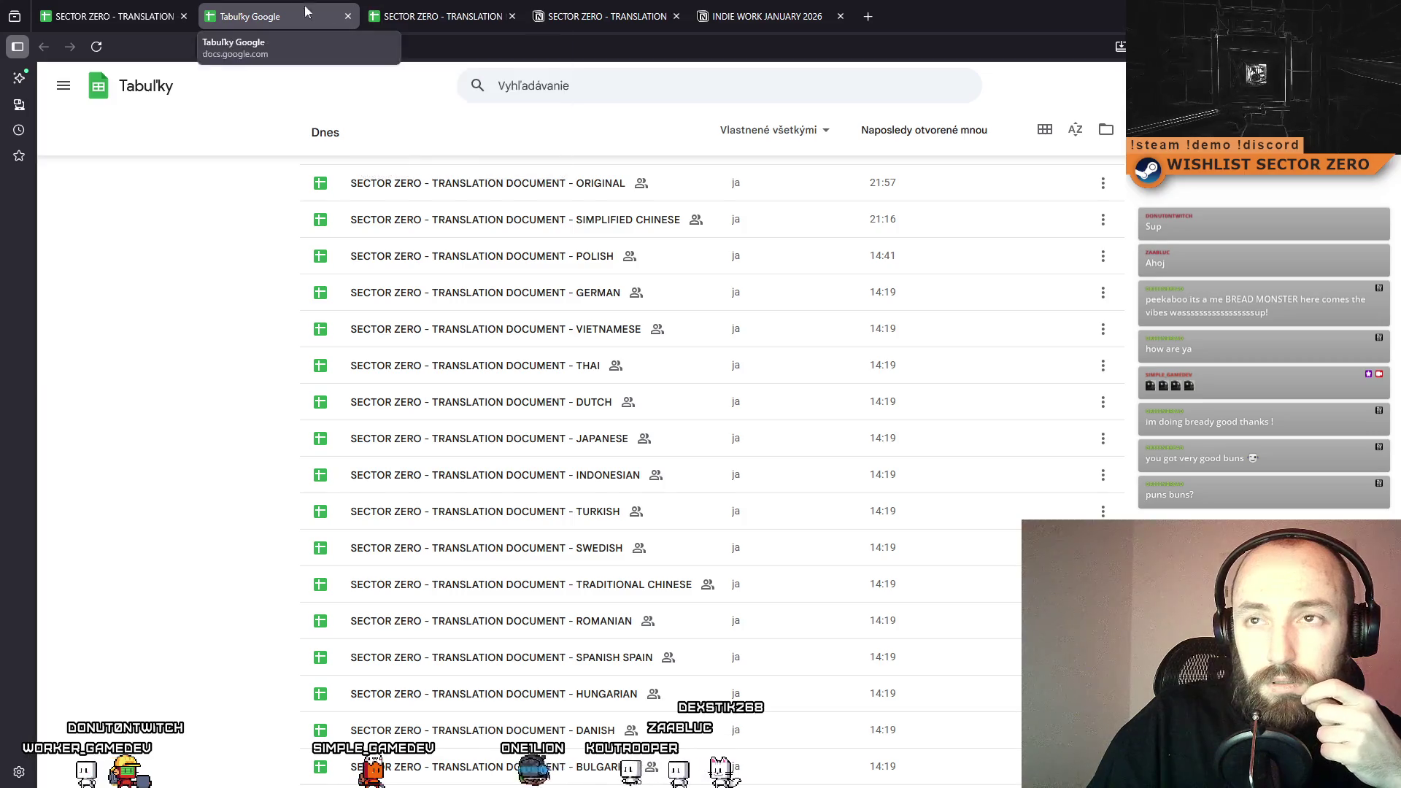
left_click(468, 11)
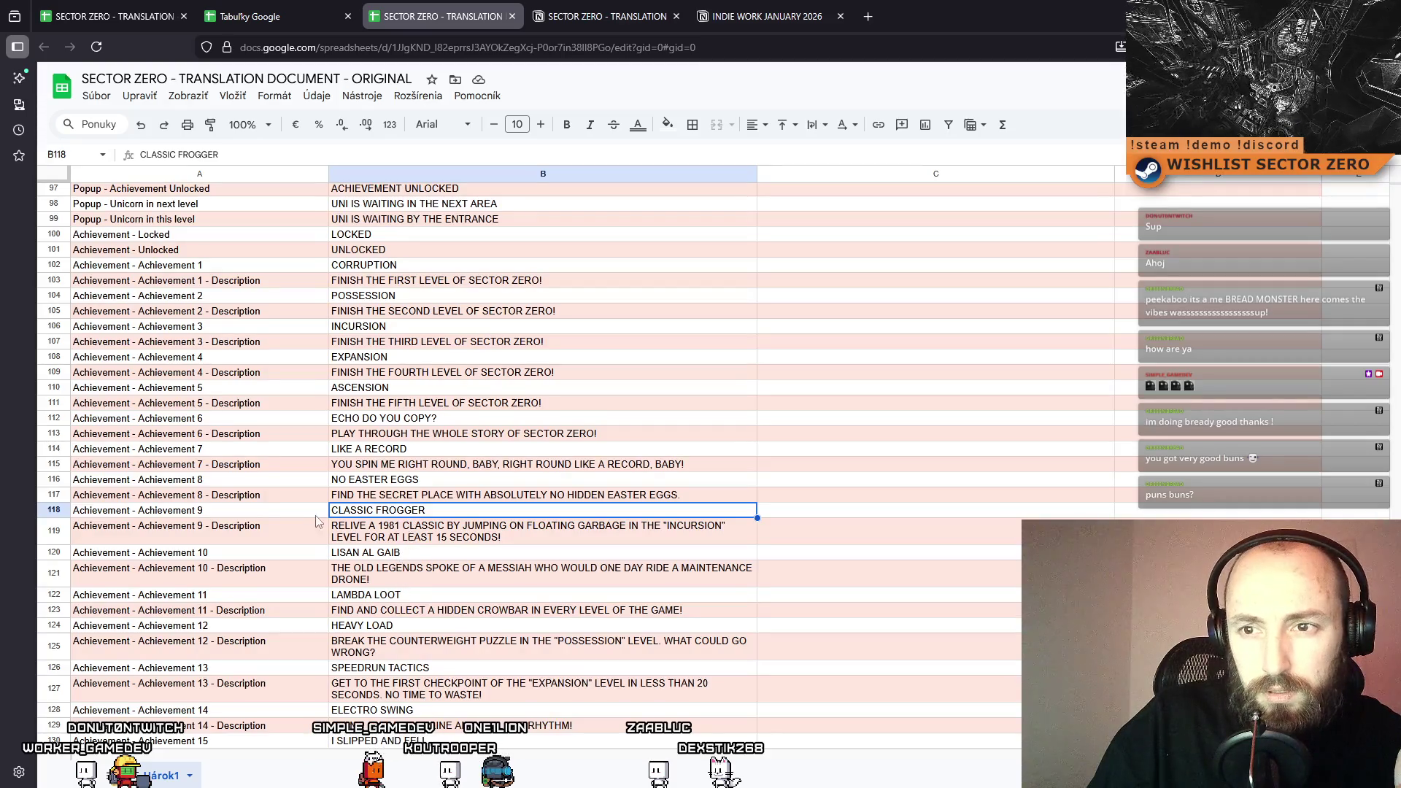
key("ctrl+shift+Tab")
key("ctrl+shift+Tab")
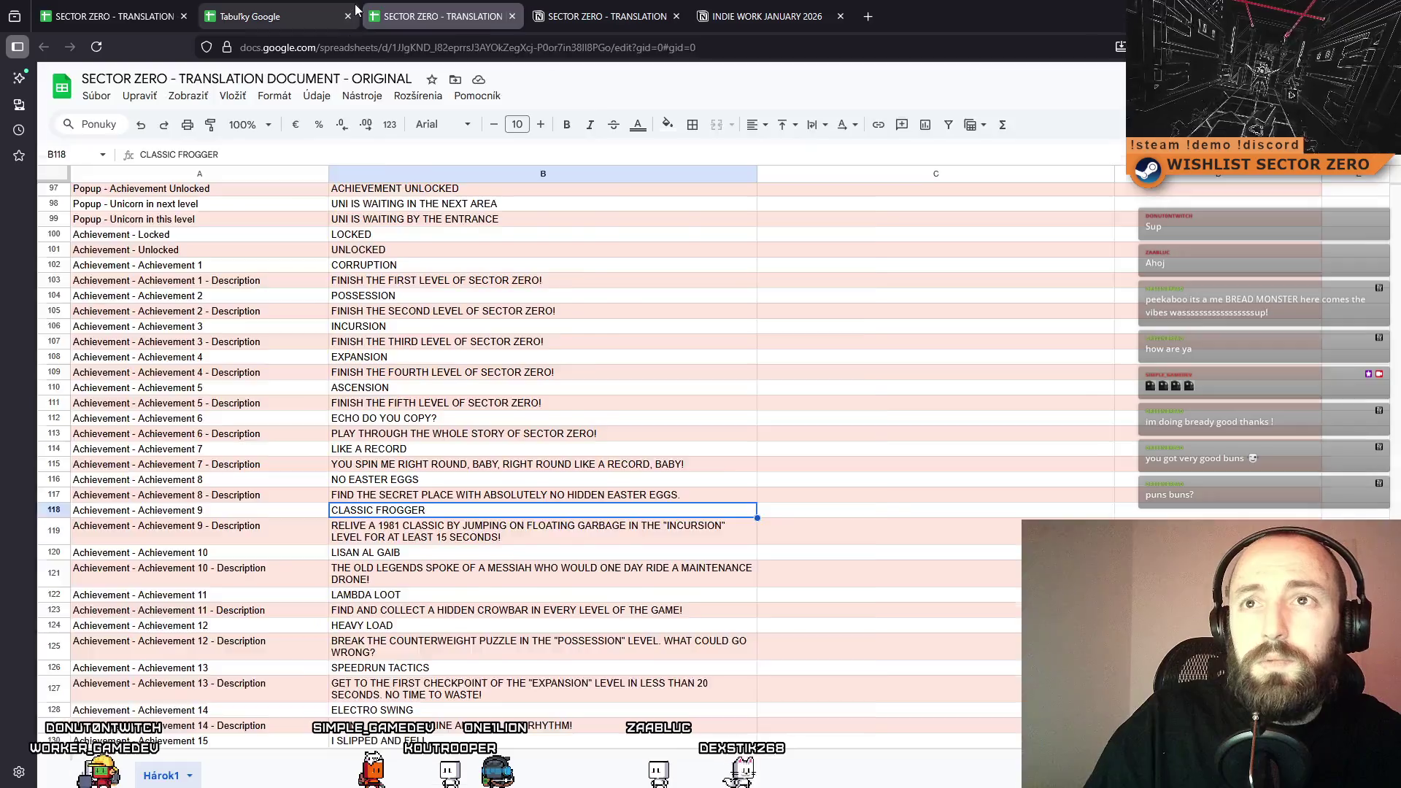
Enter 'Row 118' in A20 and reuse B19's question in B20, changing it to CLASSIC FROGGER.
type("Row 118")
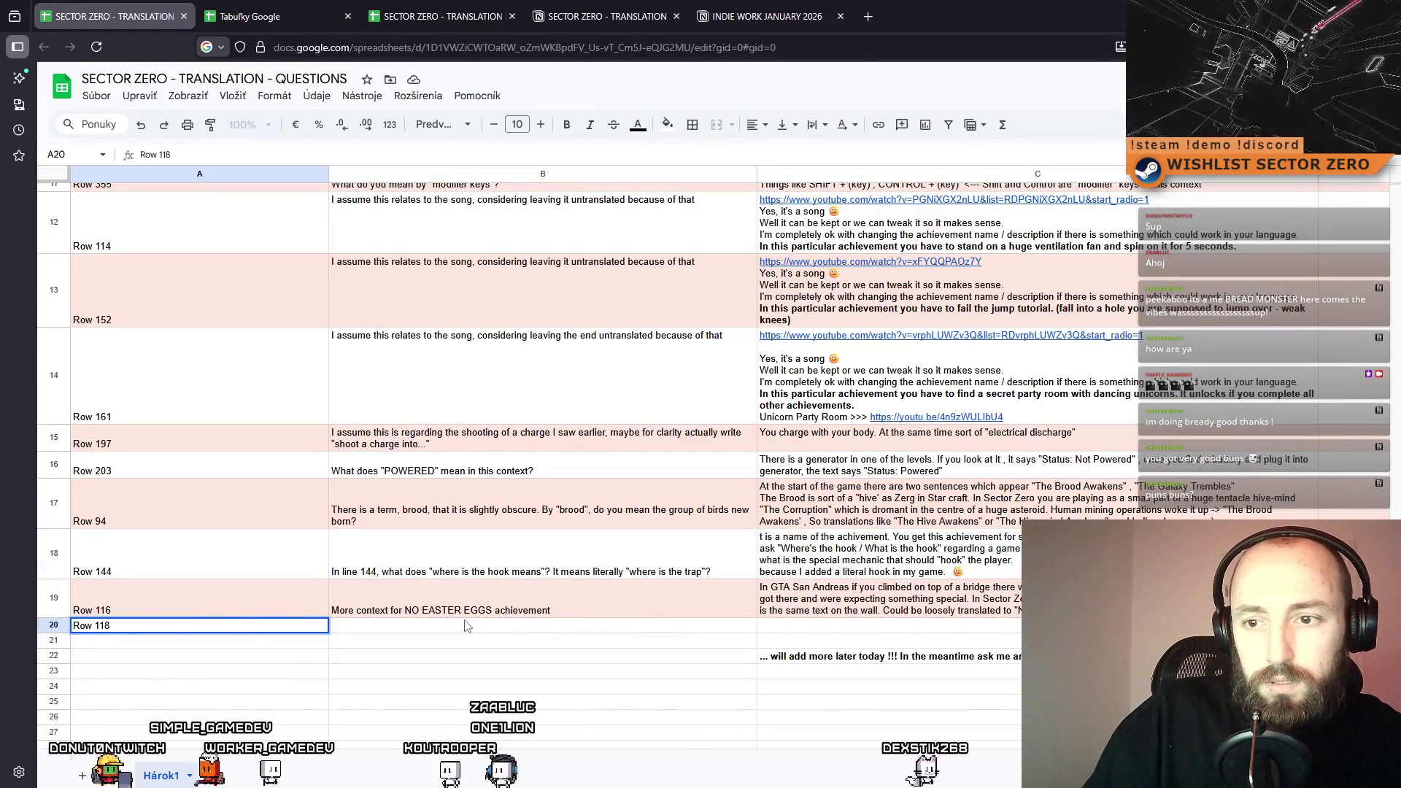
left_click(452, 611)
key("ctrl+c")
left_click(477, 625)
key("ctrl+v")
double_click(478, 626)
left_click_drag(487, 626, 407, 628)
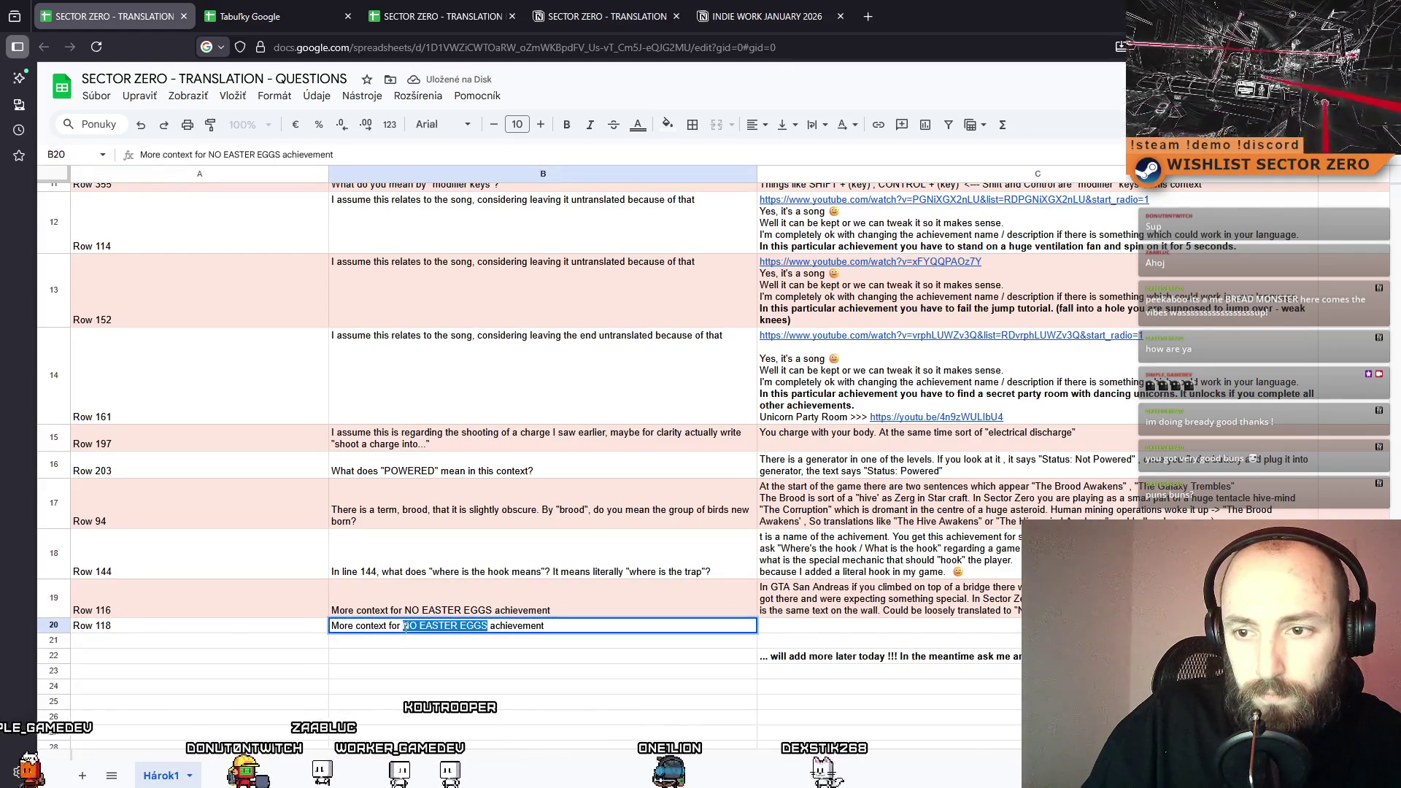
key("BackSpace")
key("BackSpace")
type("CLASSIC FRO")
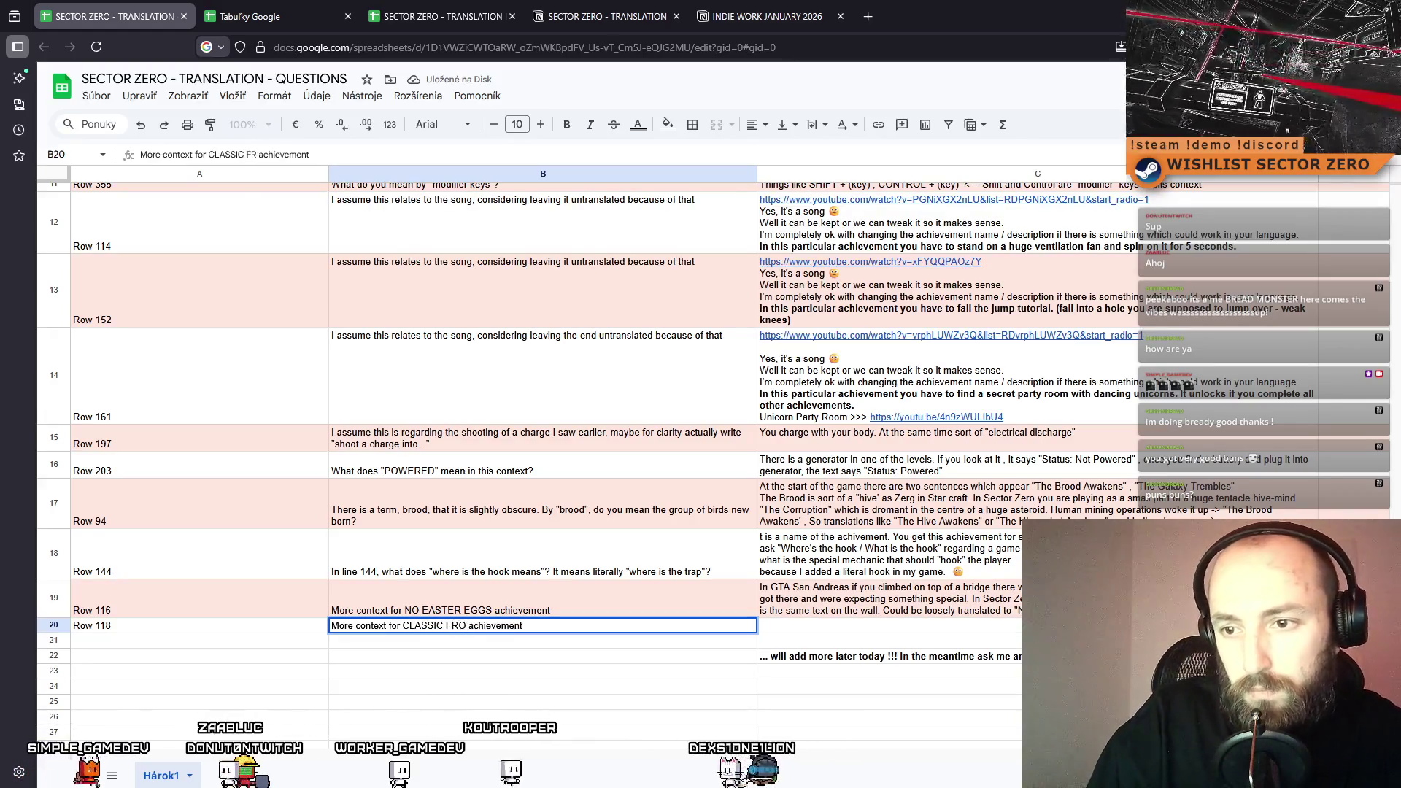
type("GGER")
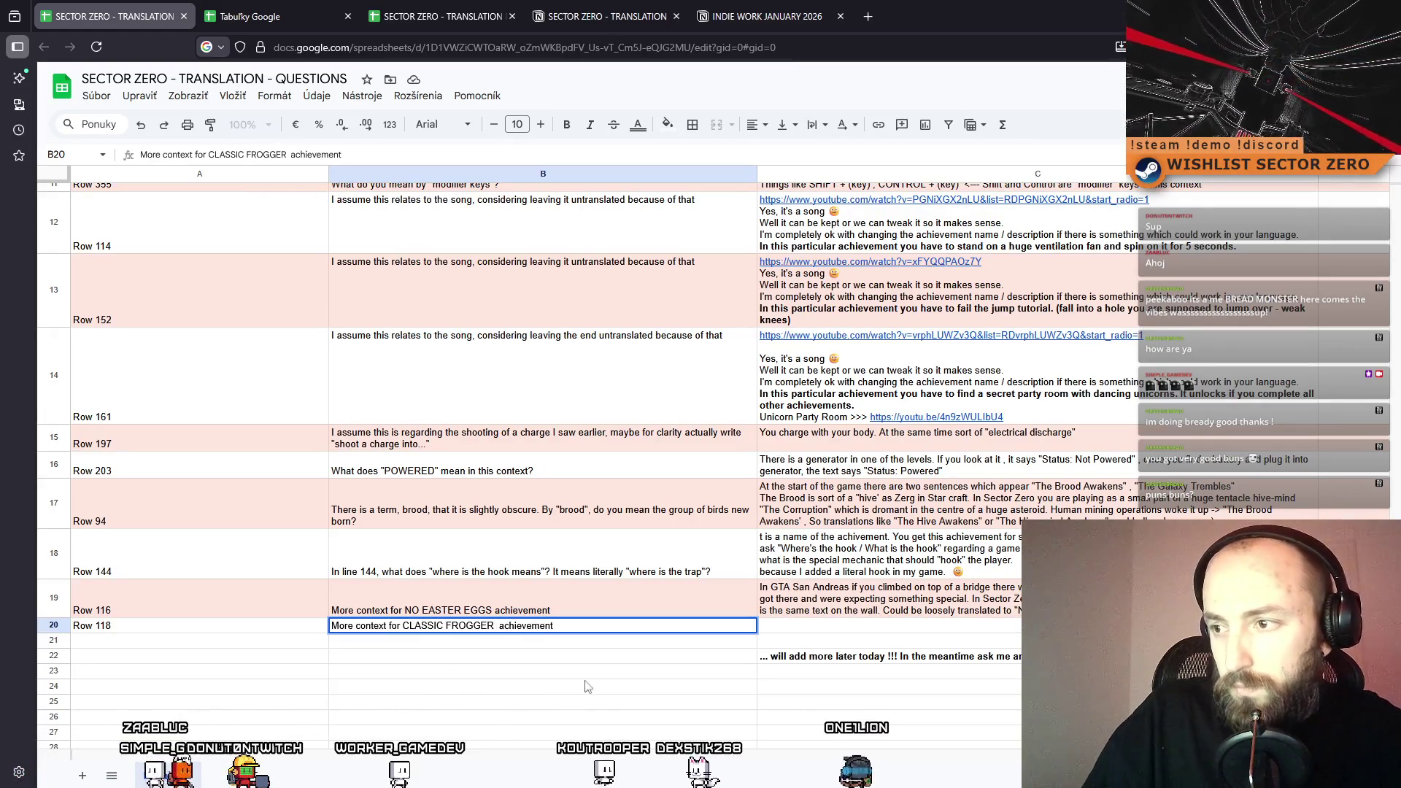
left_click(589, 687)
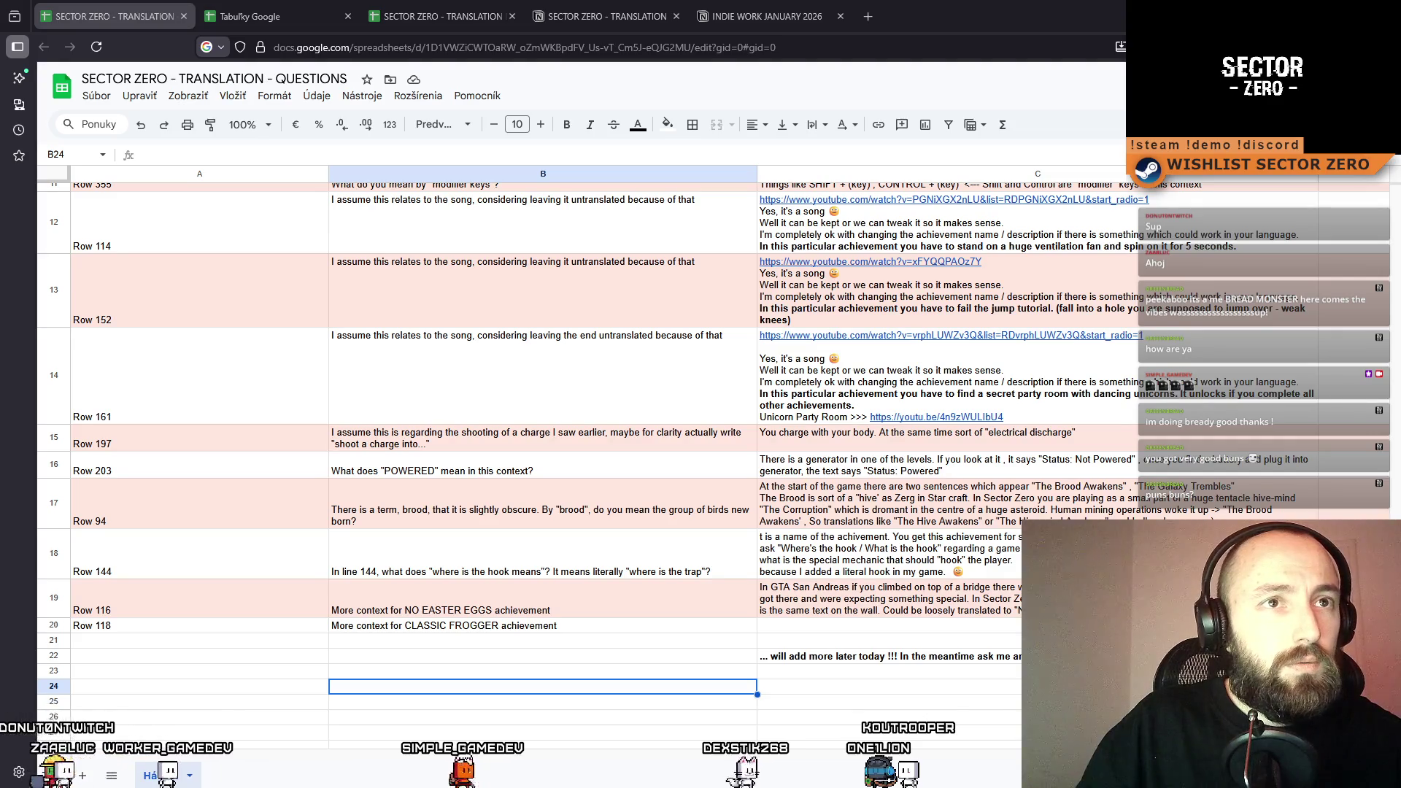
key("alt+Tab")
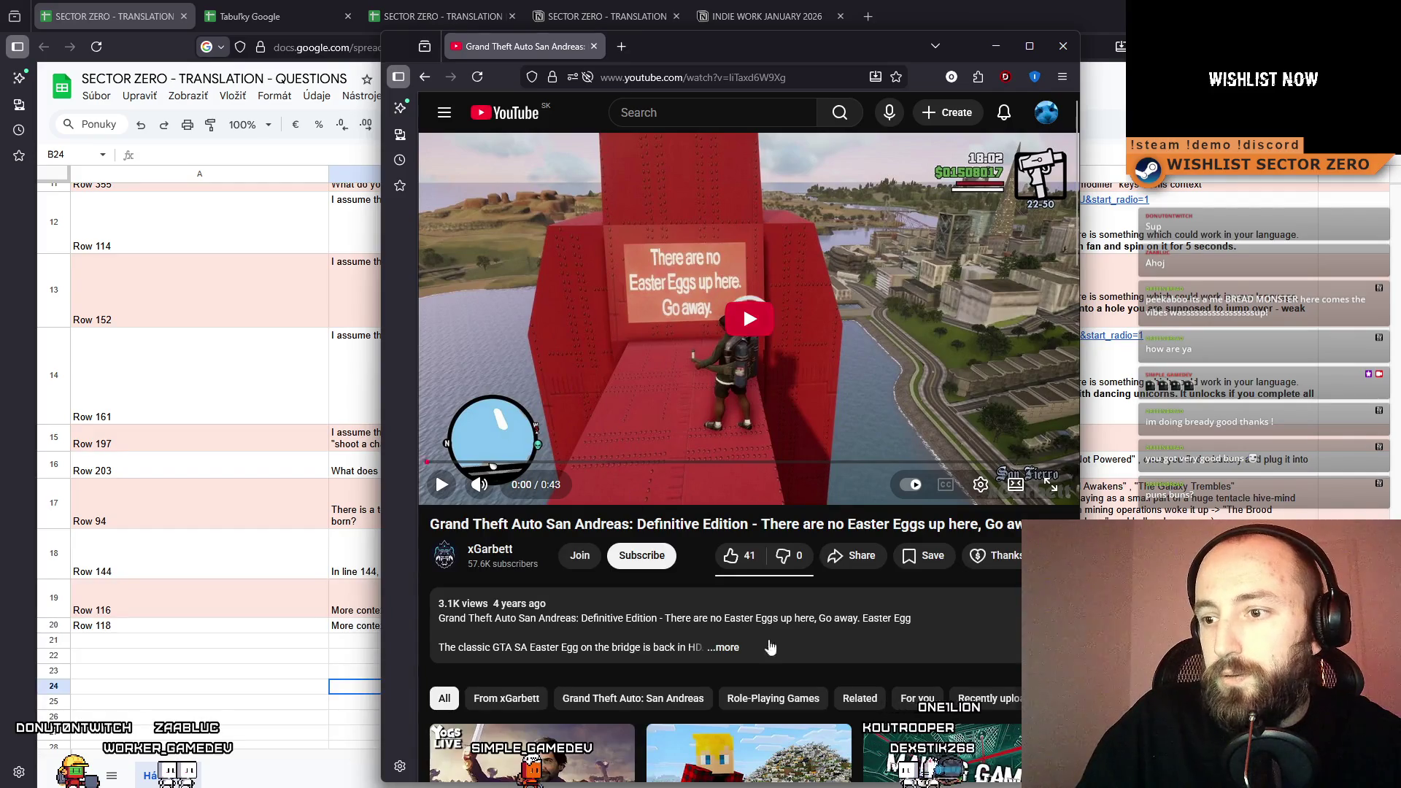
Close the GTA San Andreas video and append its link to the C19 answer.
left_click(1062, 46)
double_click(839, 598)
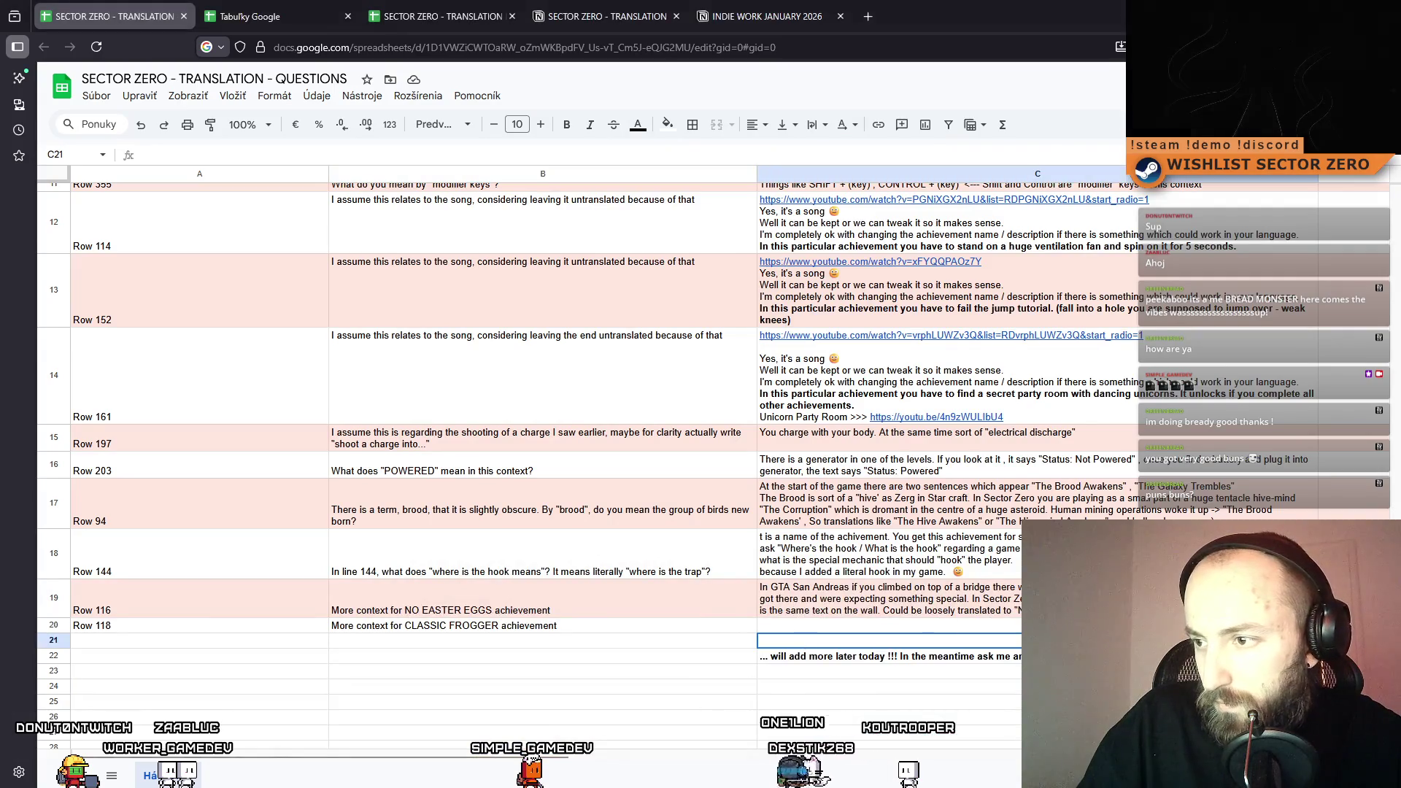
key("ctrl+v")
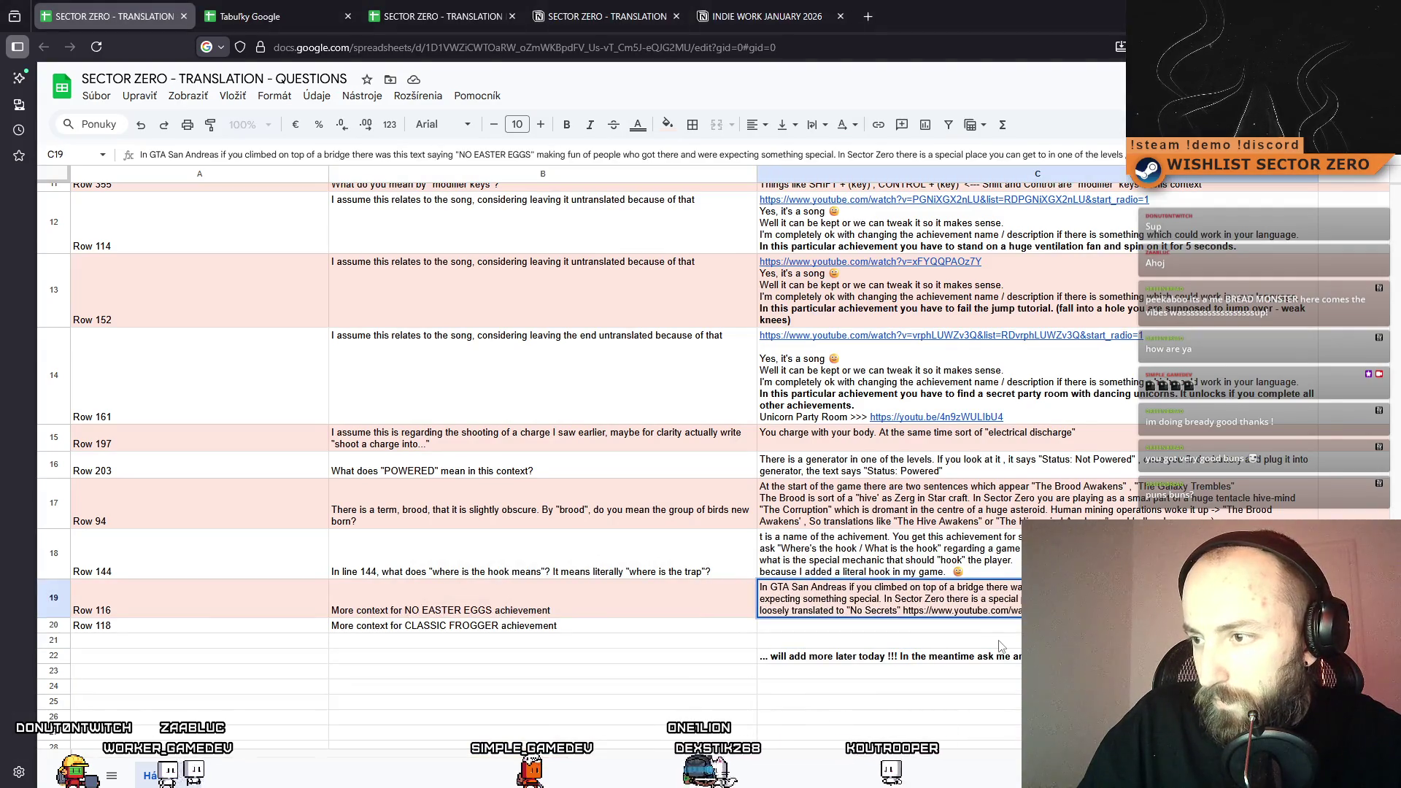
key("Return")
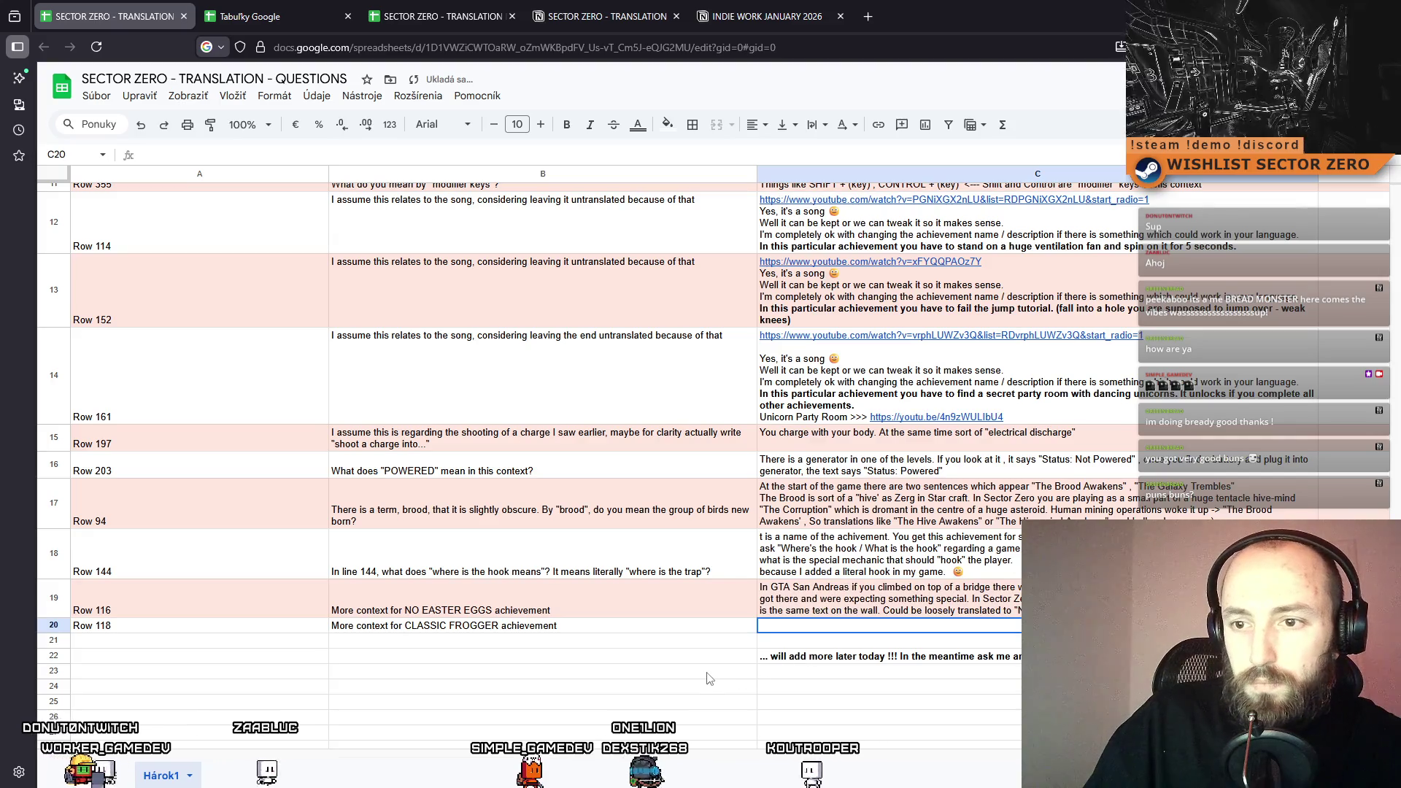
Answer C20: CLASSIC FROGGER hints at old Frogger's floating debris in a canal, plus Wikipedia link.
double_click(832, 626)
type("Hinting at")
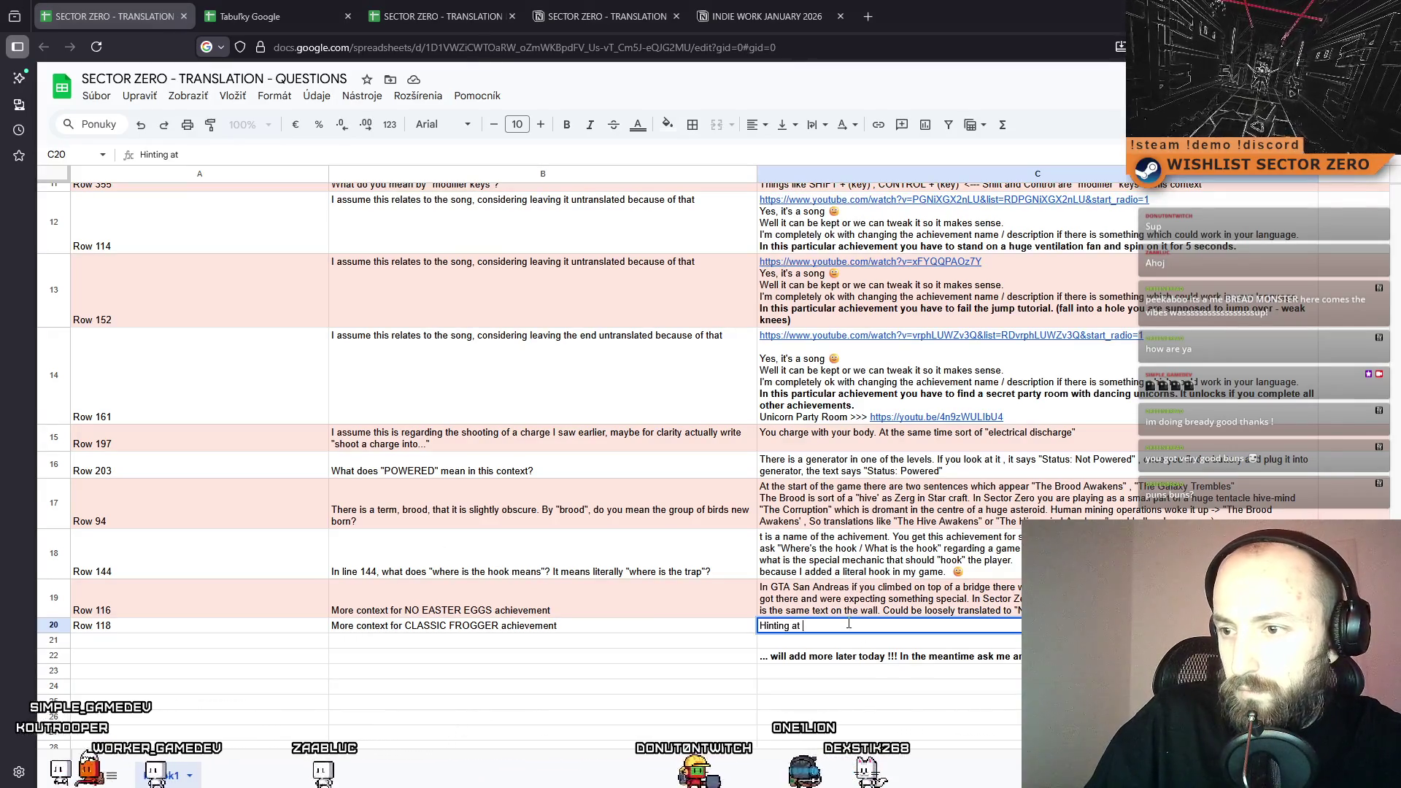
type("old")
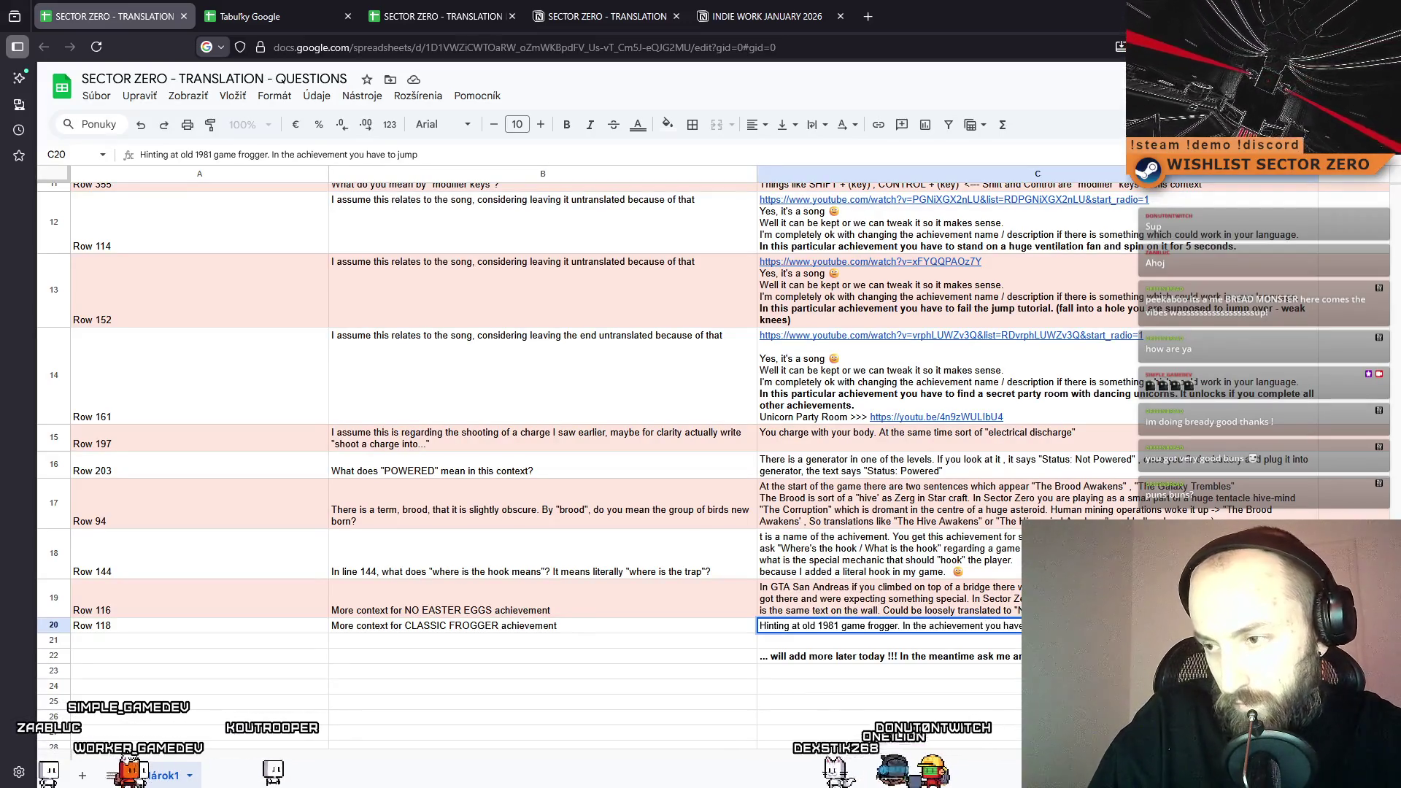
type("n fl")
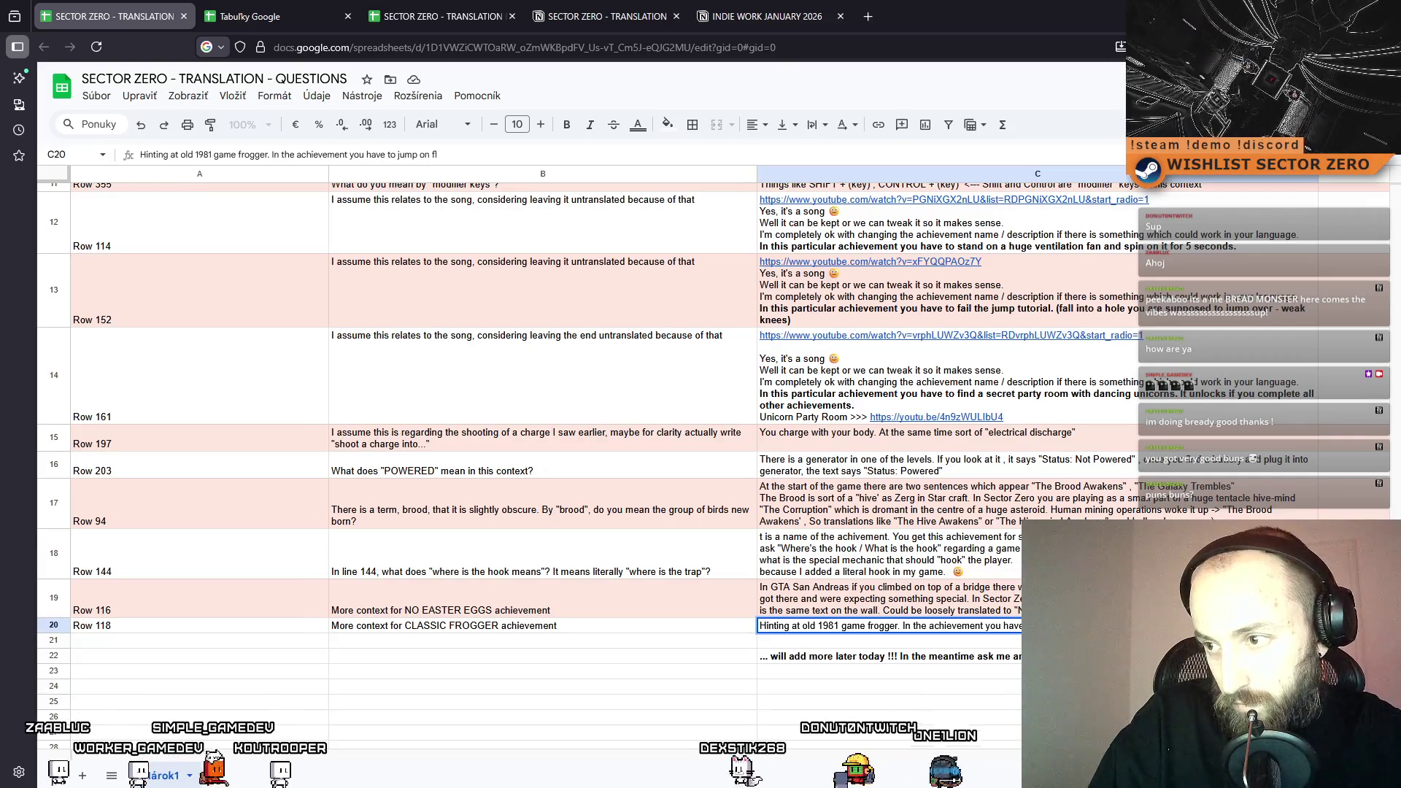
type("oating debree")
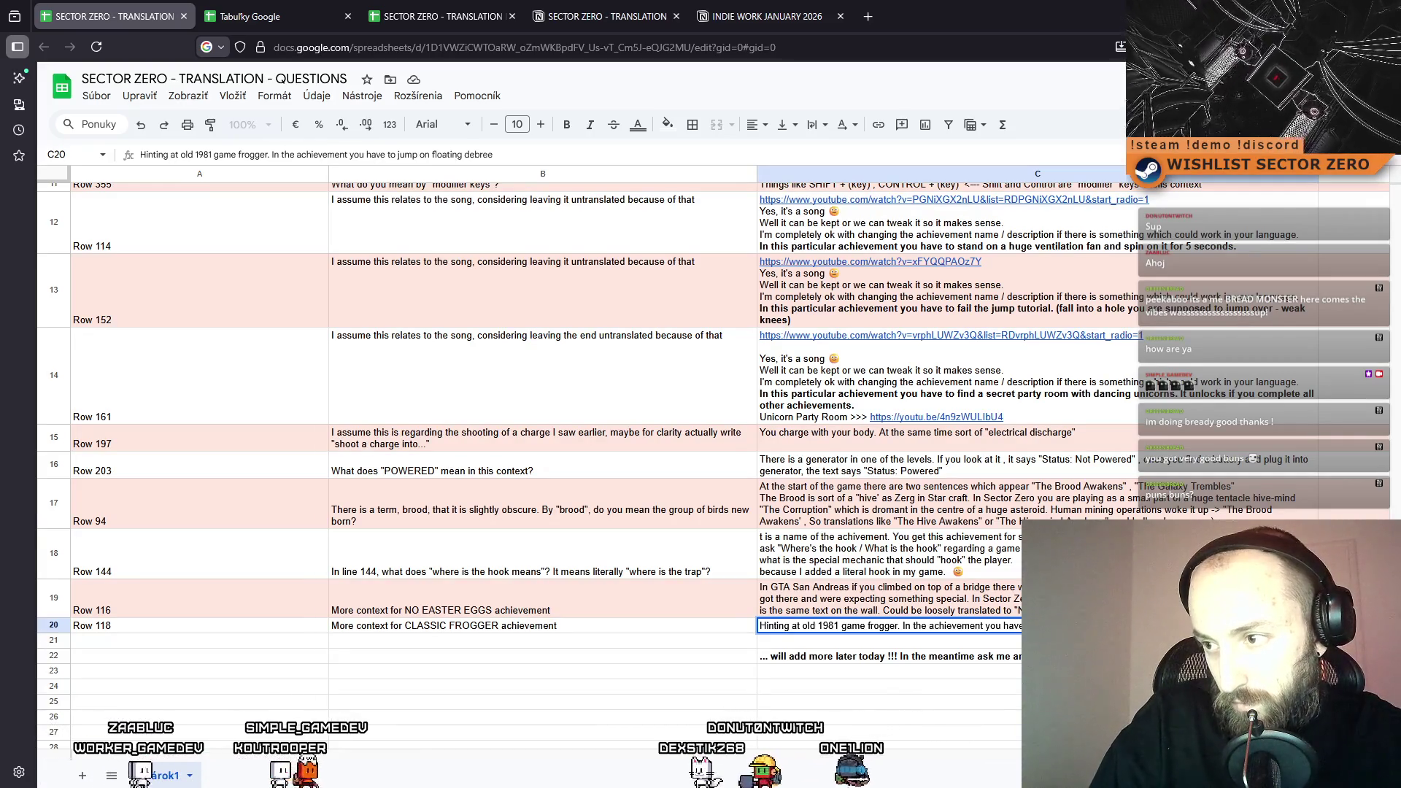
type(" in a")
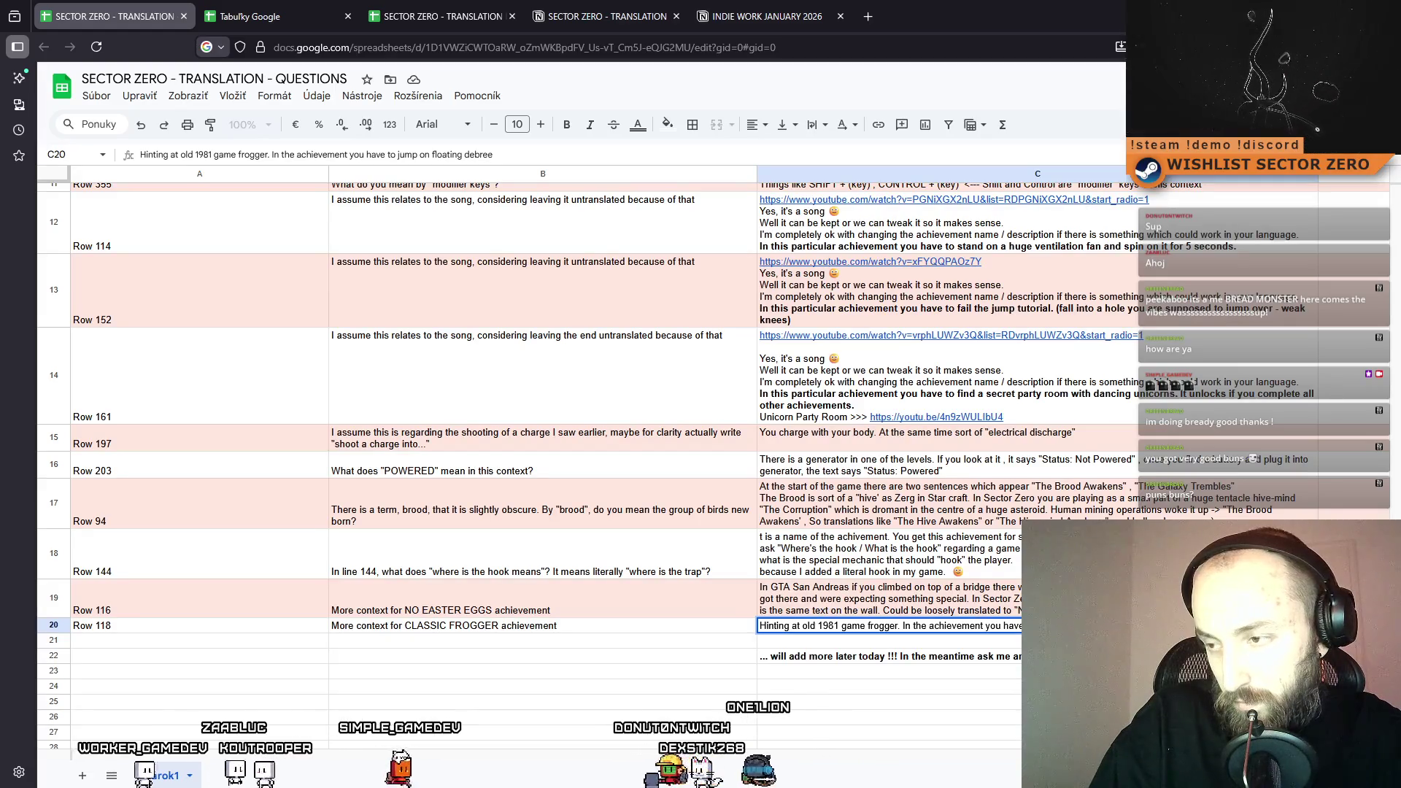
type(" canal.")
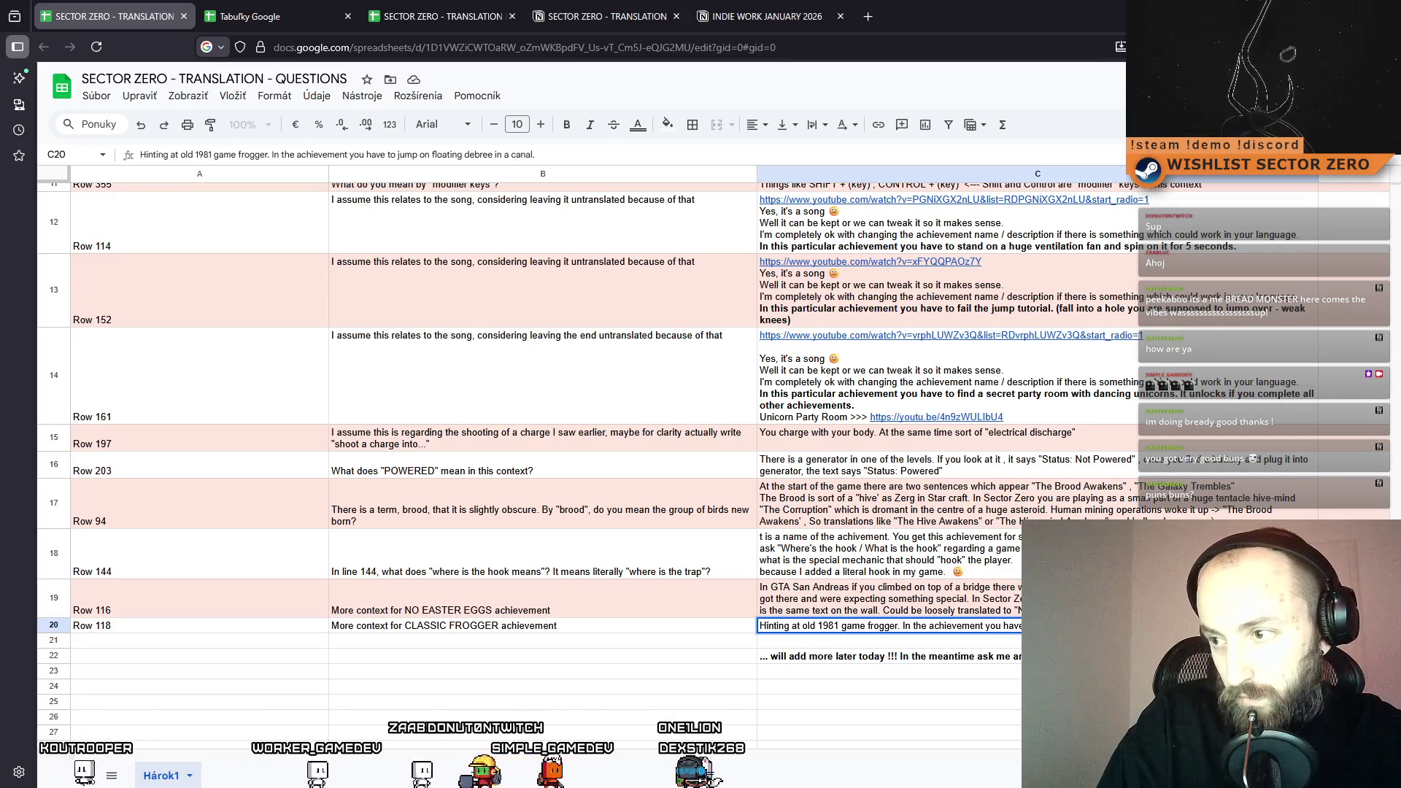
type(" I")
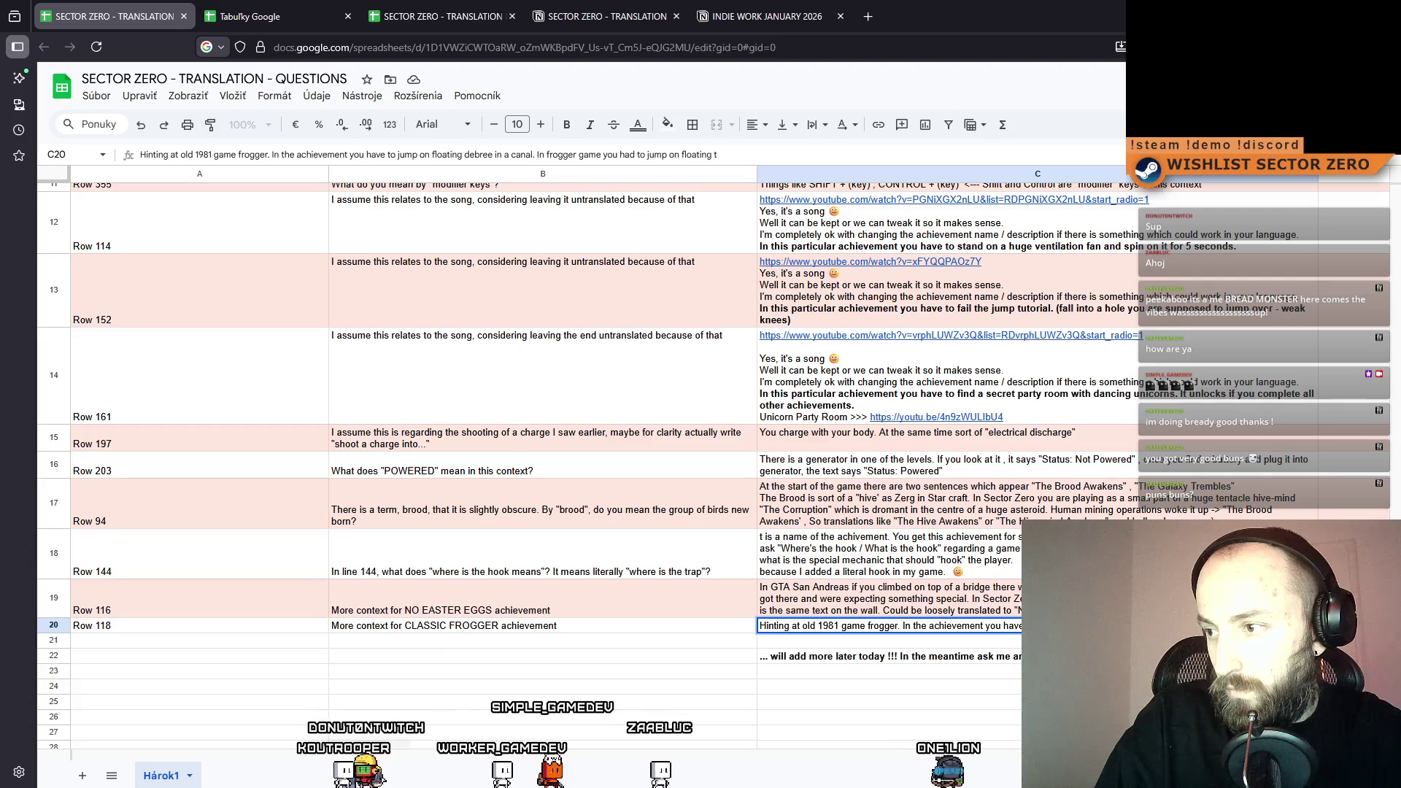
type("https://en.wikipedia.org/wiki/Frogger")
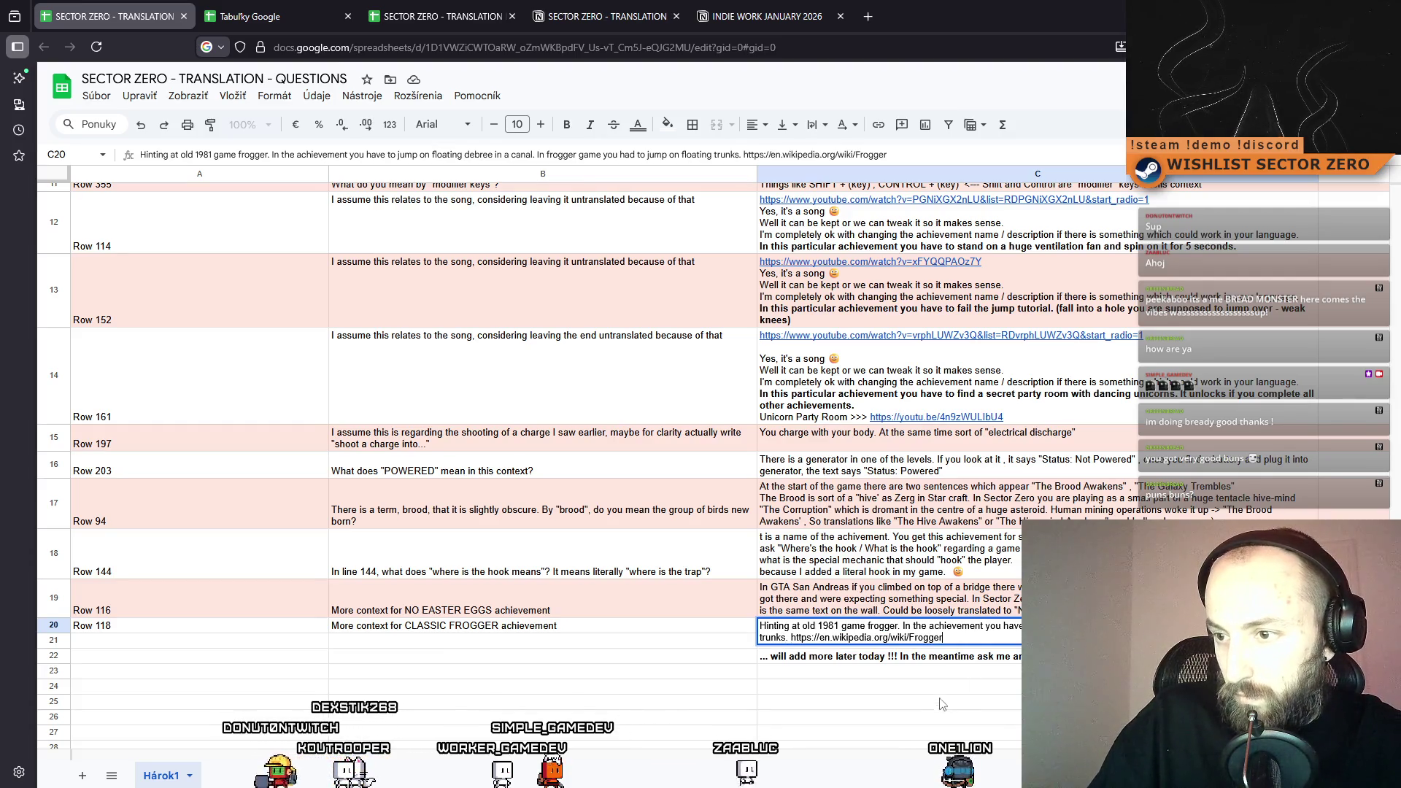
left_click(948, 686)
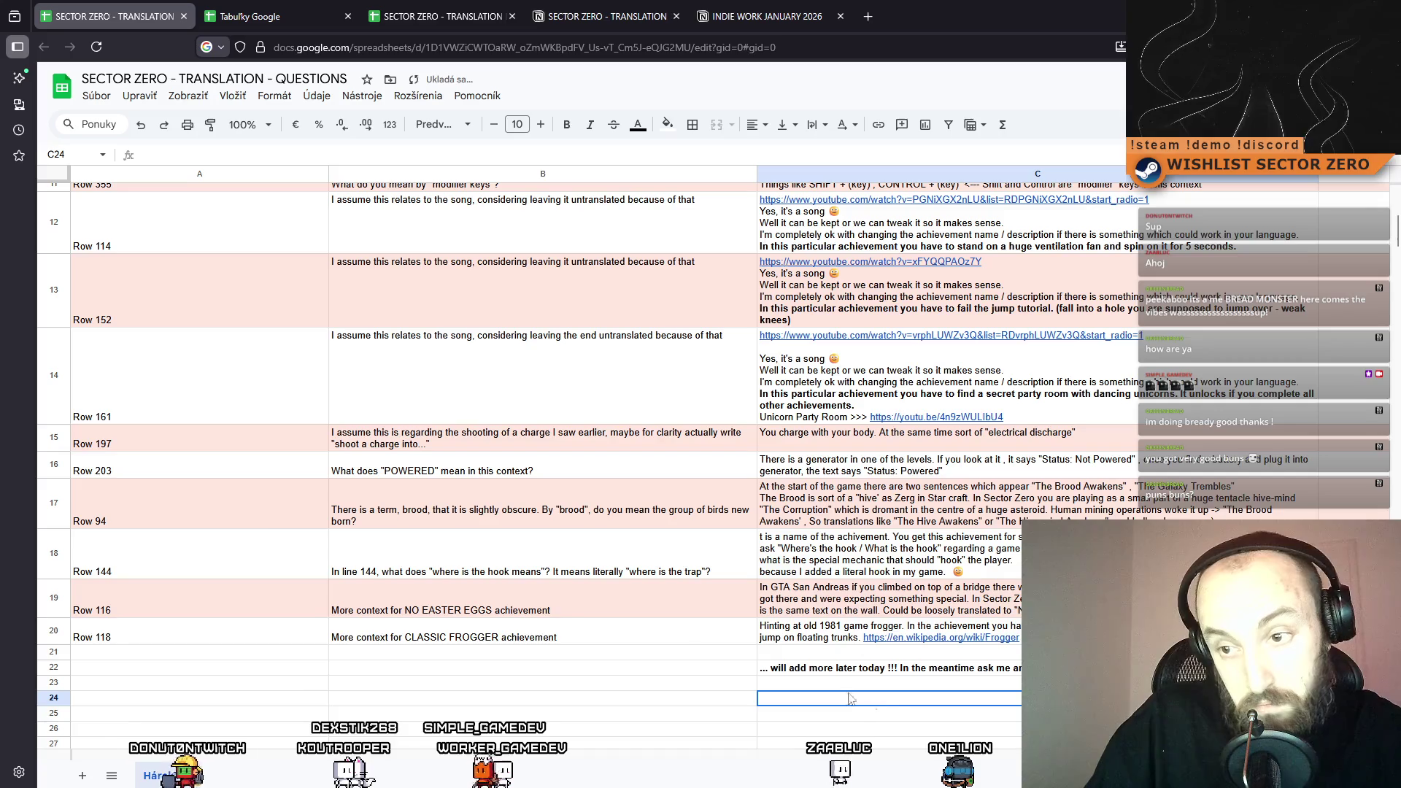
Resize the browser window and move the original translation document tab to second place.
mouse_move(374, 5)
left_mouse_down()
mouse_move(8, 146)
mouse_move(89, 156)
mouse_move(195, 118)
mouse_move(213, 84)
mouse_move(248, 81)
mouse_move(811, 92)
left_mouse_up()
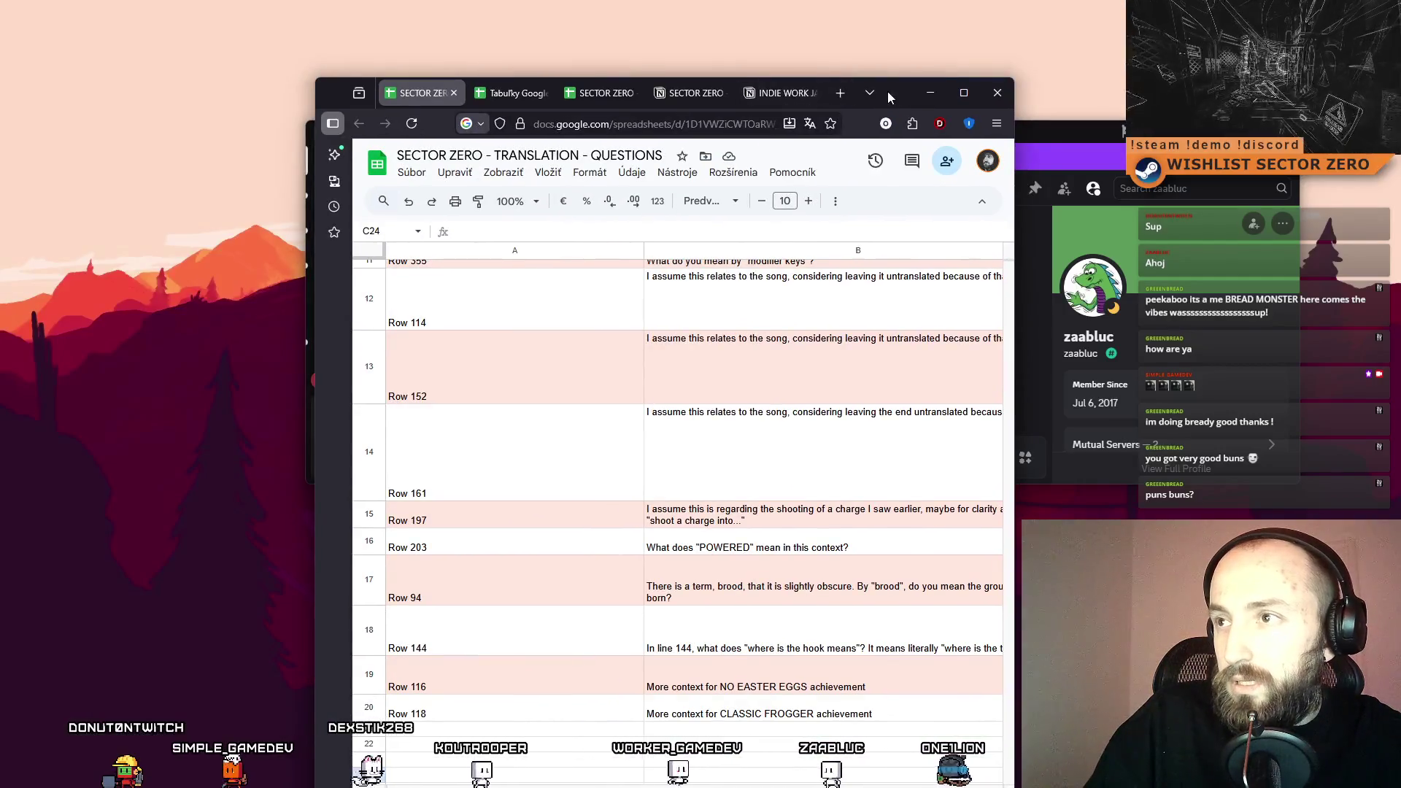
double_click(887, 90)
left_click(285, 13)
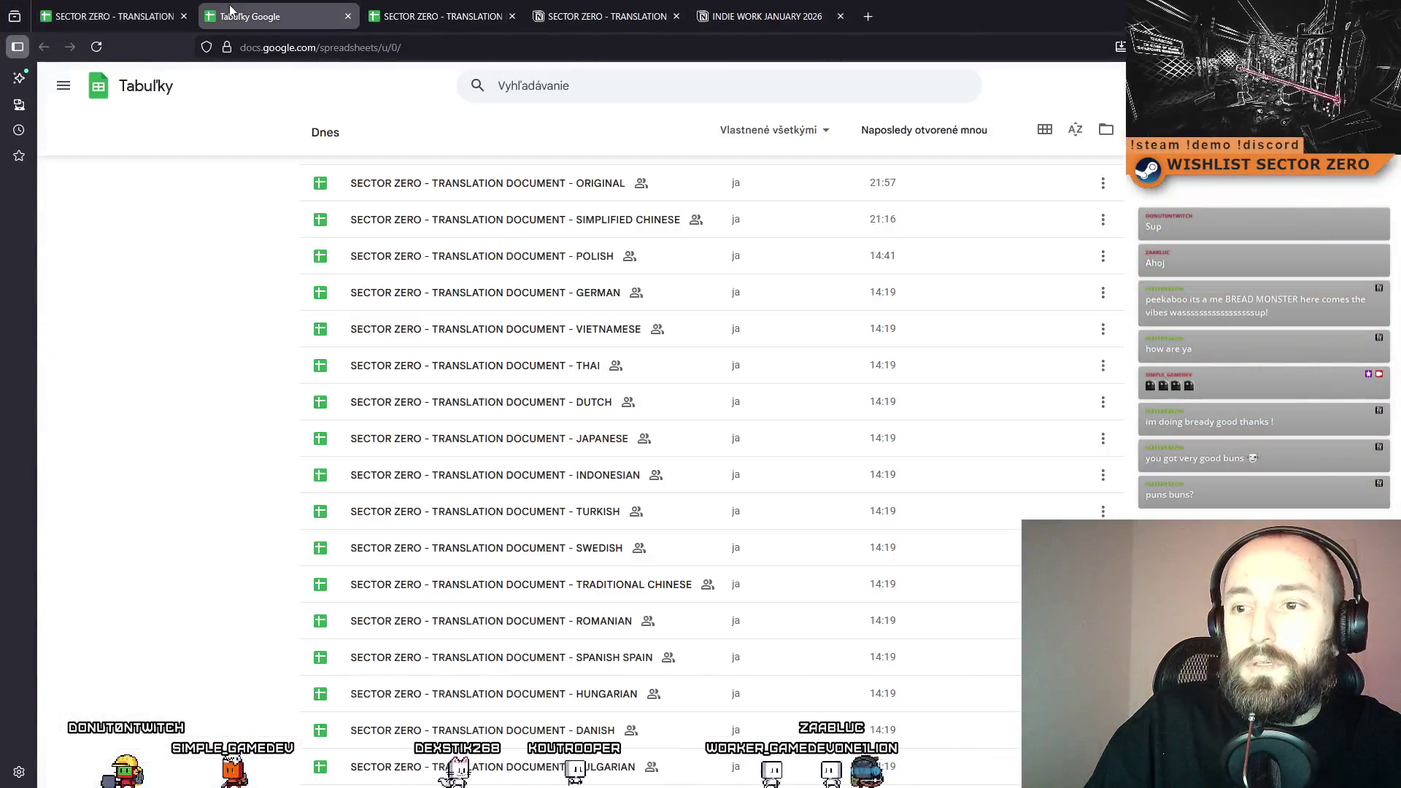
left_click(415, 8)
left_click_drag(440, 16, 278, 16)
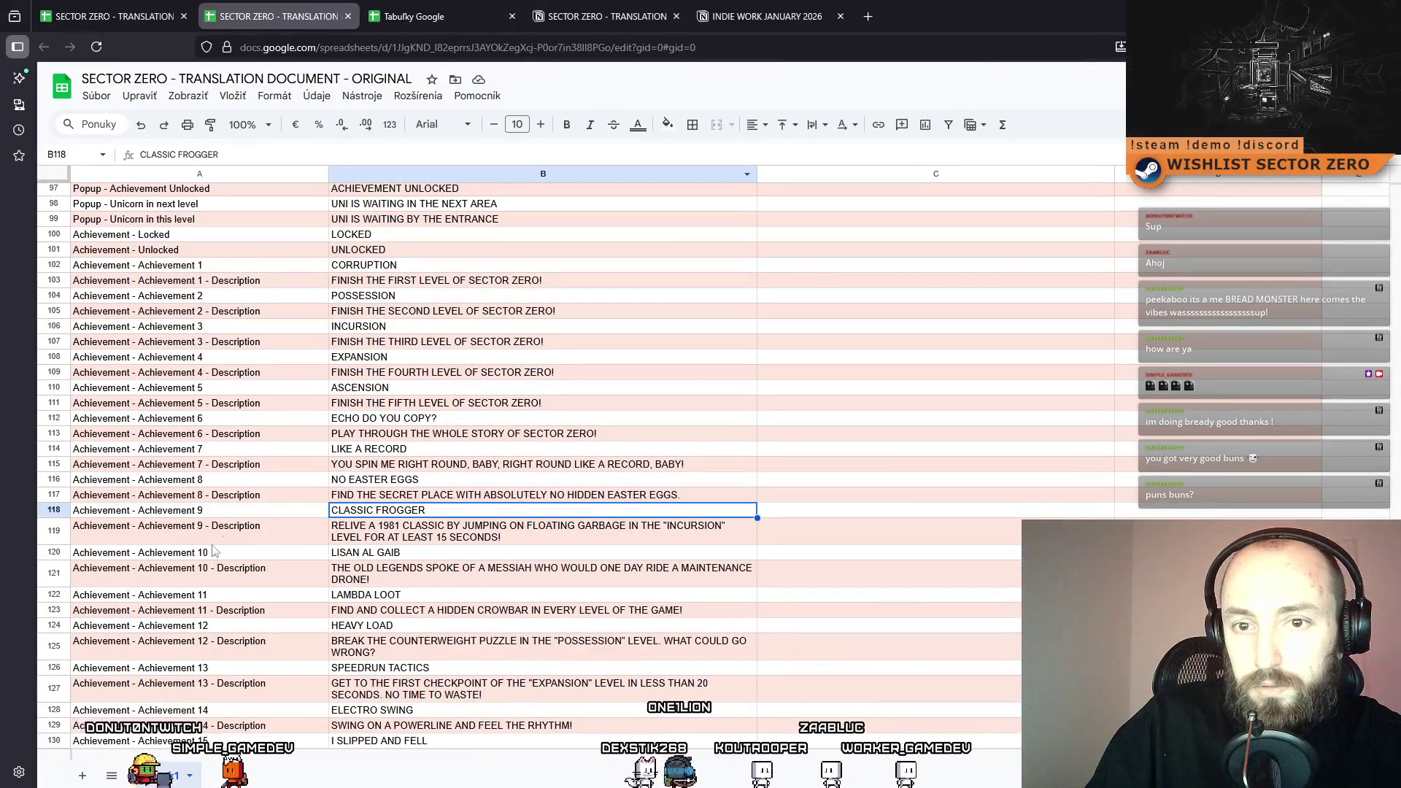
left_click(135, 5)
Enter the label Row 120 in cell A21.
left_click(163, 640)
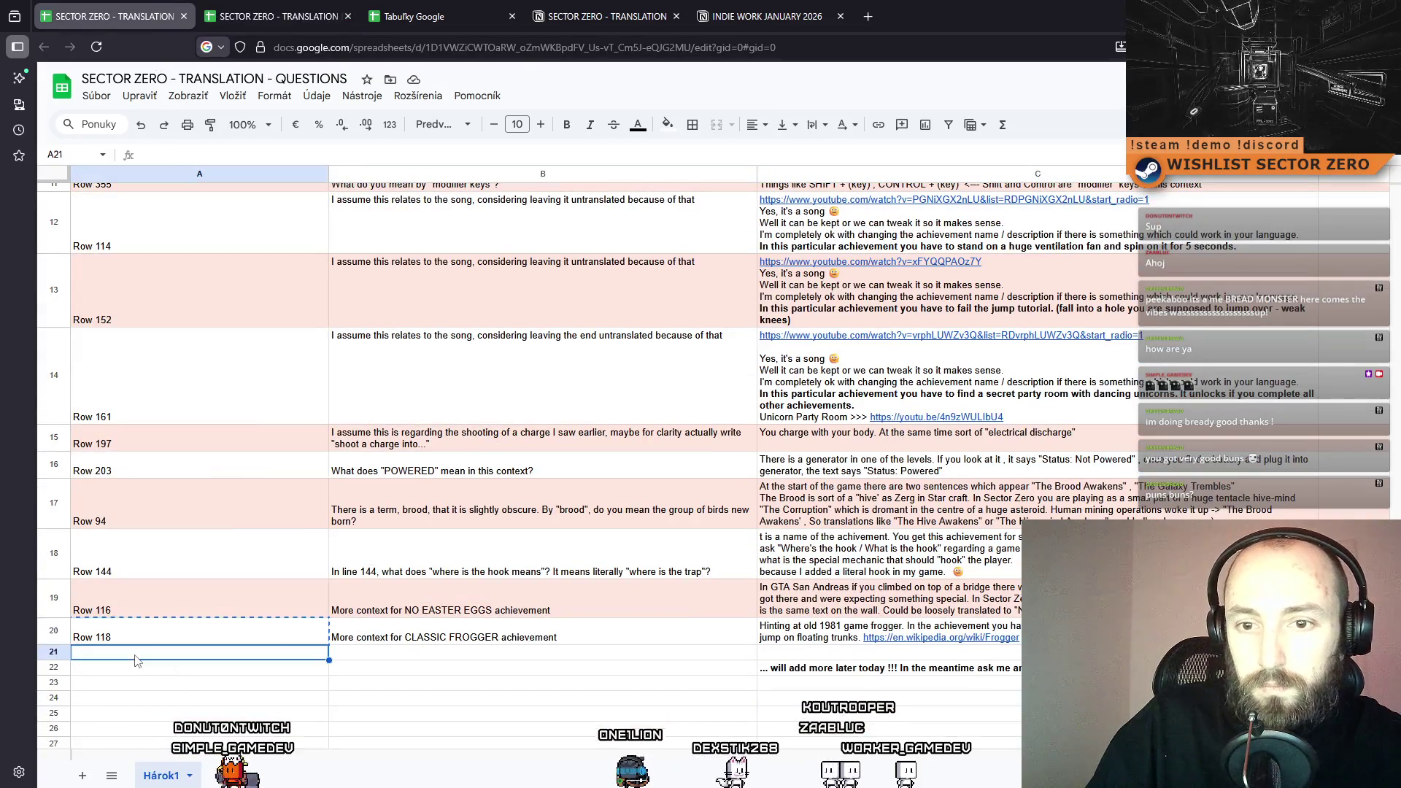
type("Row 118")
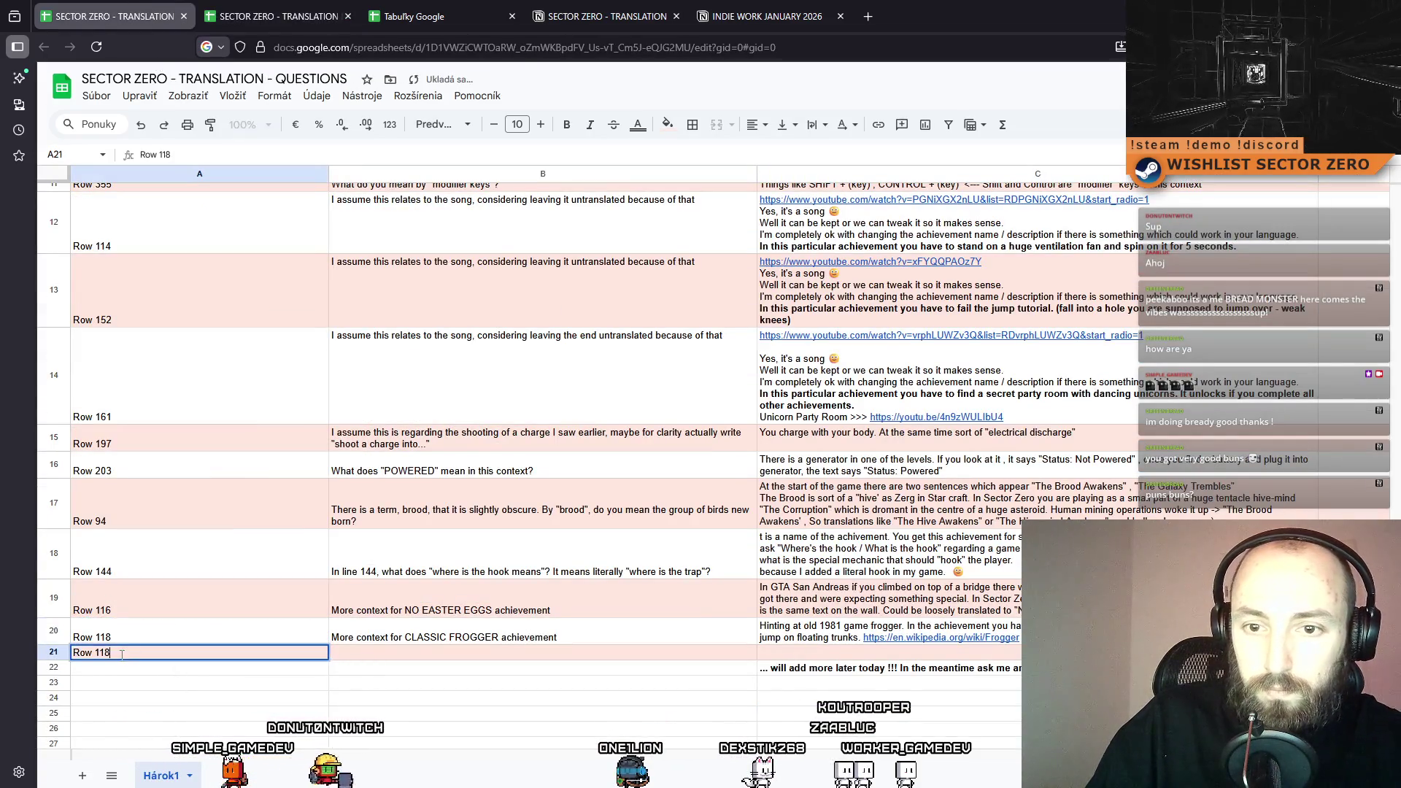
left_click(412, 652)
Ask 'More context for LISAN AL GAIB achievement' in B21 and answer it's an untranslated DUNE reference in C21.
left_click(438, 635)
key("ctrl+c")
left_click(451, 654)
double_click(496, 652)
key("ctrl+v")
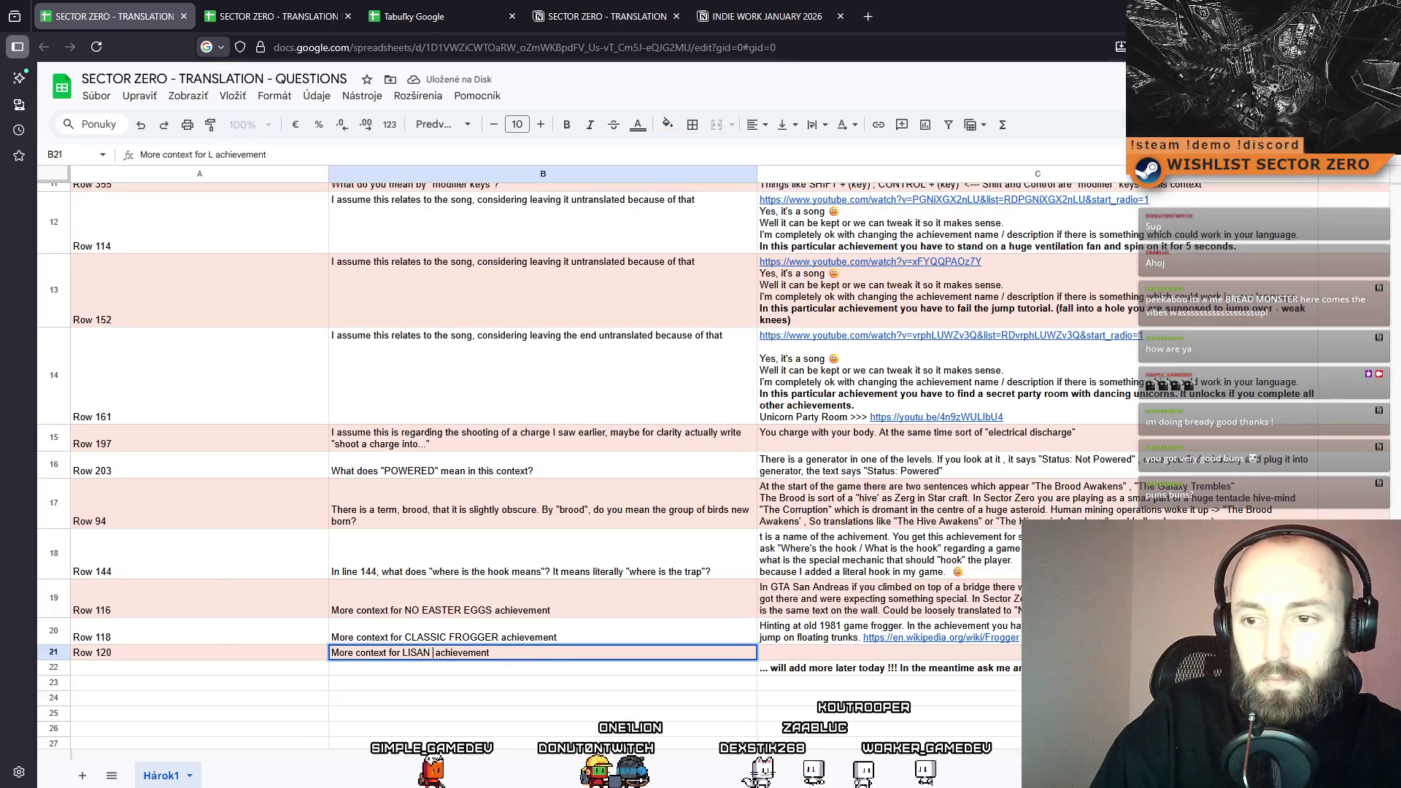
type("AL GAIB")
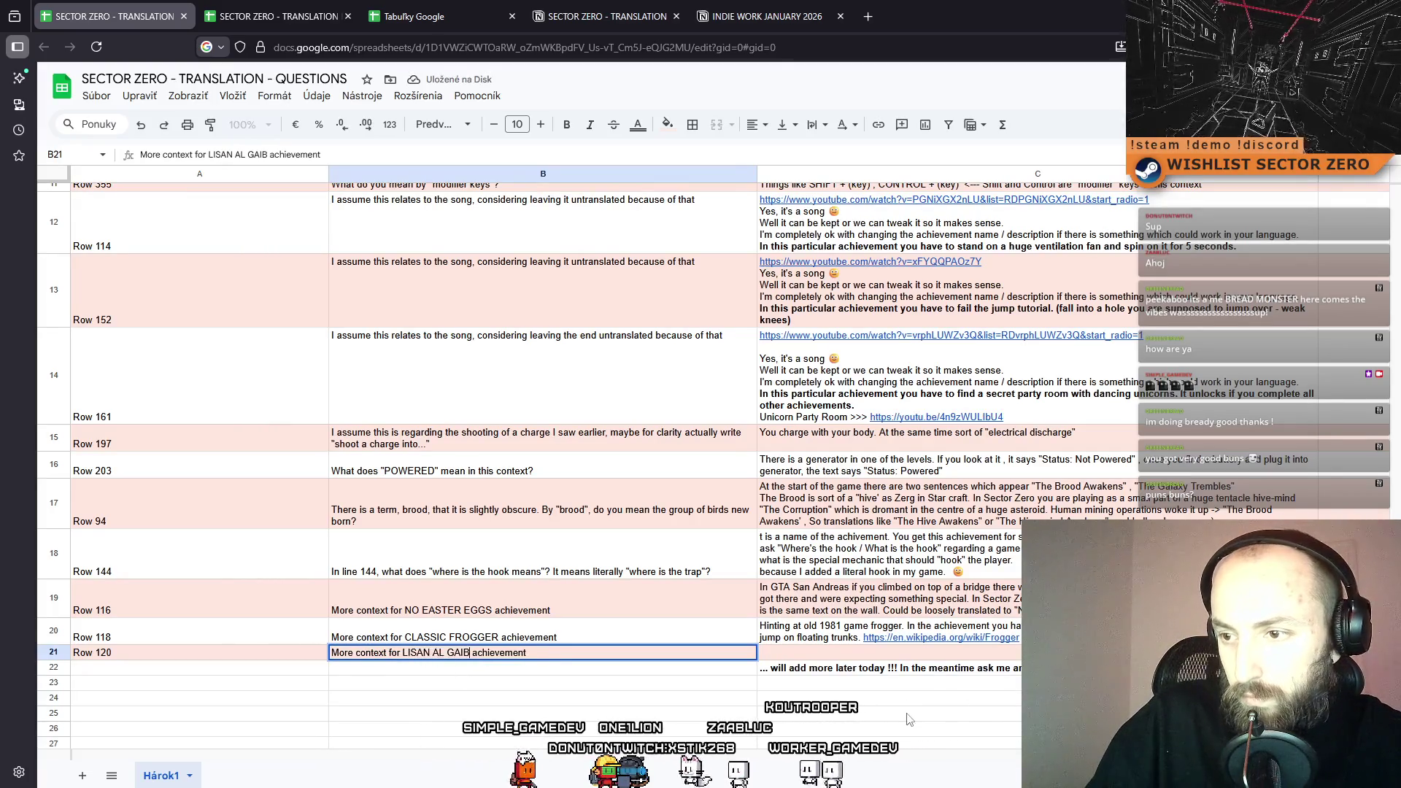
left_click(868, 713)
double_click(871, 653)
type("Probably should be not translated. It is a")
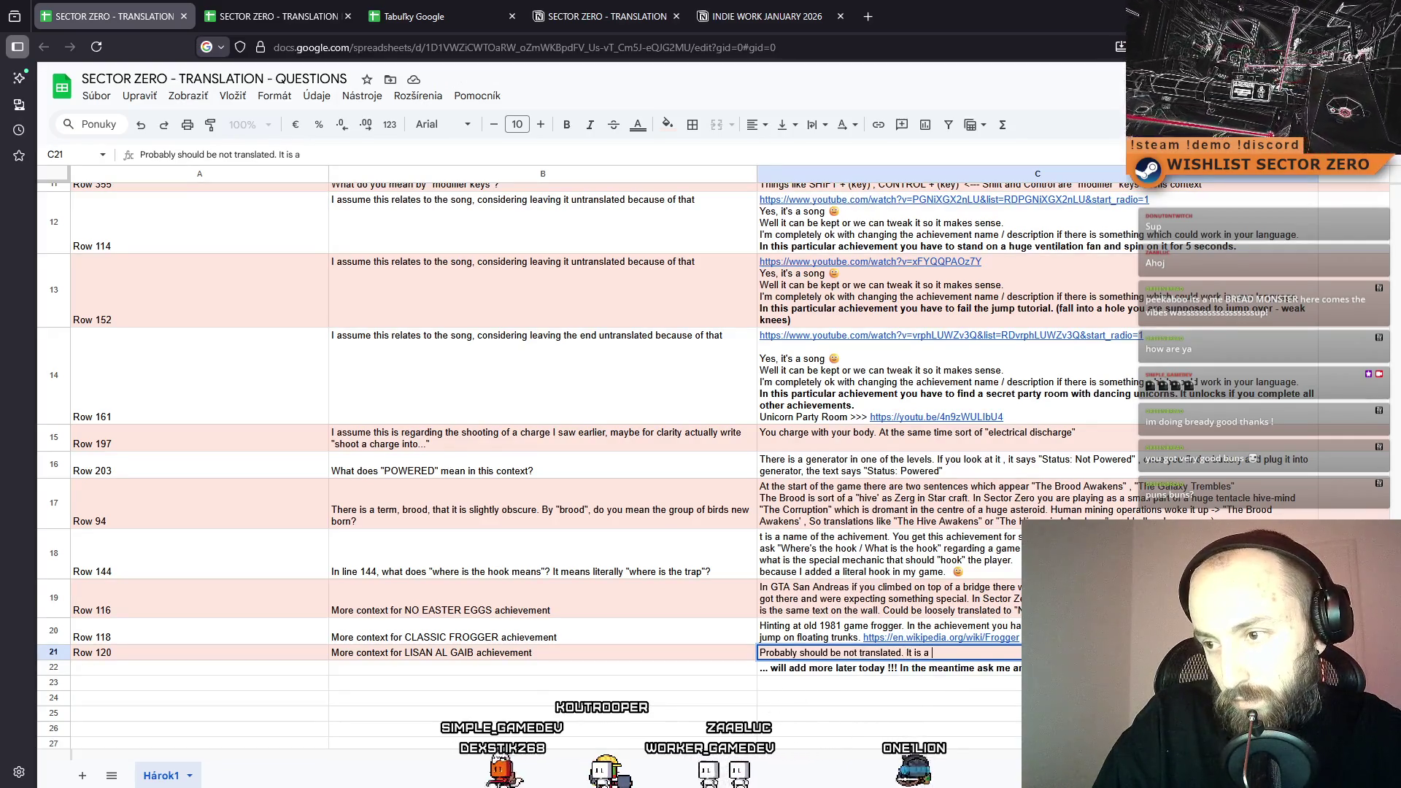
type("DUNE reference")
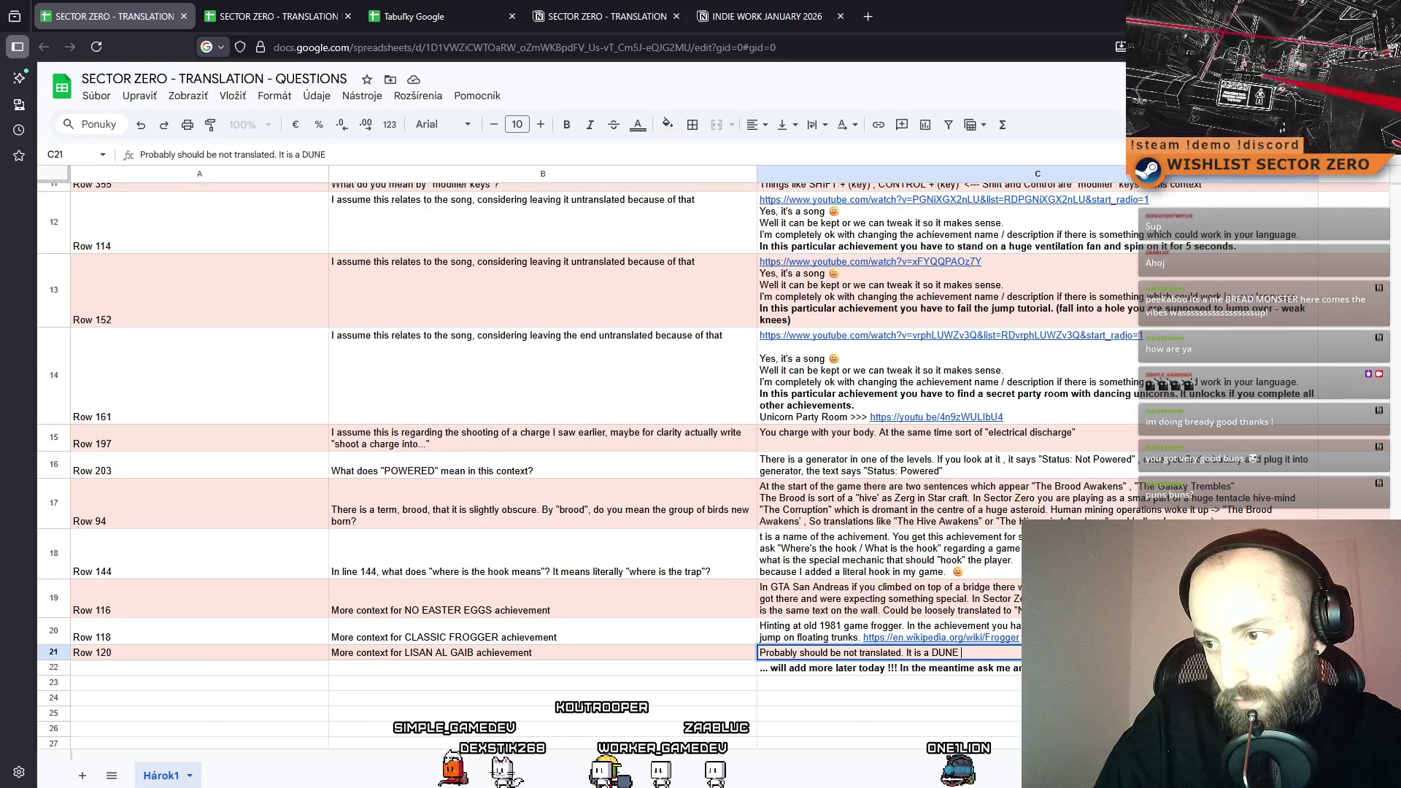
type(".")
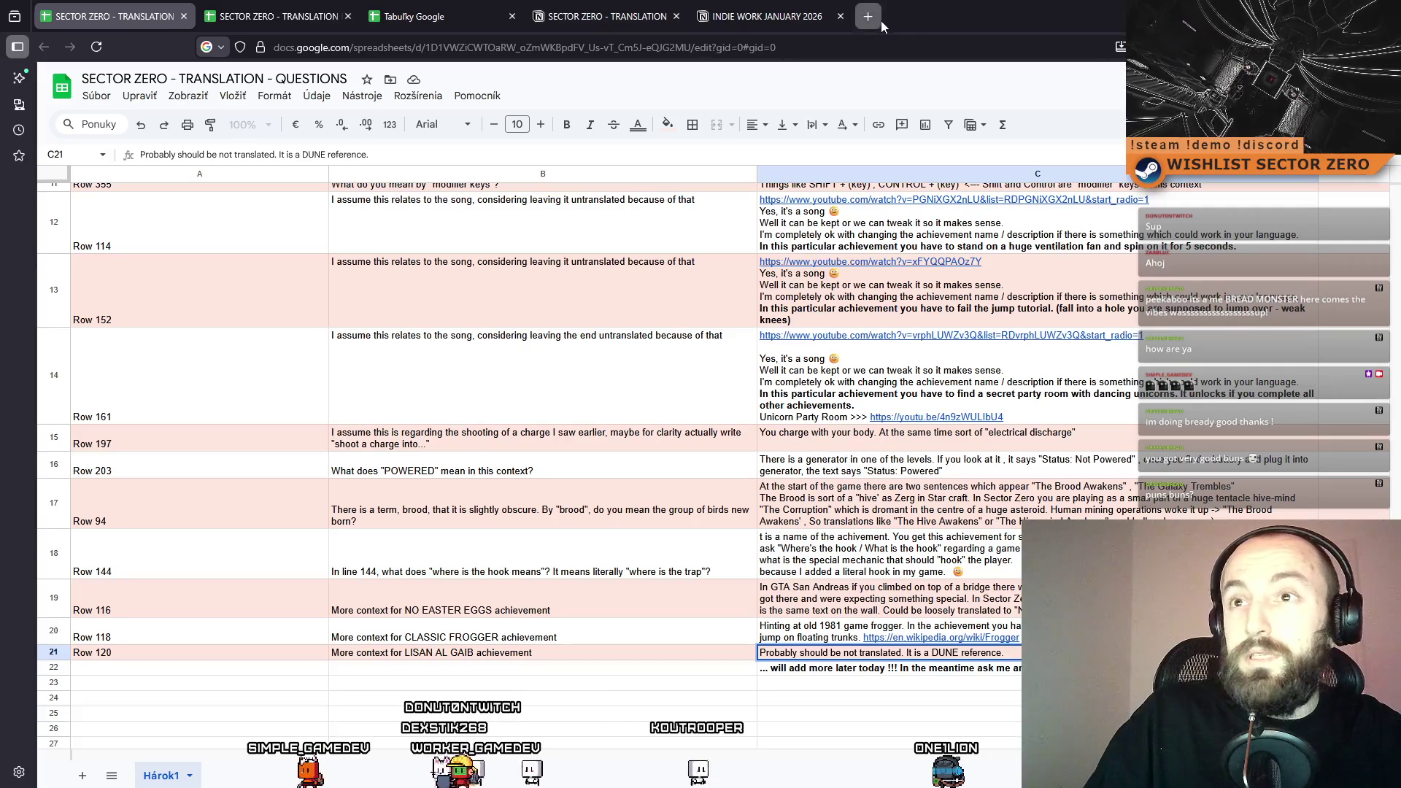
Search the web for LISAN AL GAIB and read the Dune Wiki Lisan al-Gaib article.
key("ctrl+t")
type("LISAN AL GAIB")
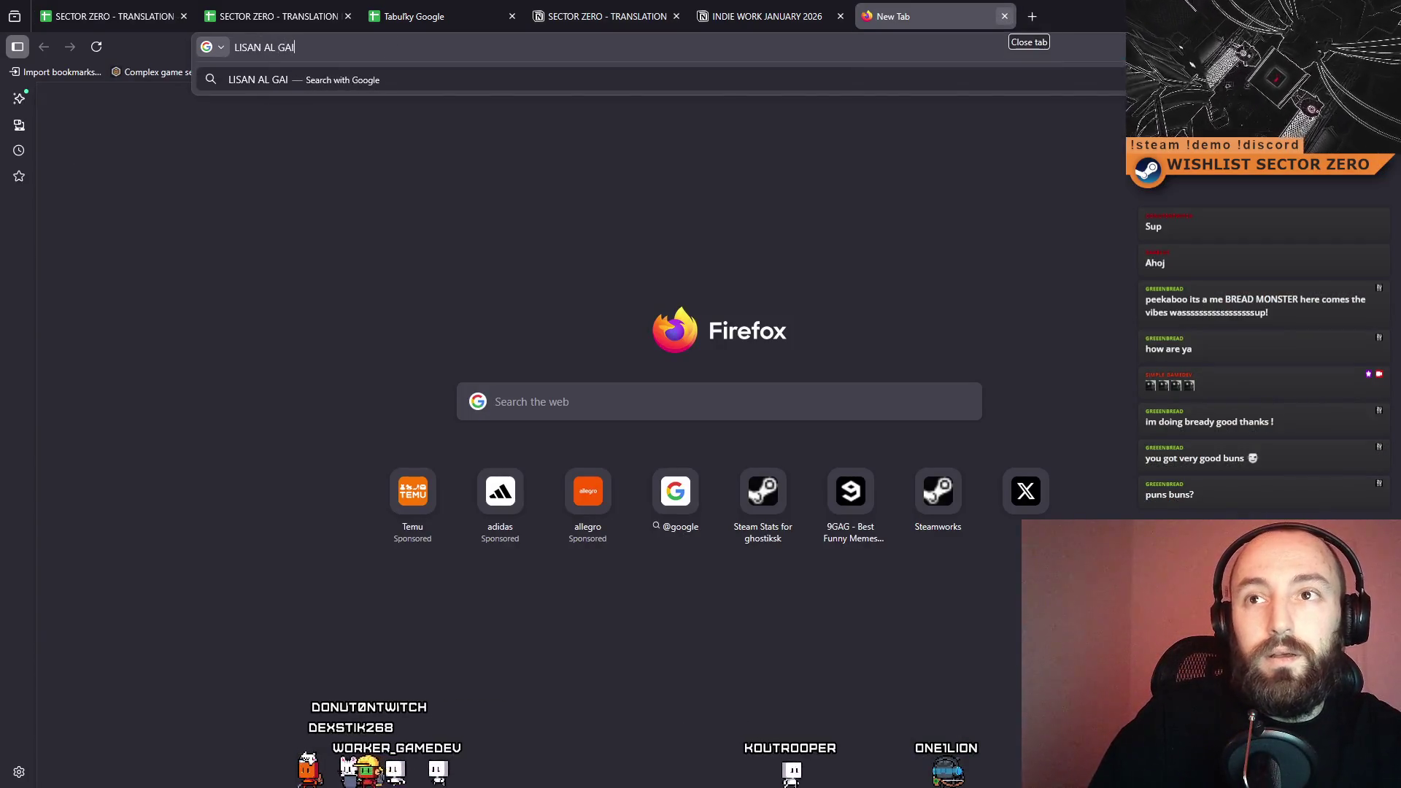
key("Return")
left_click(399, 312)
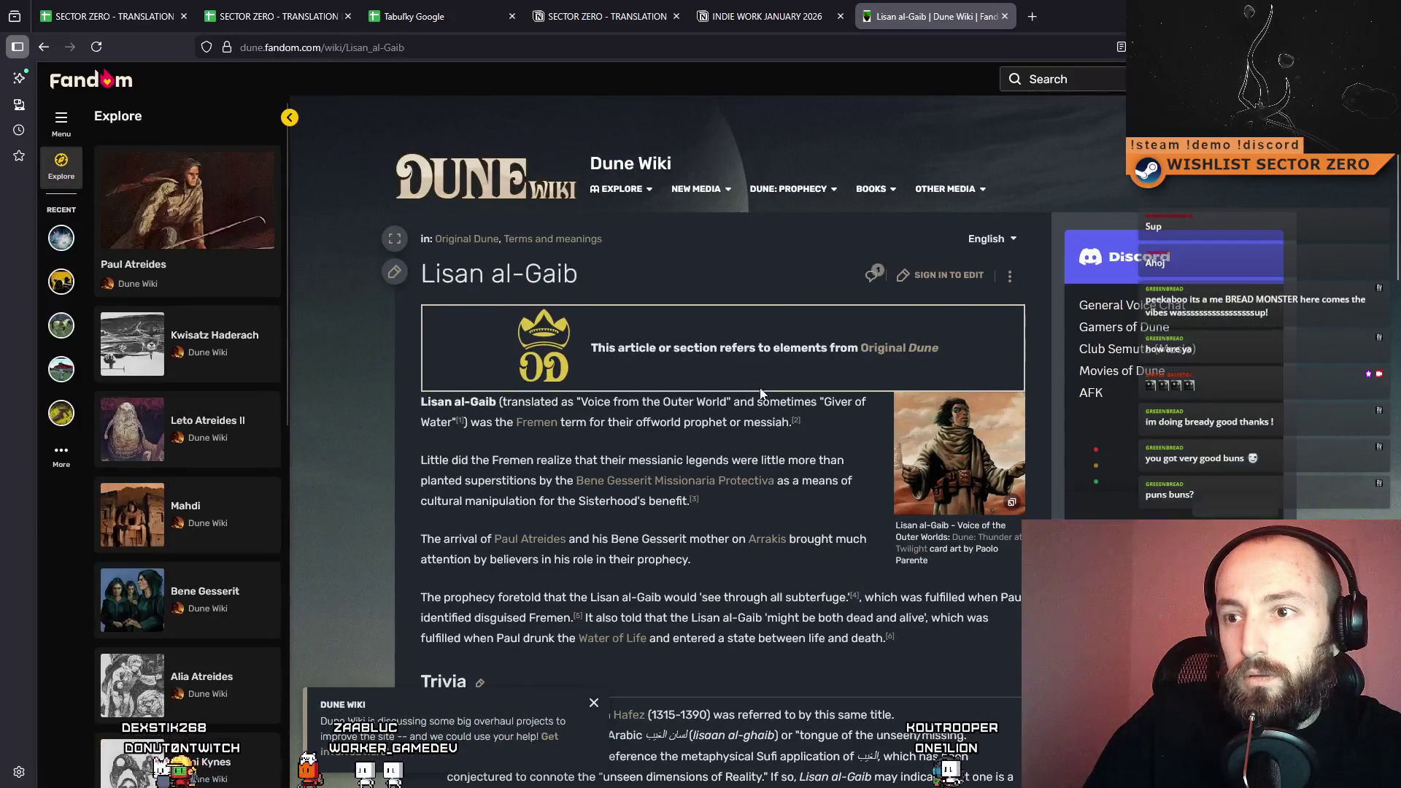
scroll(830, 503, "down", 5)
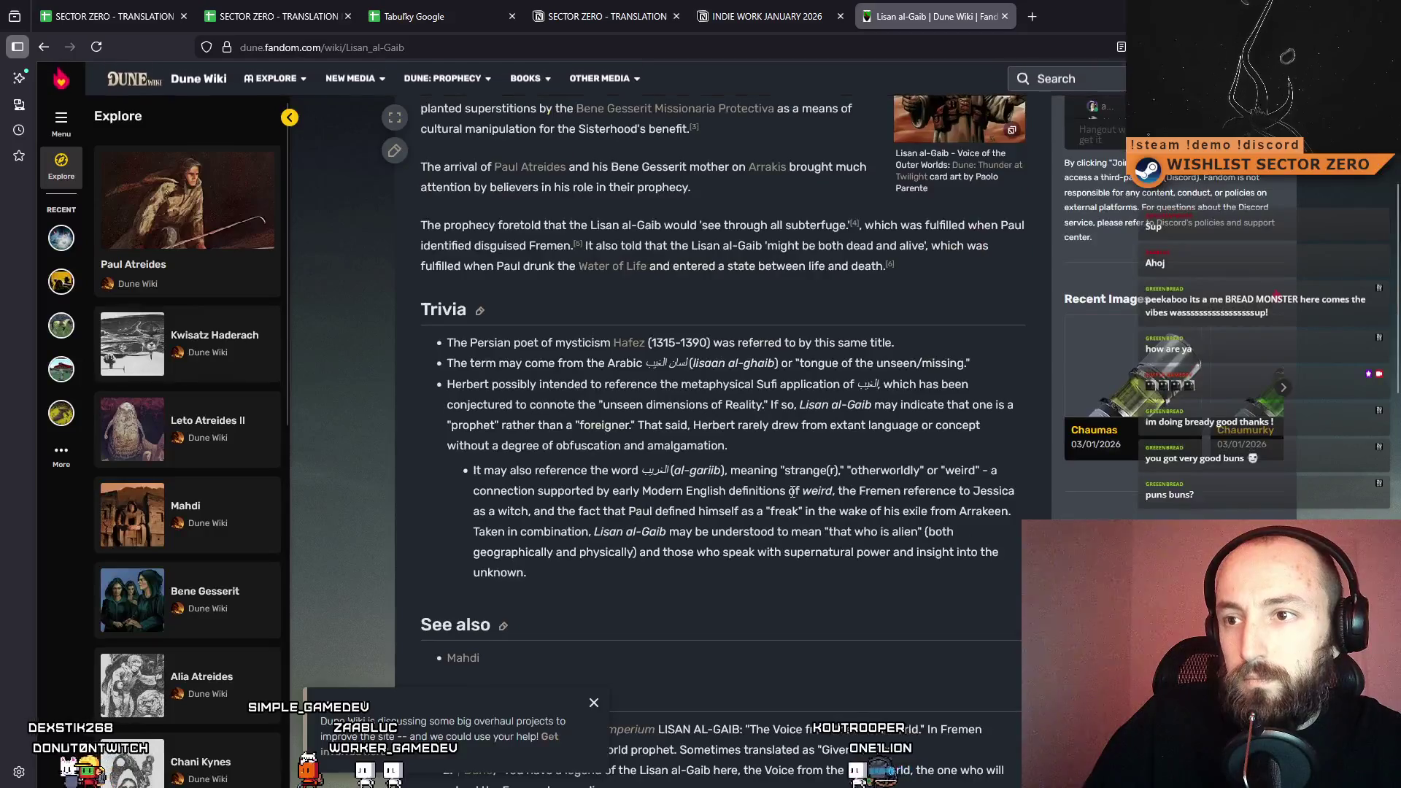
scroll(729, 292, "up", 4)
left_click(628, 50)
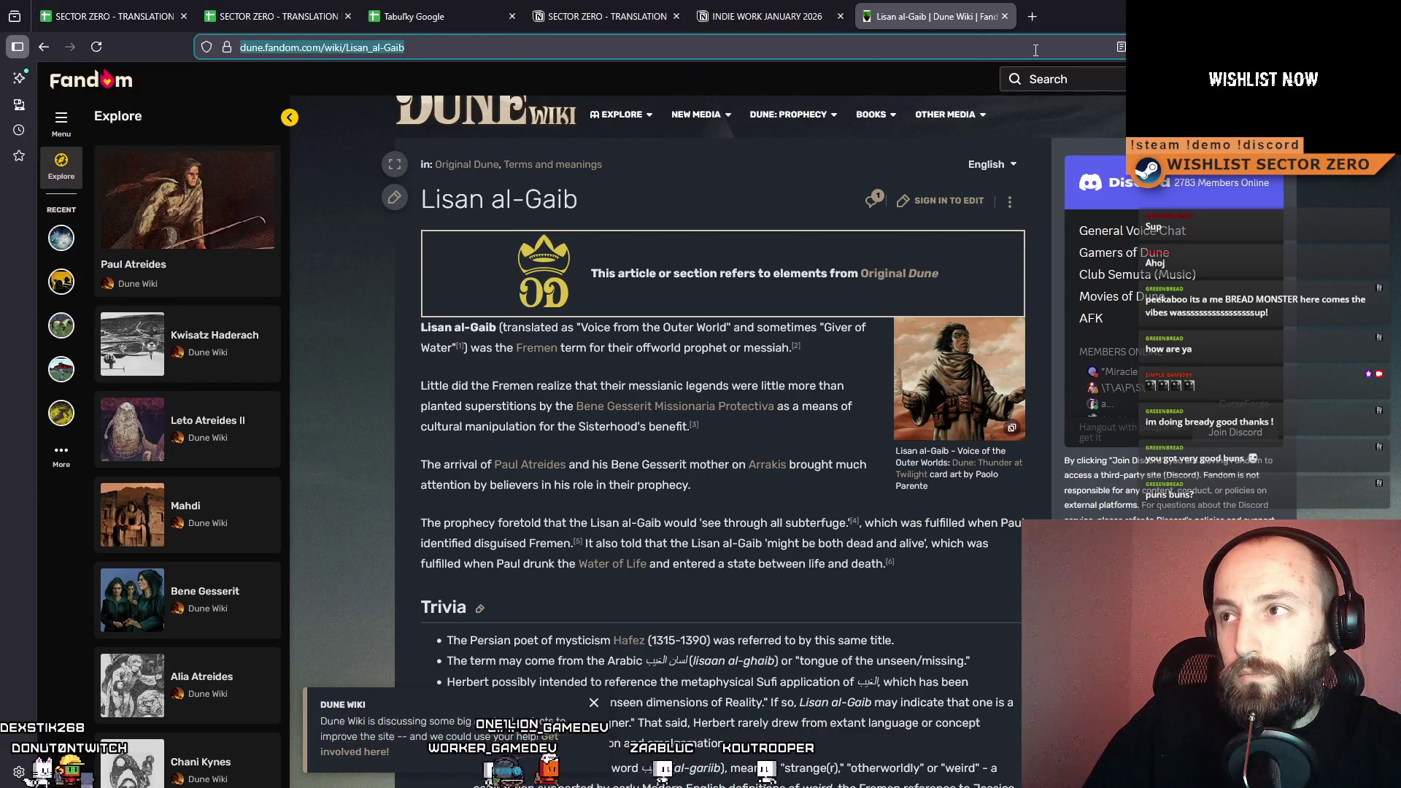
left_click(1030, 25)
Search 'lisan al gaib meme', then change the query to 'lisan al gaib youtube'.
type("isan ")
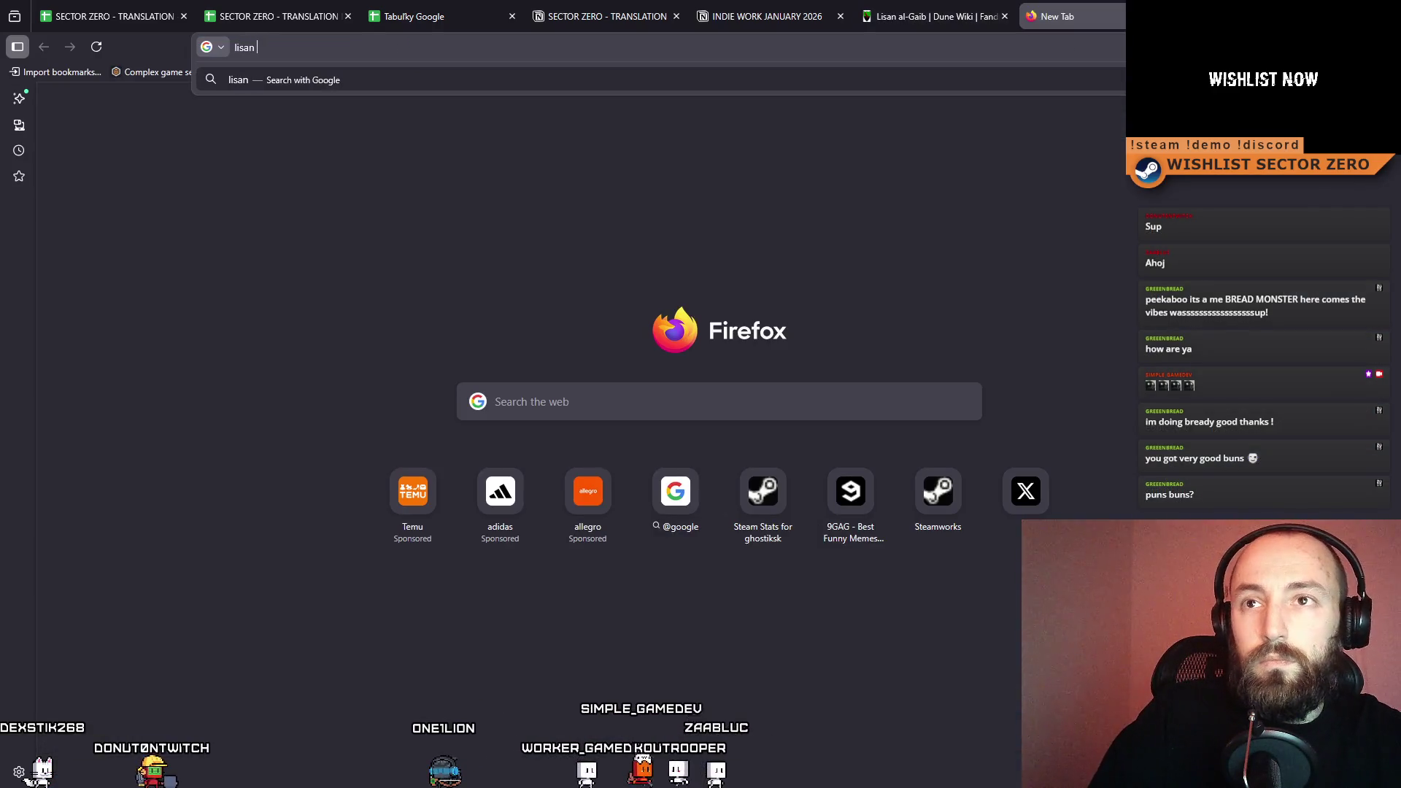
type("al gaib meme")
key("Return")
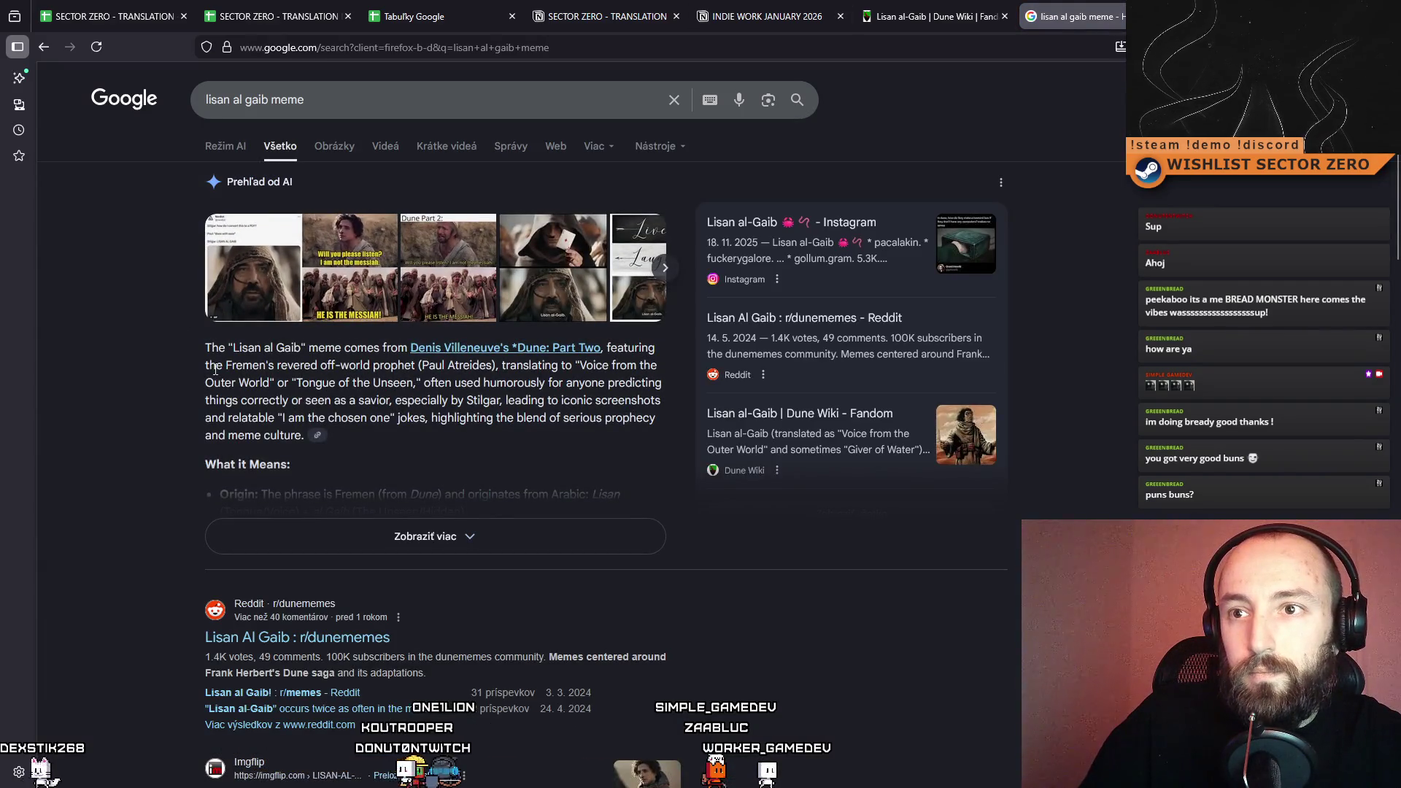
scroll(375, 650, "down", 5)
scroll(406, 528, "up", 5)
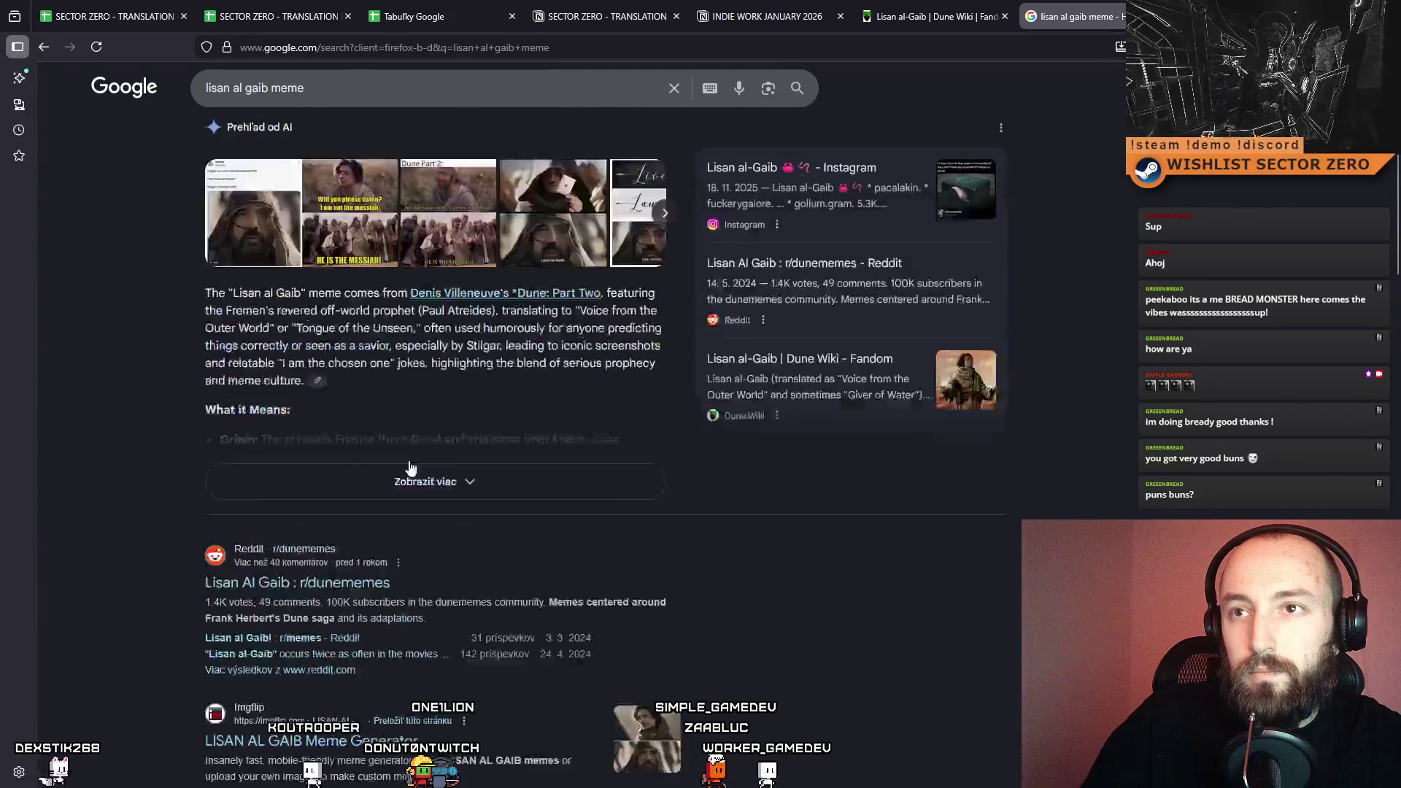
left_click(368, 98)
key("BackSpace")
key("BackSpace")
key("BackSpace")
type("youtube")
key("Return")
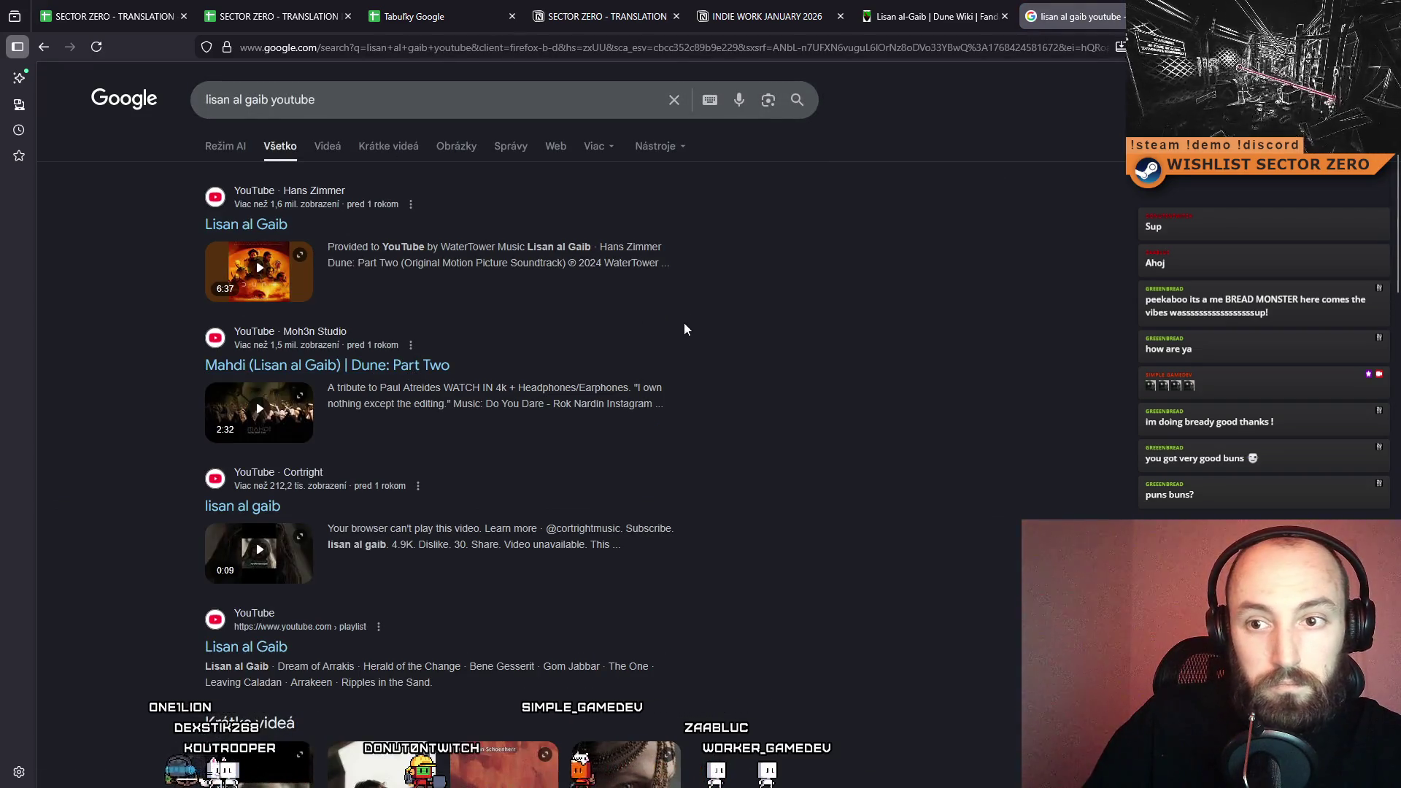
Play the lisan al gaib Short in the inline player twice, closing it each time.
left_click(296, 562)
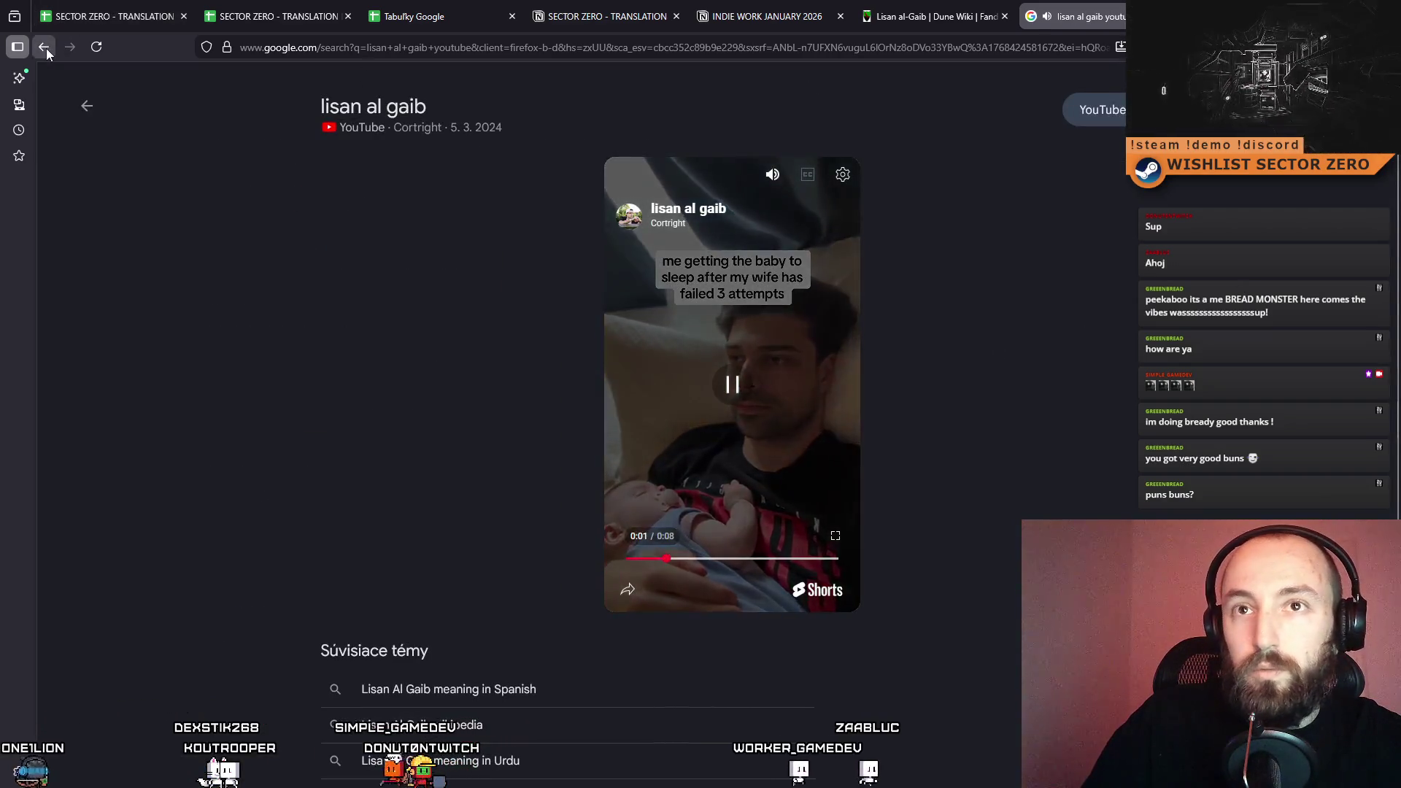
left_click(44, 47)
scroll(345, 379, "down", 5)
scroll(344, 379, "down", 3)
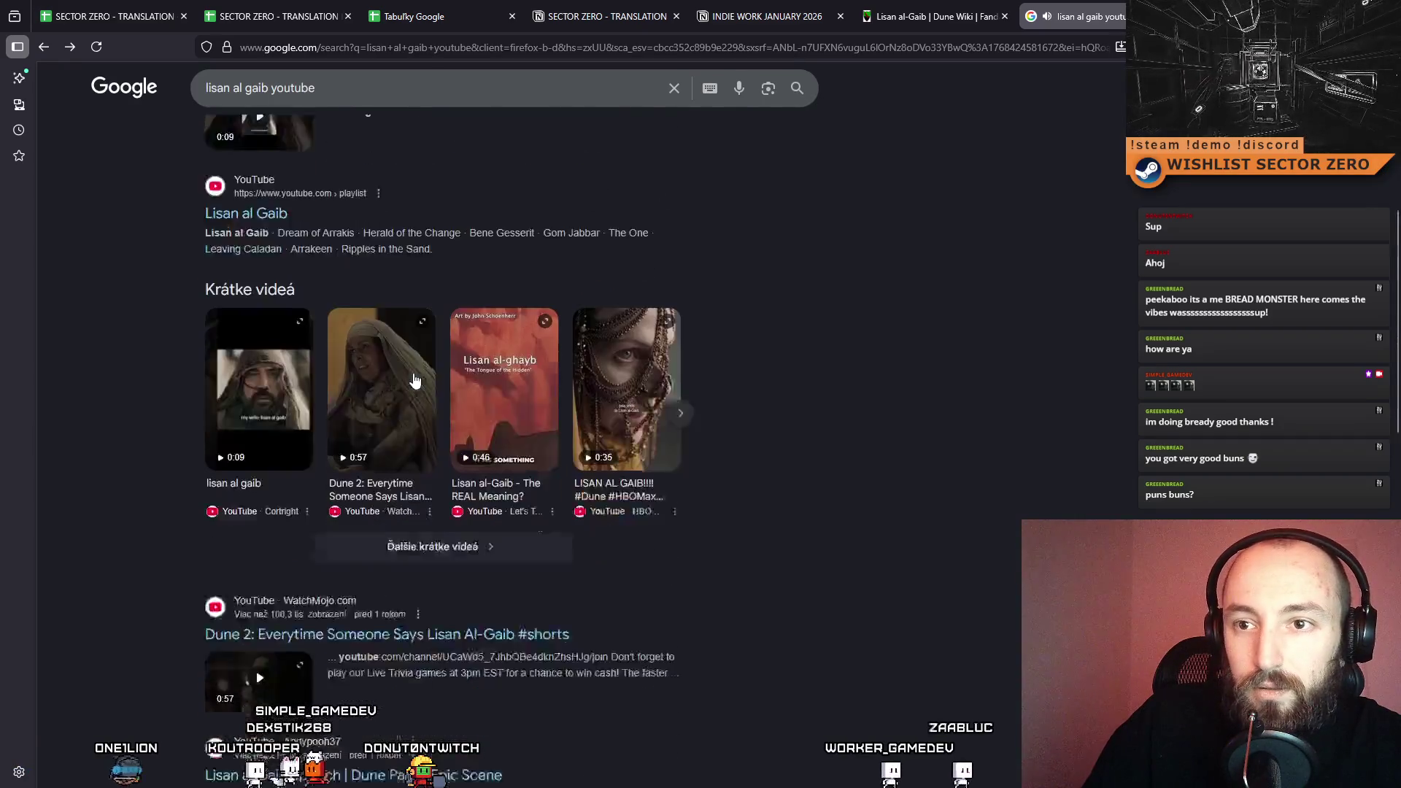
left_click(254, 288)
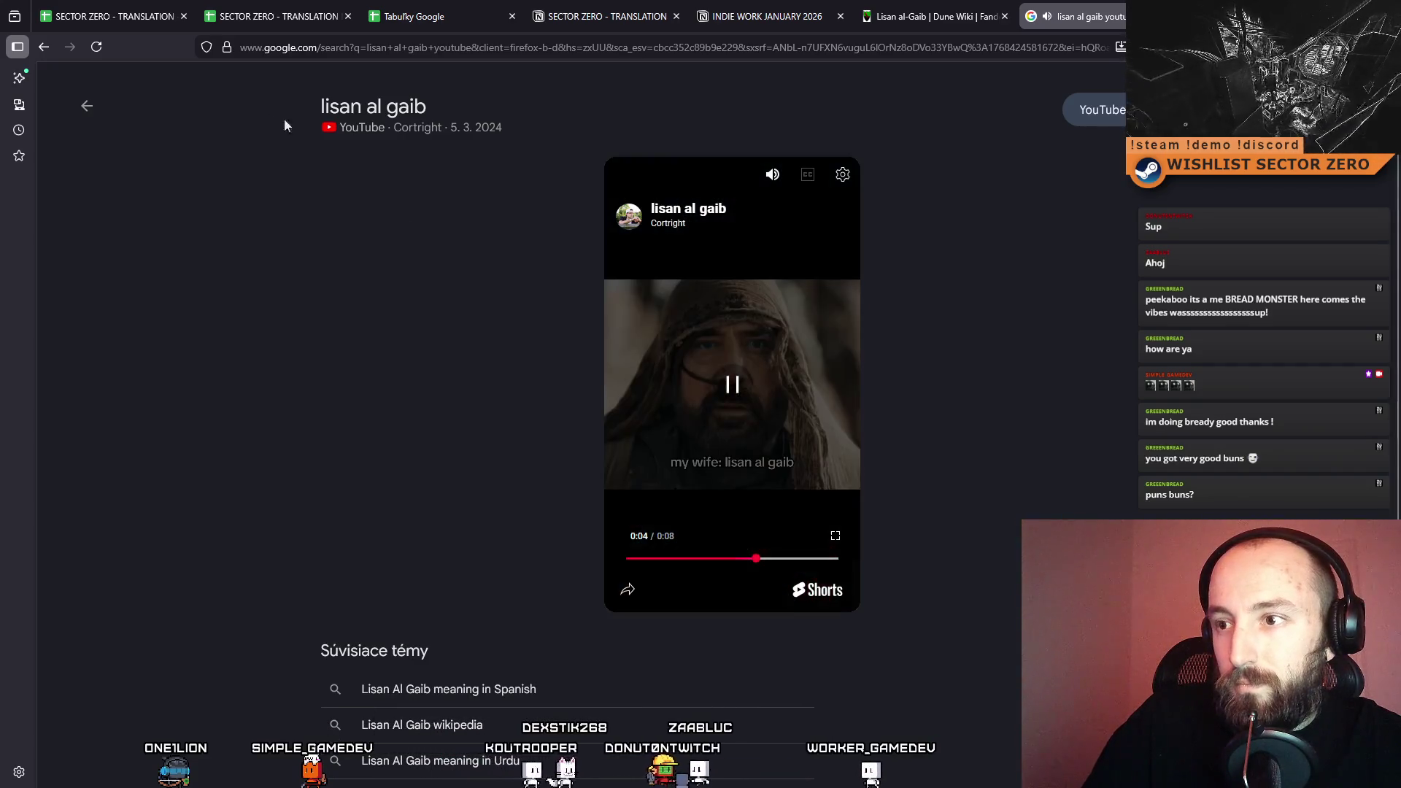
left_click(45, 48)
Open the 'Dune 2: Everytime Someone Says Lisan al-Gaib' Short on YouTube.
scroll(532, 515, "down", 3)
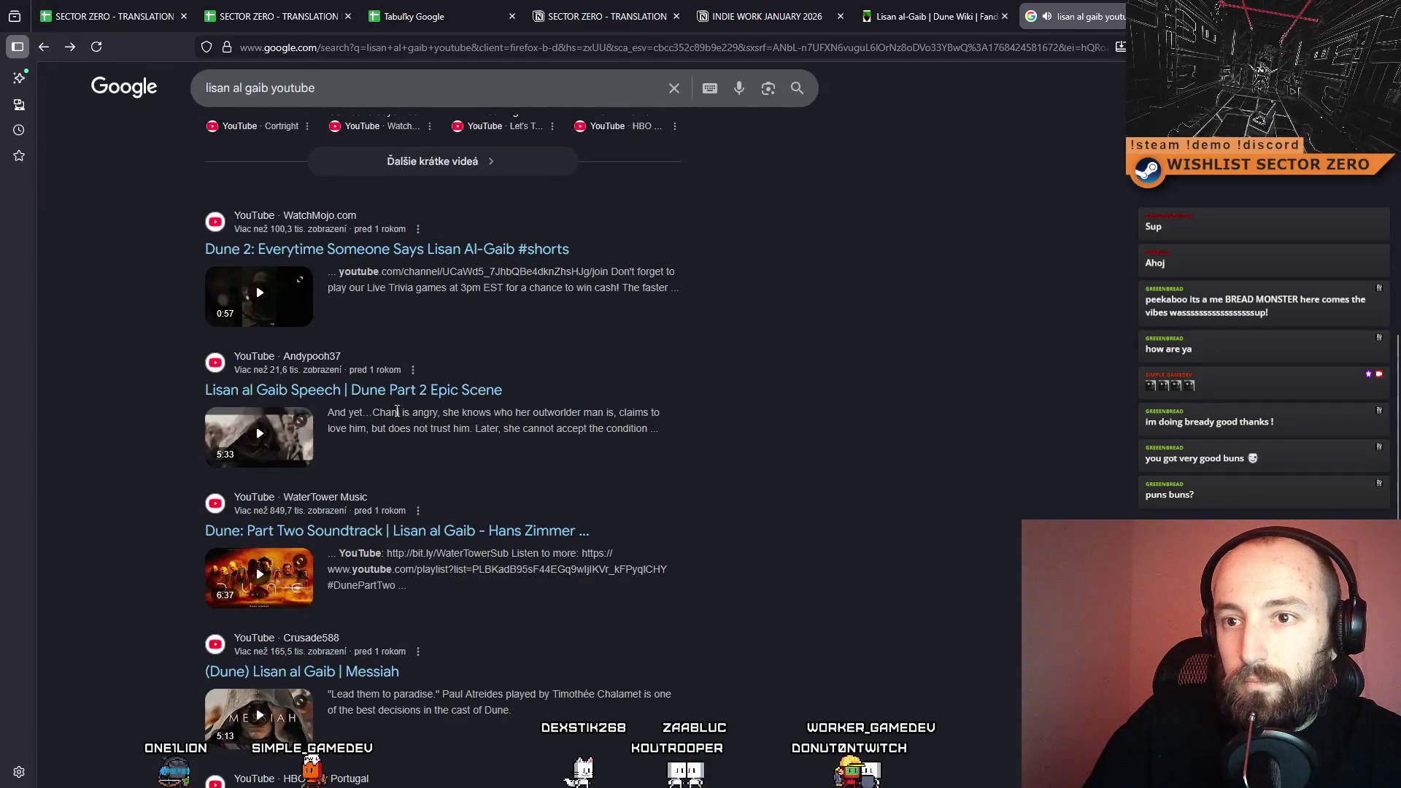
scroll(448, 577, "down", 4)
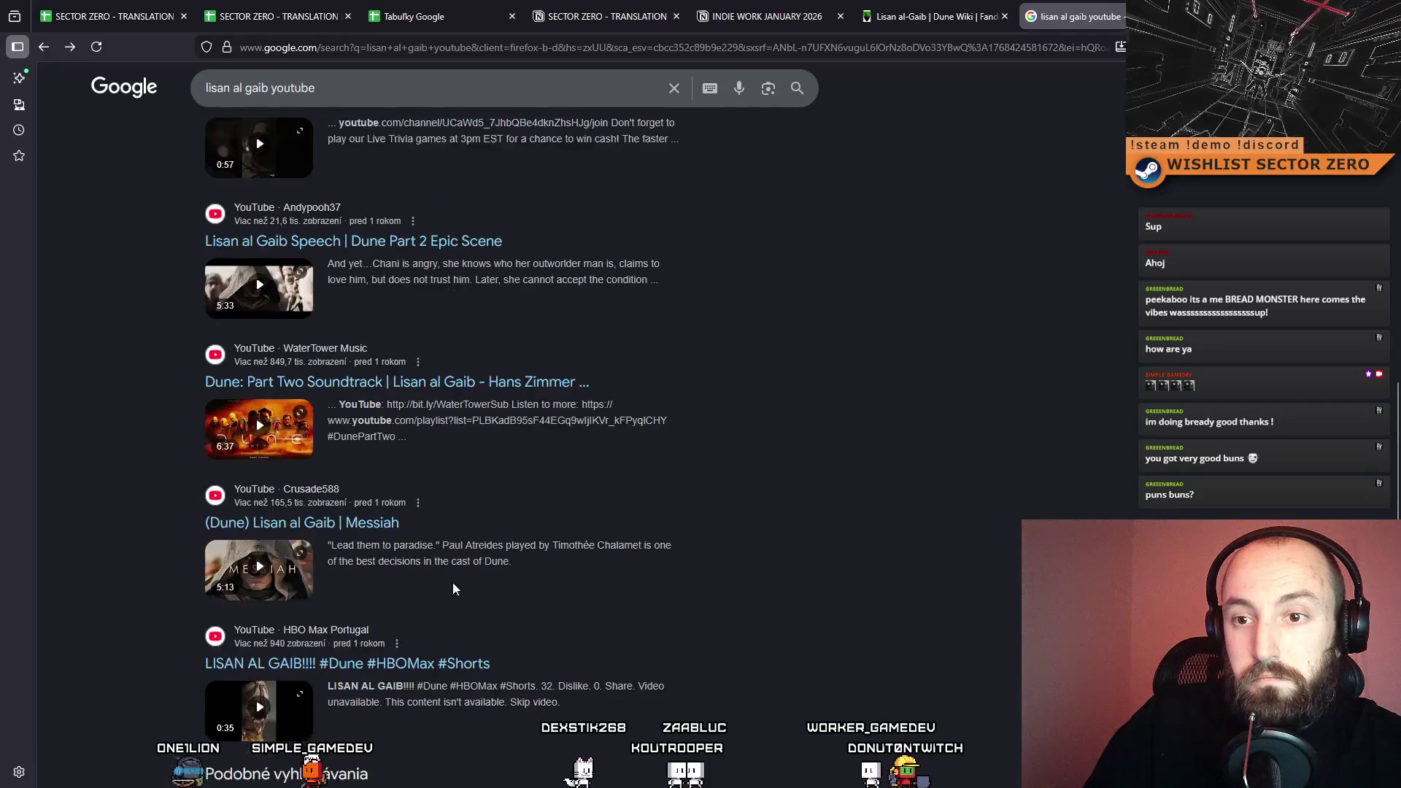
scroll(501, 601, "up", 10)
scroll(375, 169, "up", 5)
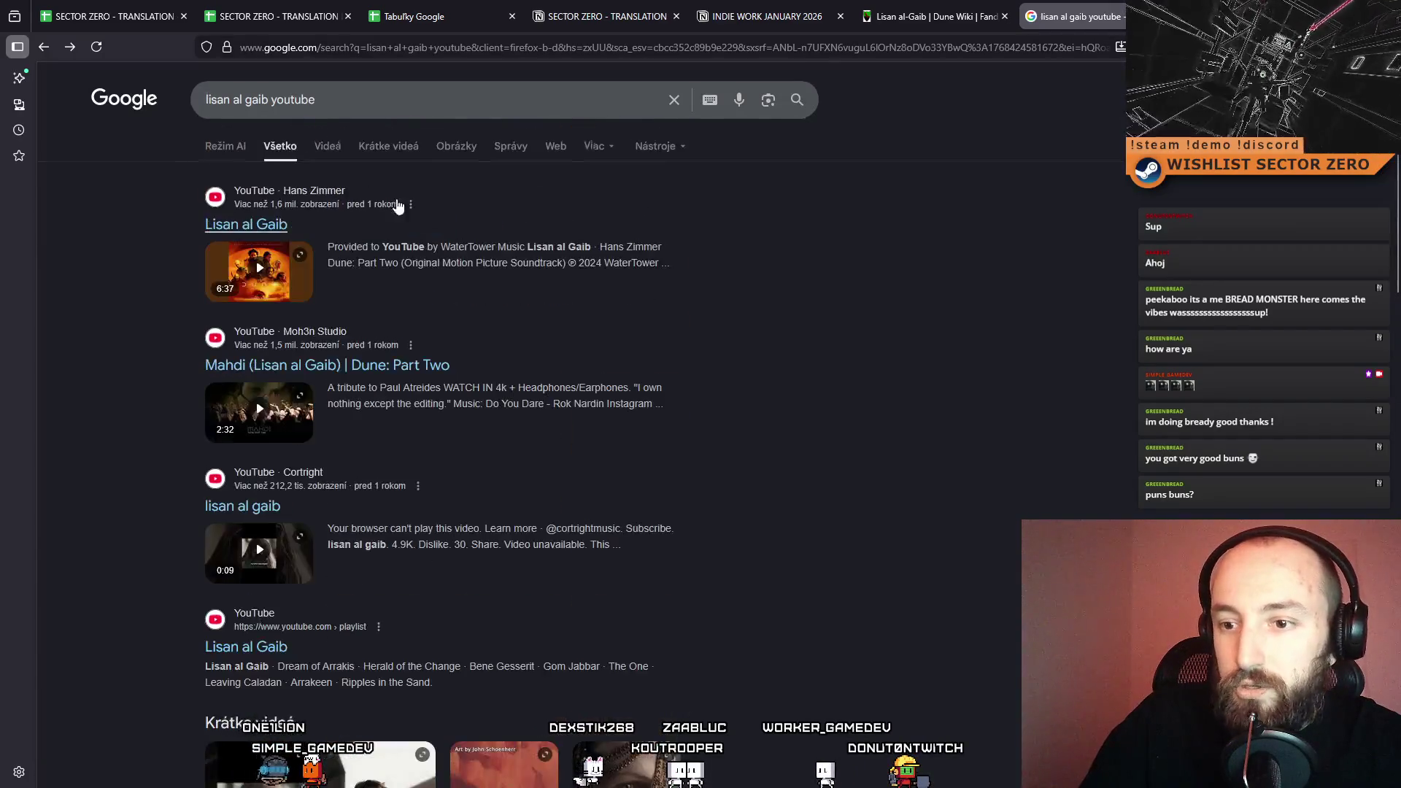
scroll(472, 264, "down", 3)
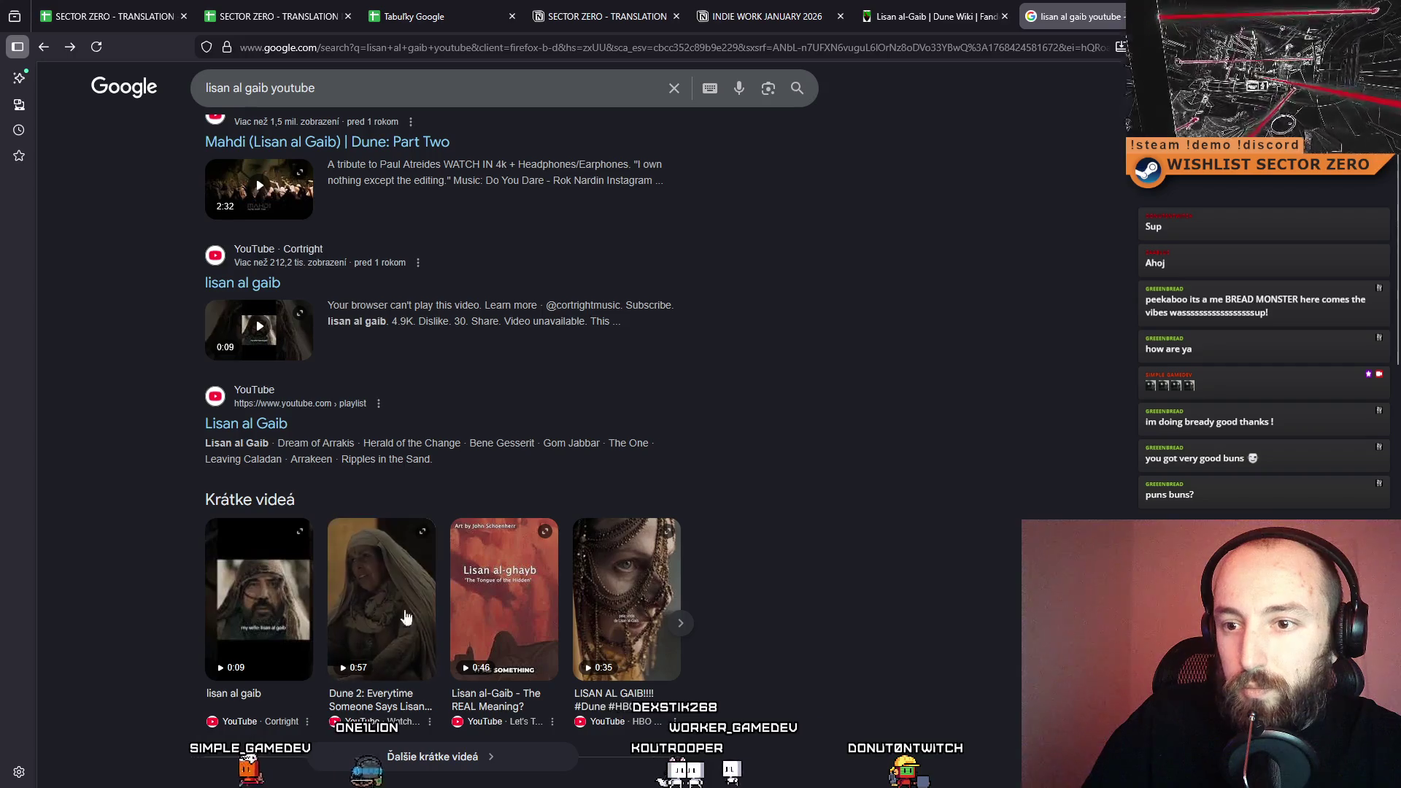
left_click(383, 702)
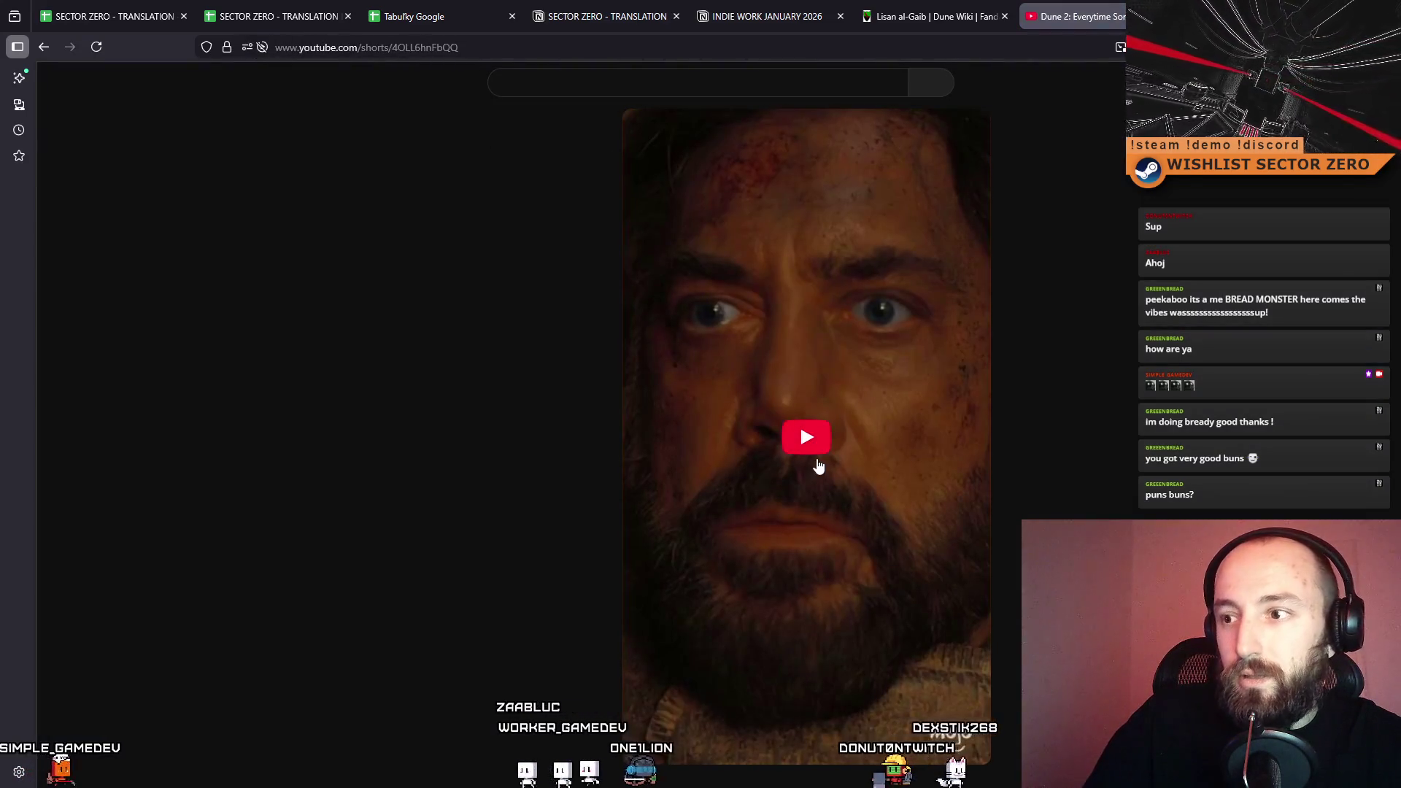
Watch the Dune 2 Short, close the YouTube tabs, and return to the SECTOR ZERO - TRANSLATION Notion page.
left_click(806, 438)
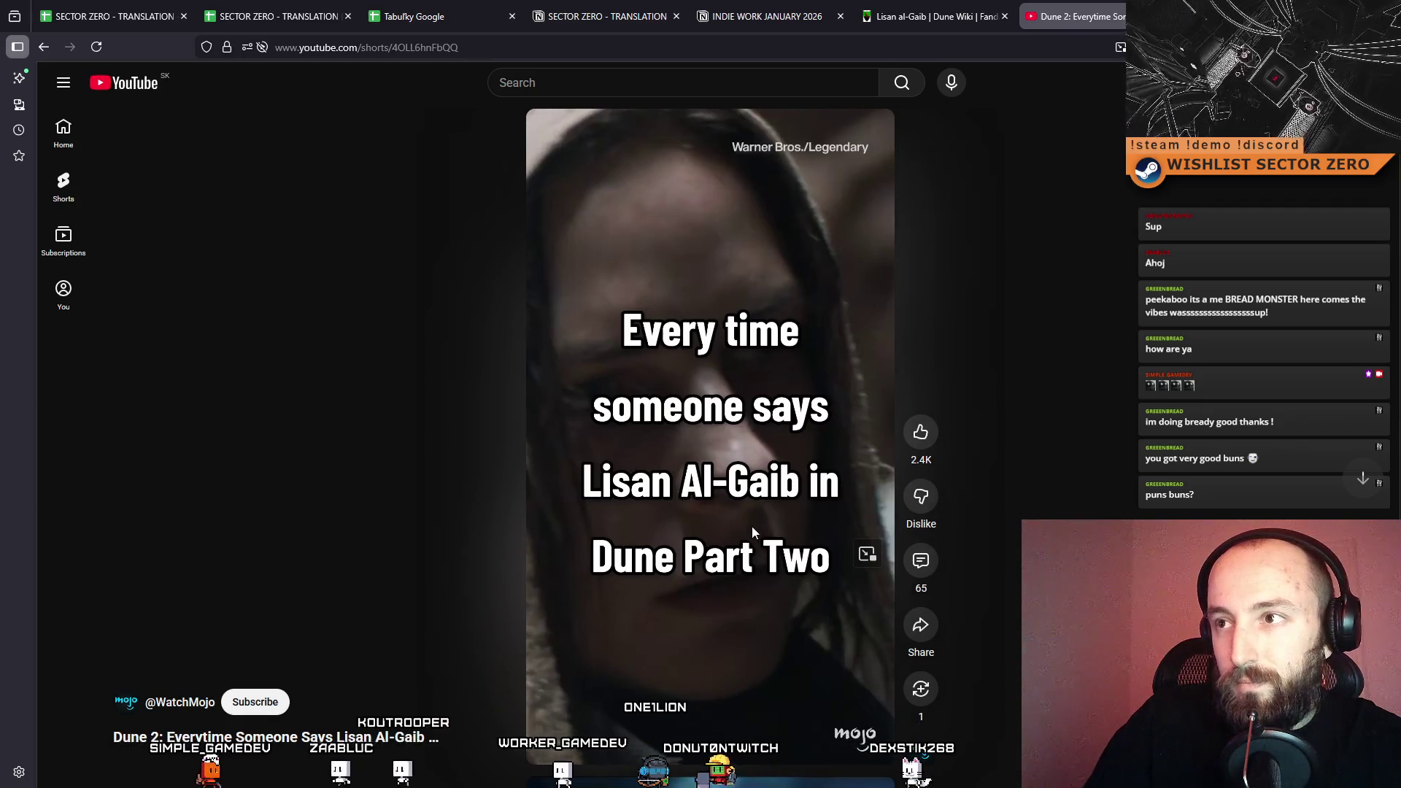
scroll(855, 464, "down", 1)
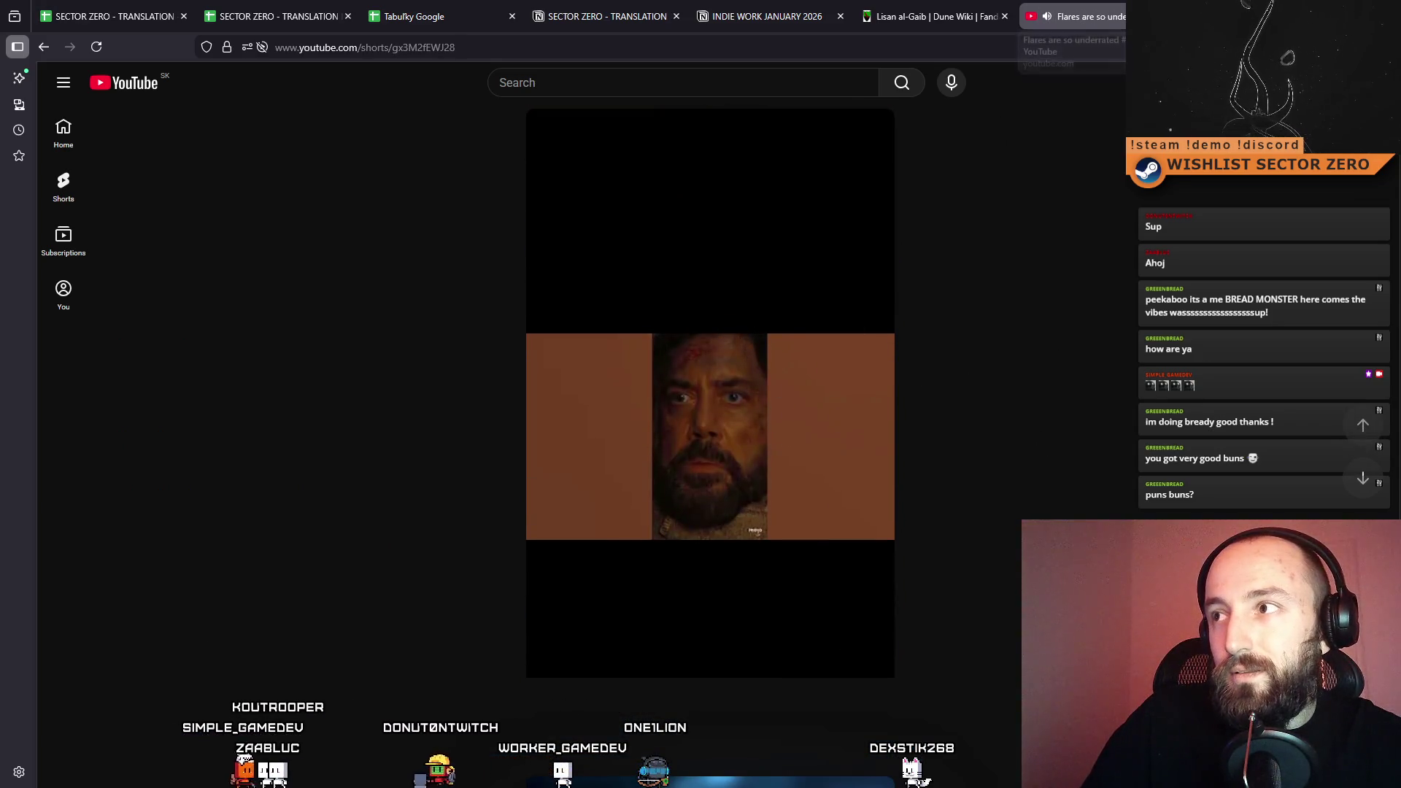
key("ctrl+w")
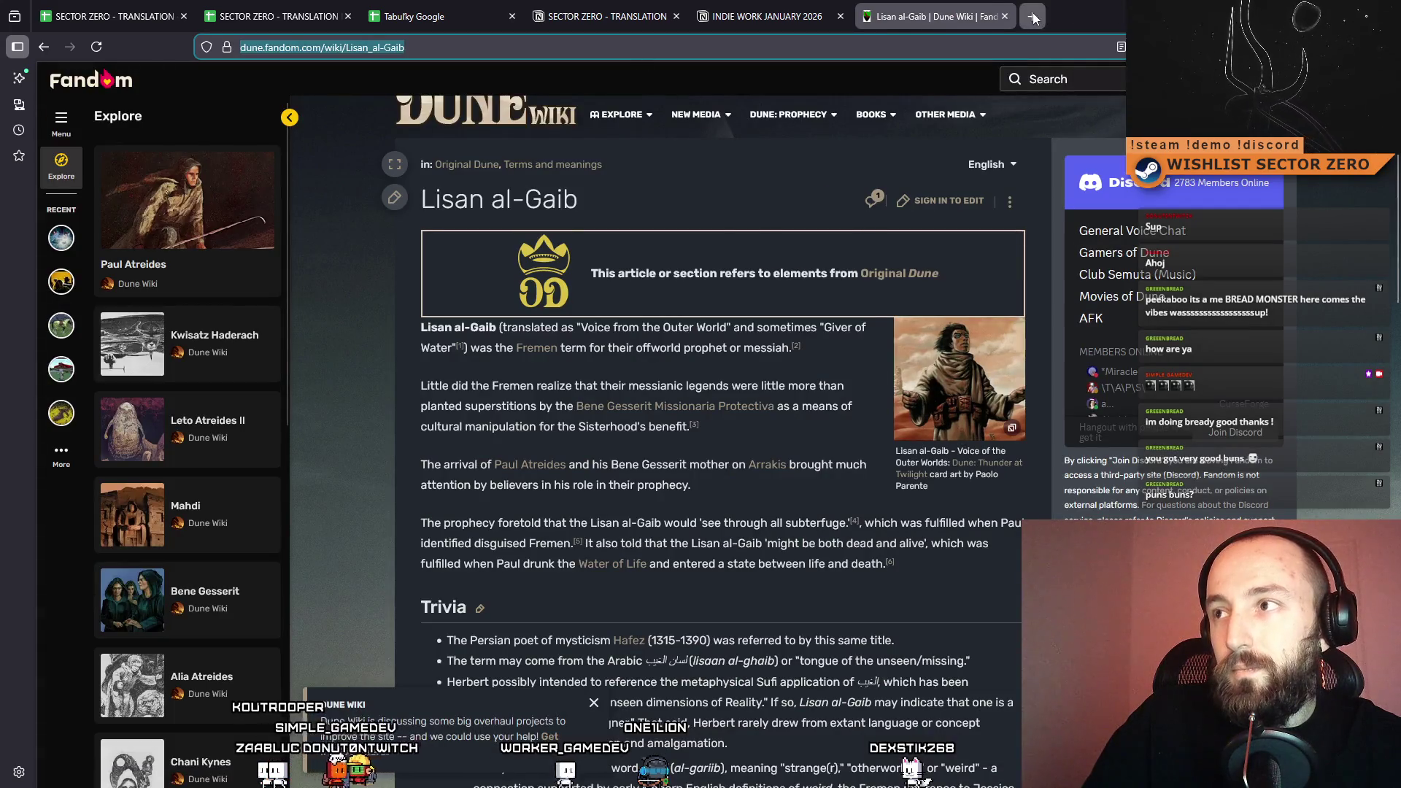
left_click(1034, 17)
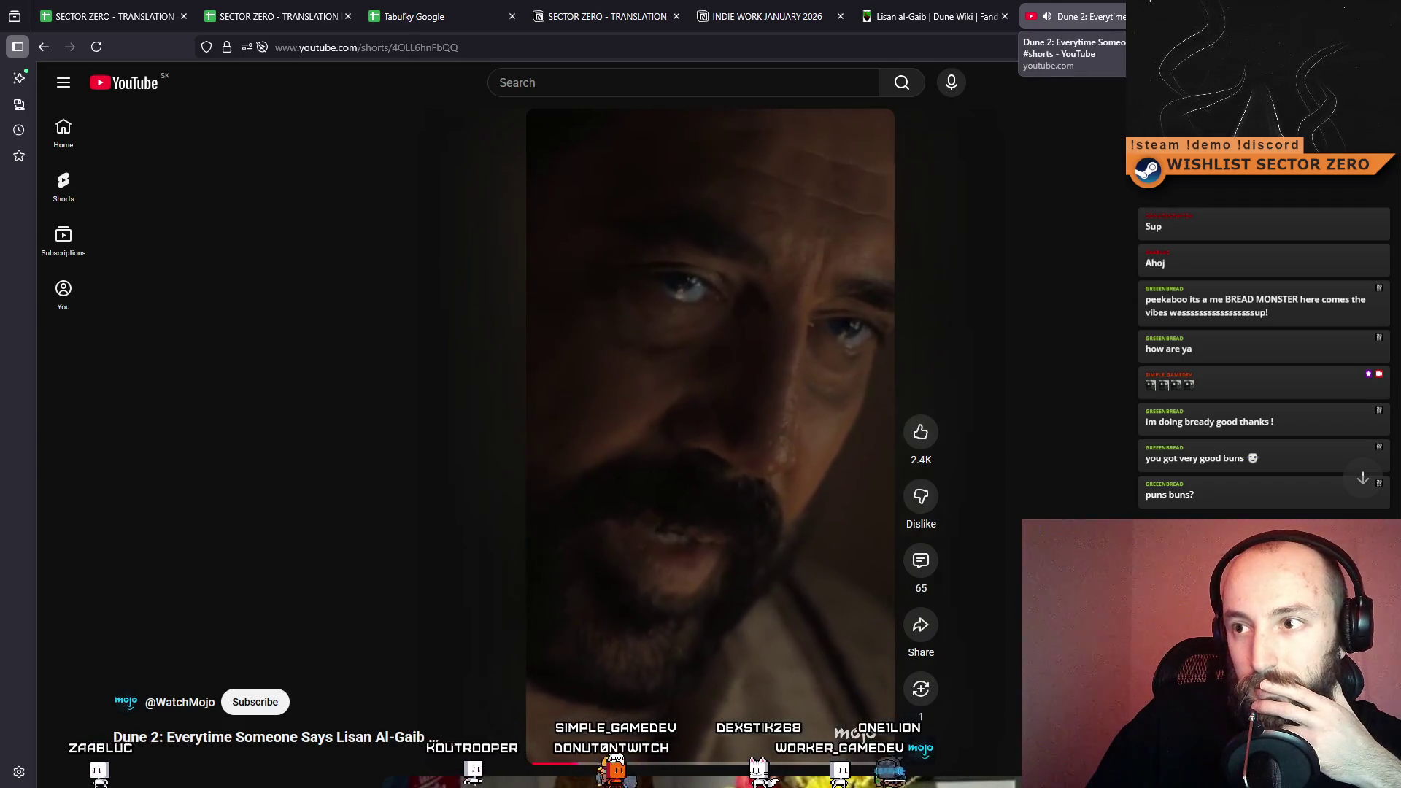
key("ctrl+w")
left_click(640, 8)
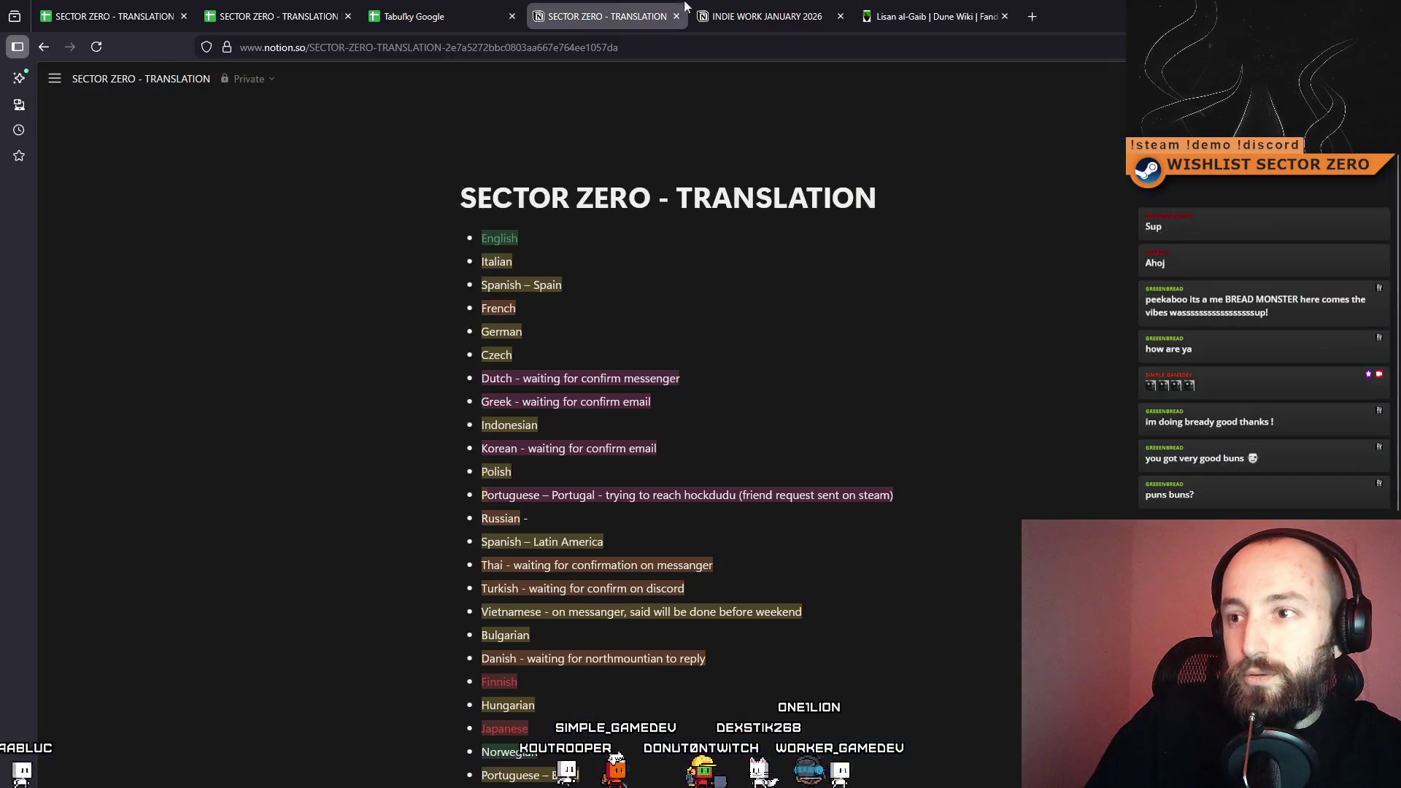
In C21, paste the Dune Short link and explain LISAN AL GAIB means 'The Messiah' in the DUNE universe.
left_click(751, 7)
left_click(593, 17)
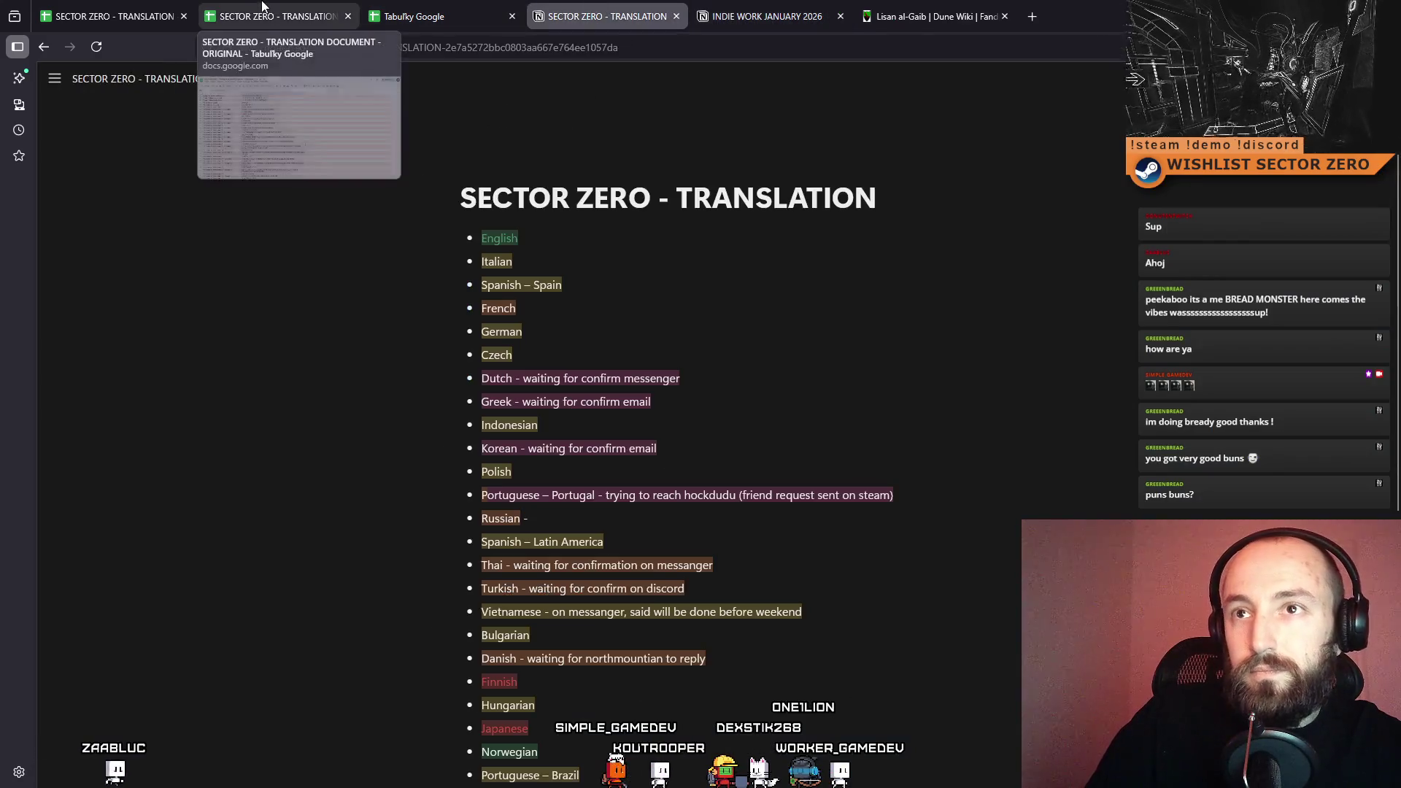
left_click(278, 16)
left_click(114, 6)
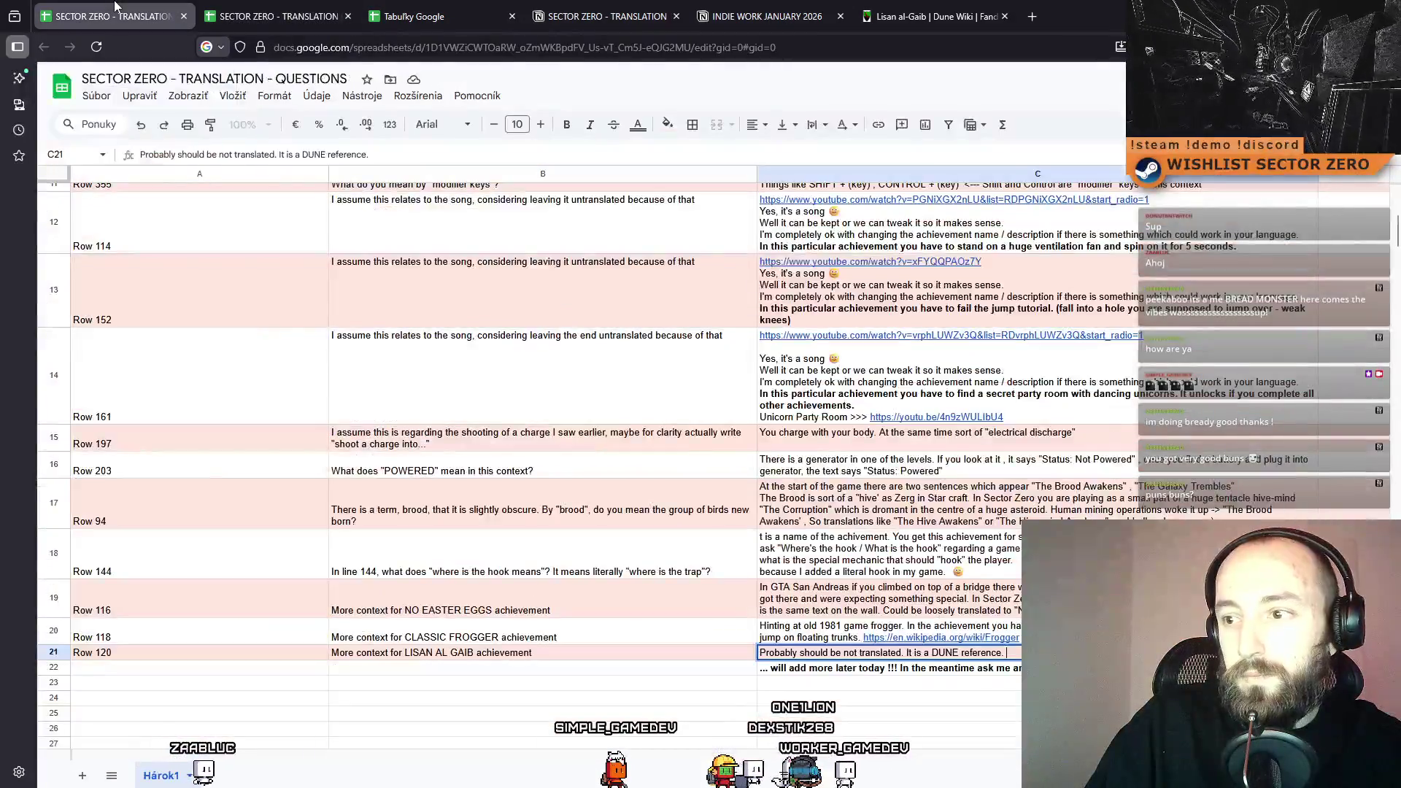
key("Down")
key("Down")
key("Down")
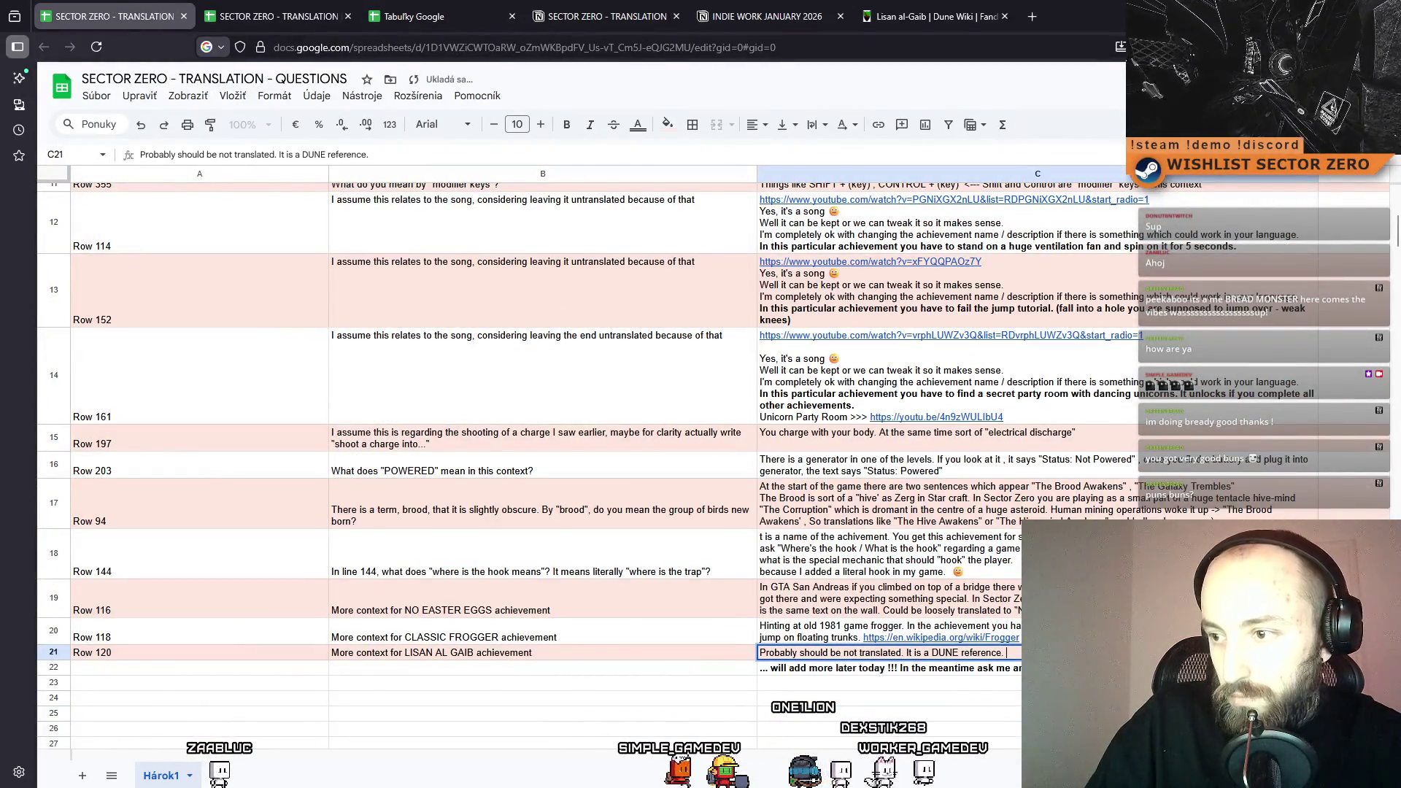
left_click(890, 668)
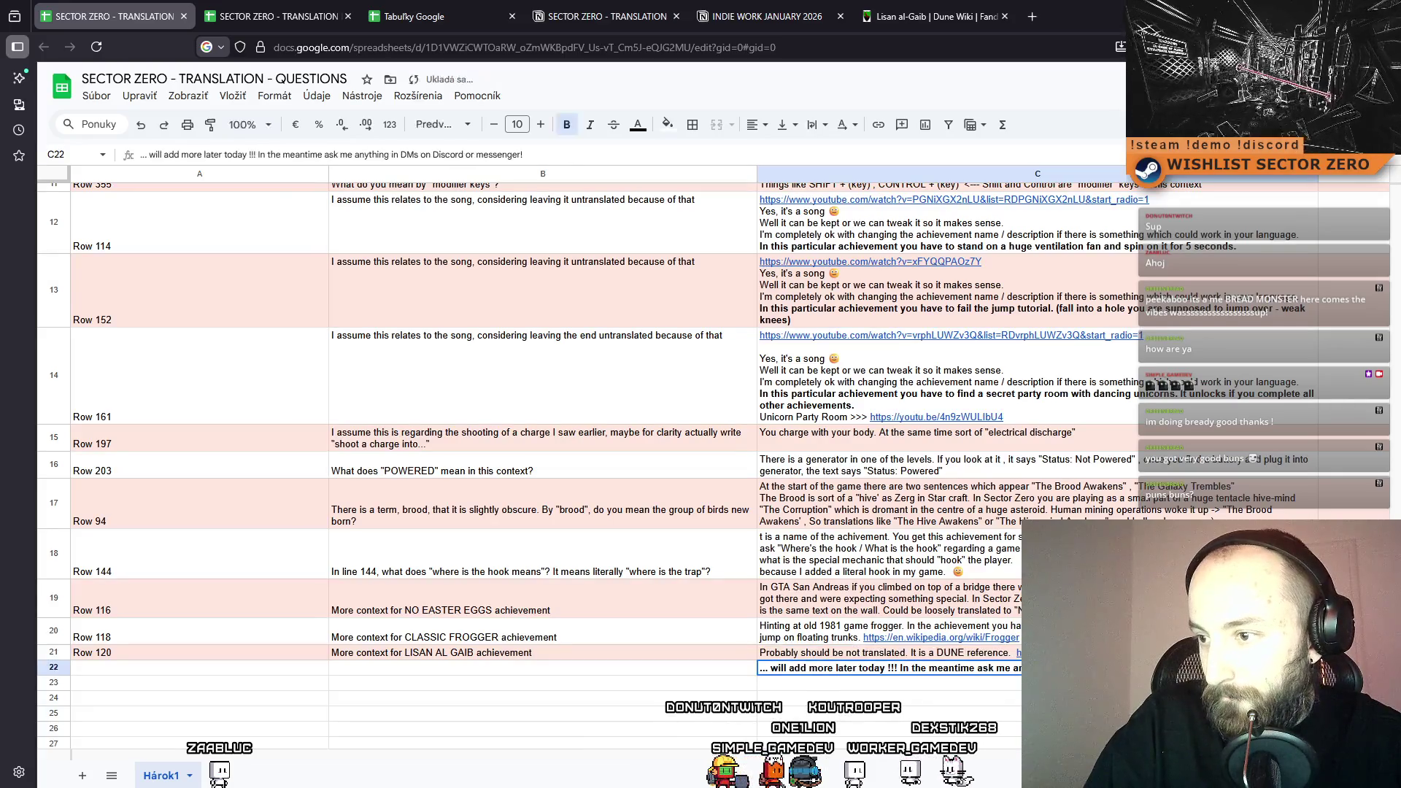
left_click(890, 652)
type("Meaning \"The Me")
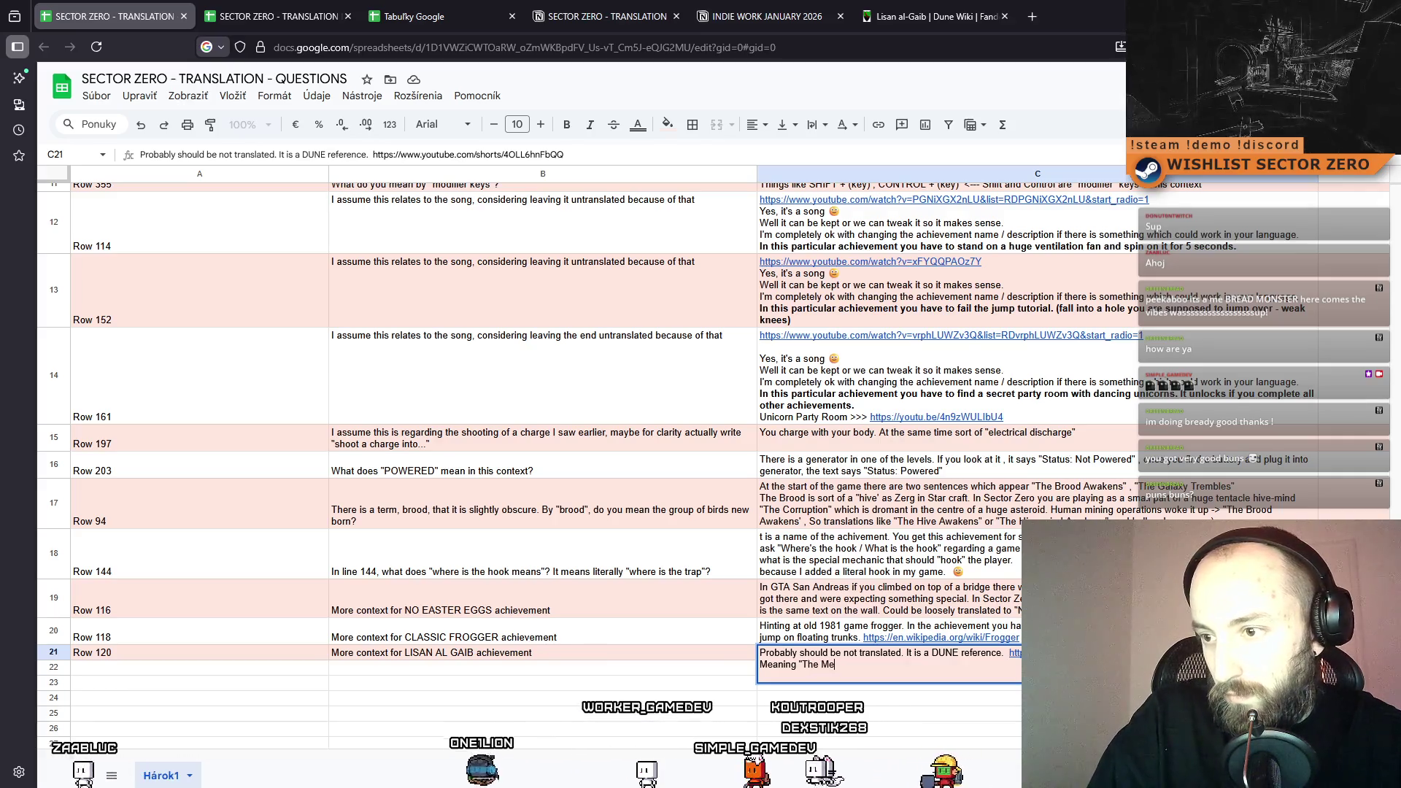
type("ssiah\" - o")
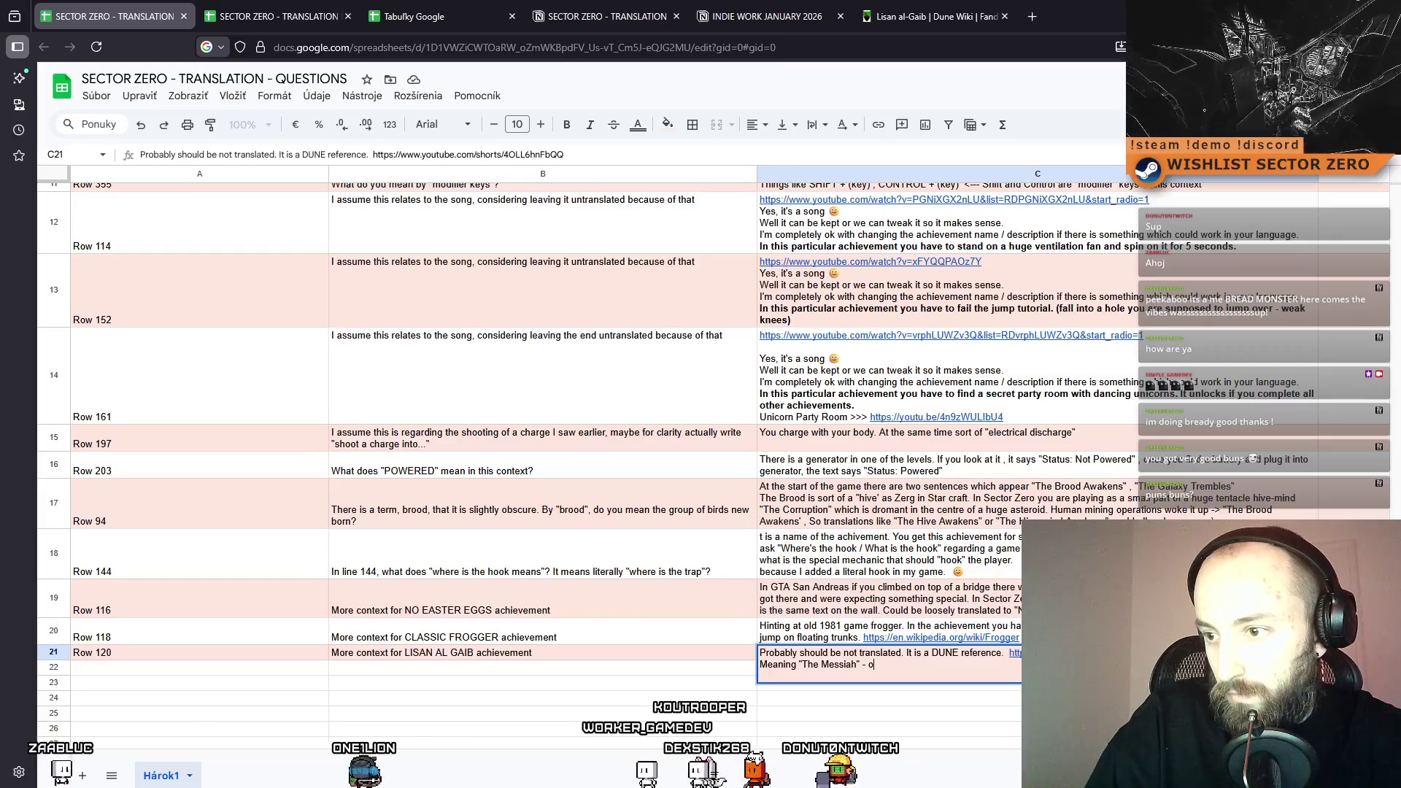
key("BackSpace")
type("in")
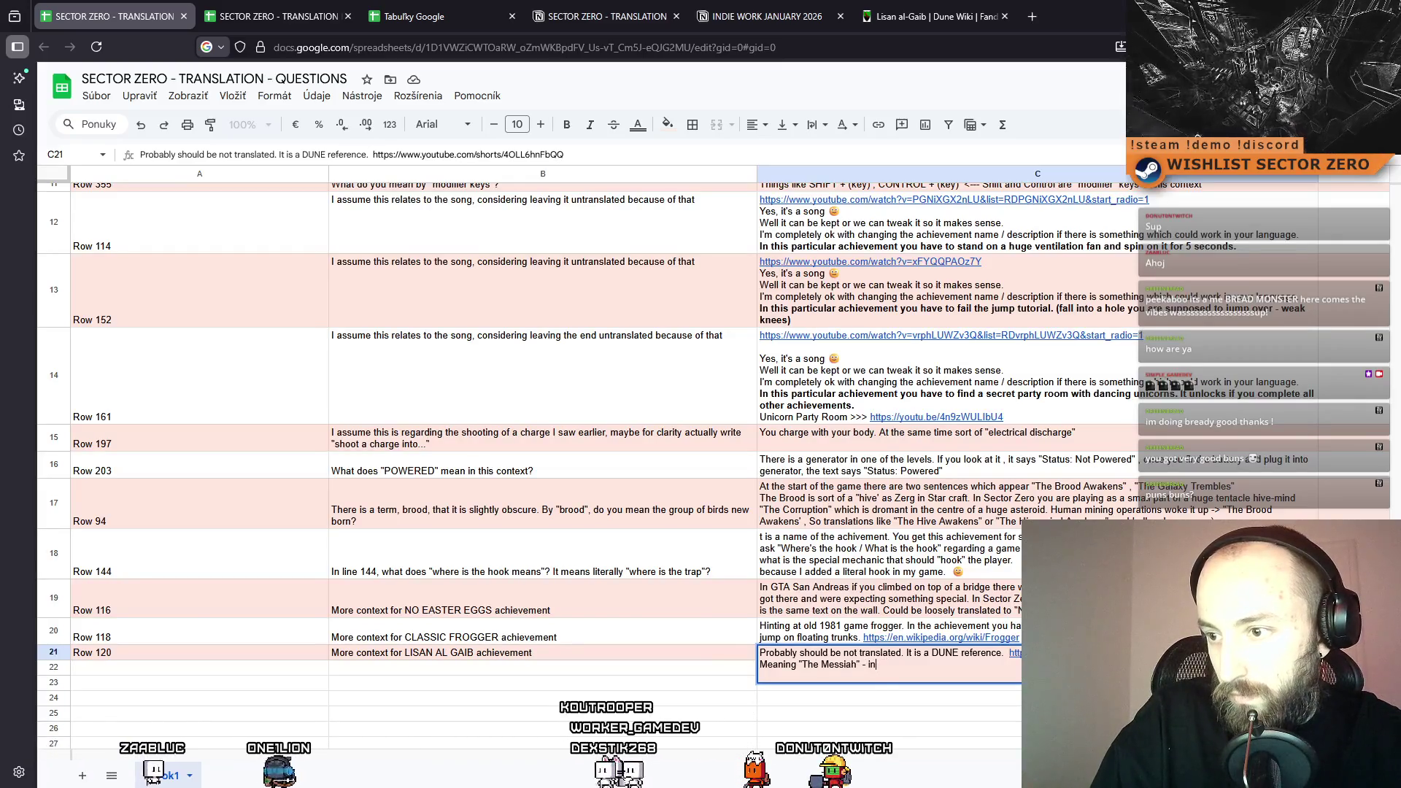
type(" the DUNE universe there is ")
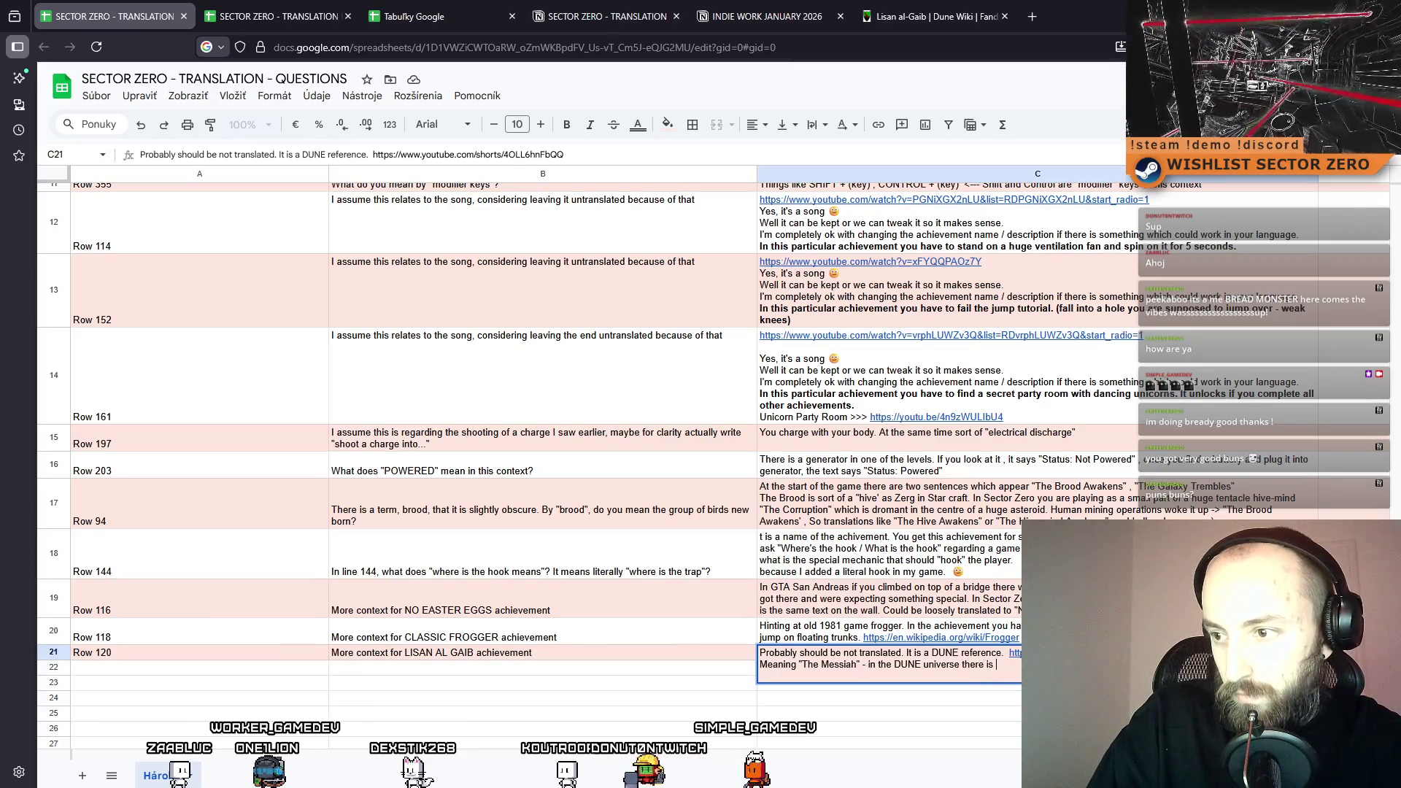
key("BackSpace")
key("BackSpace")
key("BackSpace")
key("BackSpace")
key("BackSpace")
key("BackSpace")
Continue C21 explaining everyone shouts Lisan al-Gaib at the main character, then begin 'In SECTOR ZERO if…'.
type(" main chara")
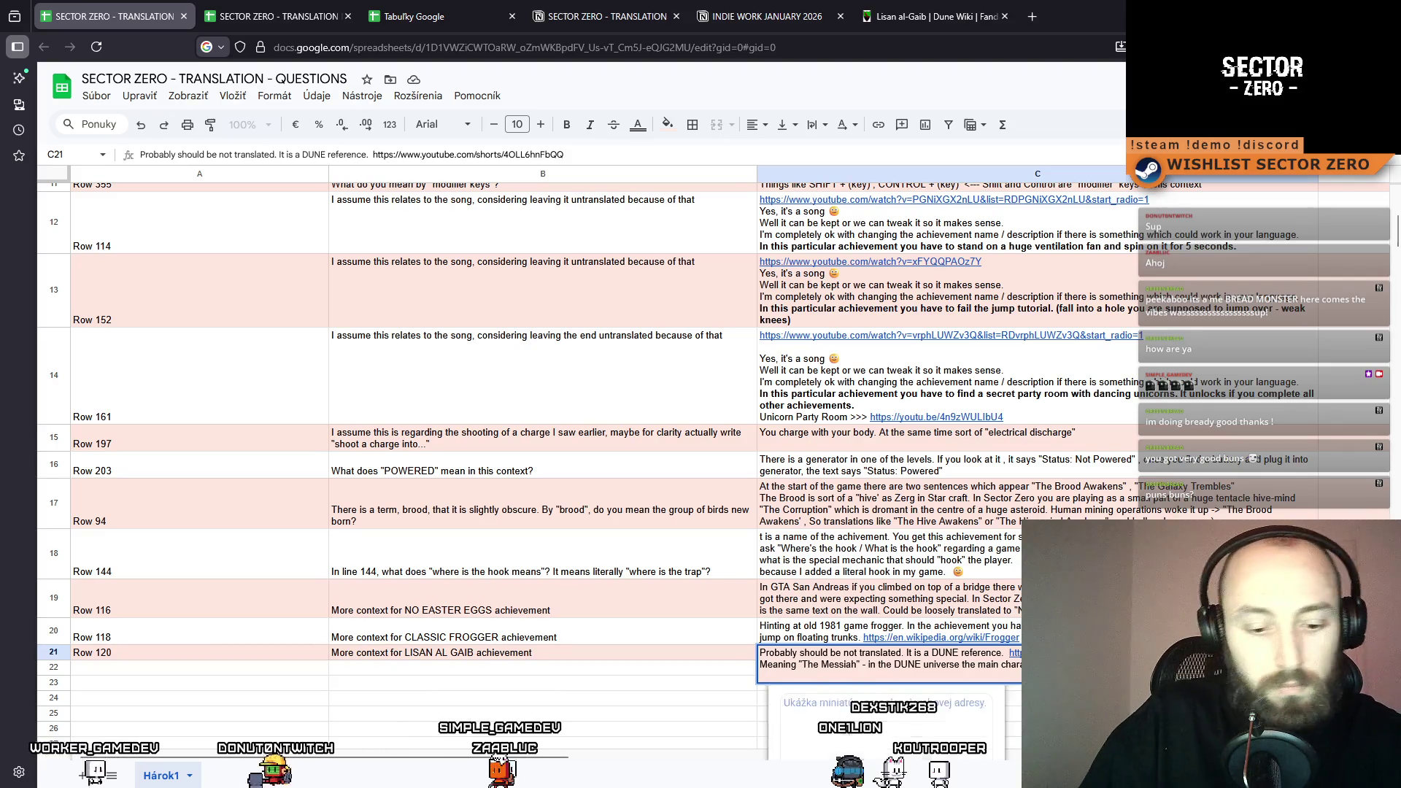
key("Return")
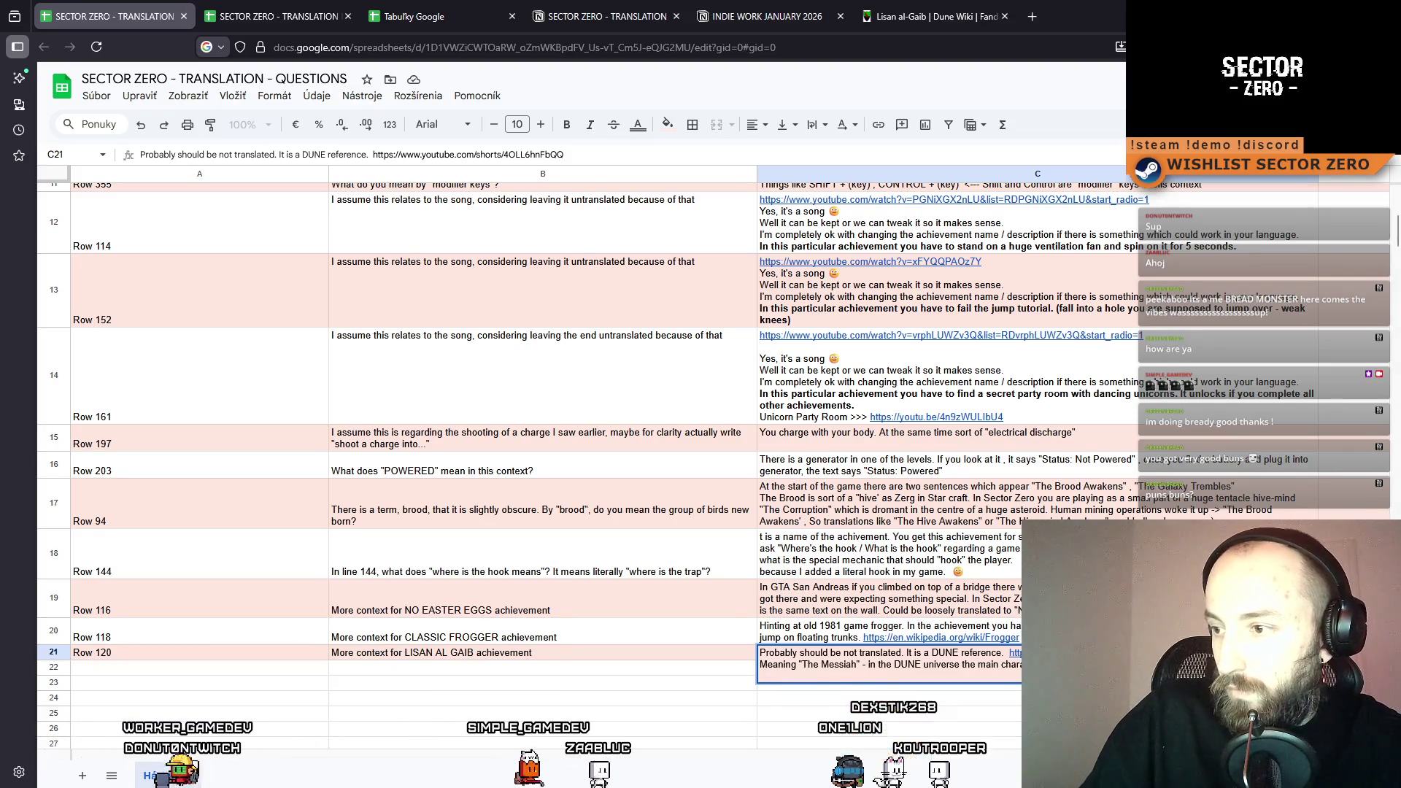
key("Escape")
type("AL GAIB) so then everybody shouts that. In S")
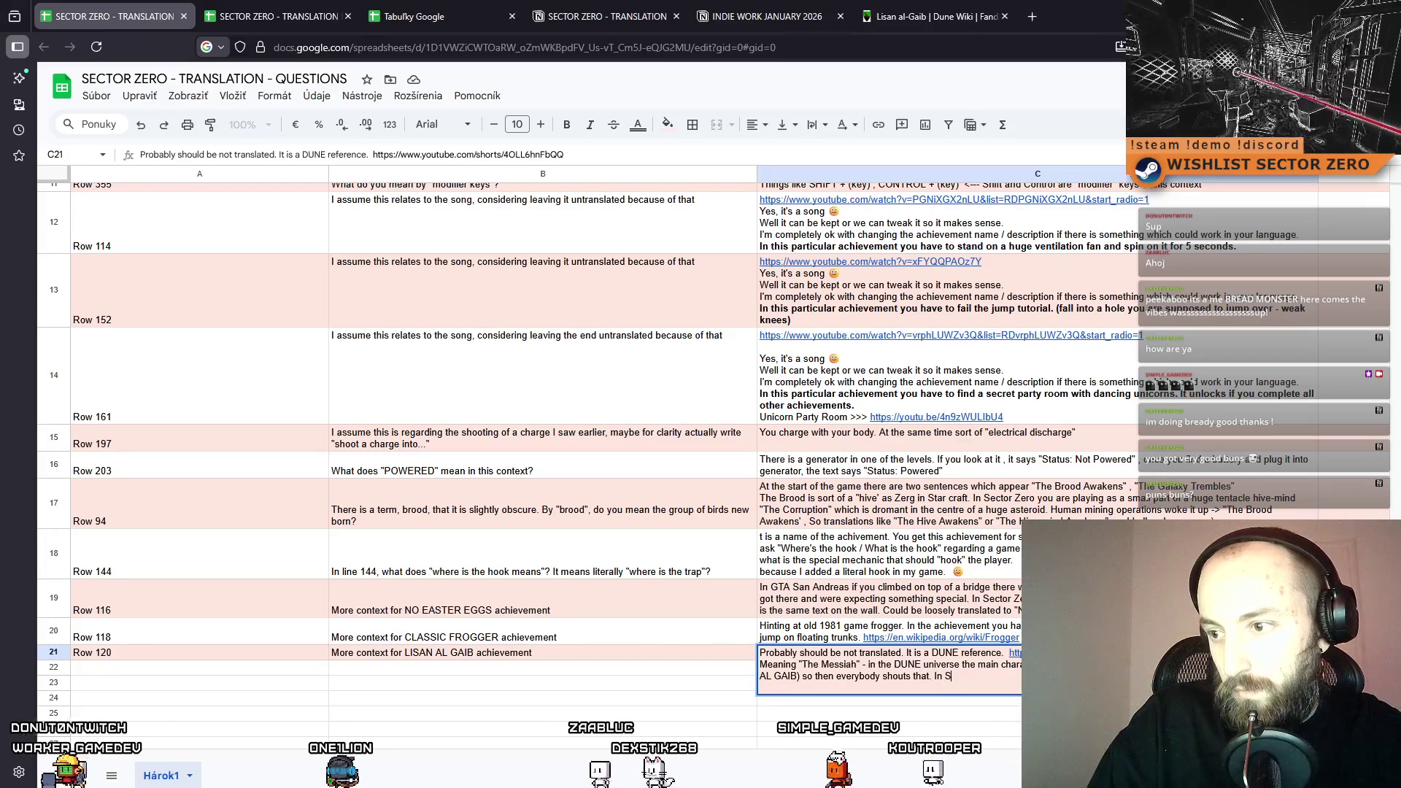
type("ECTO")
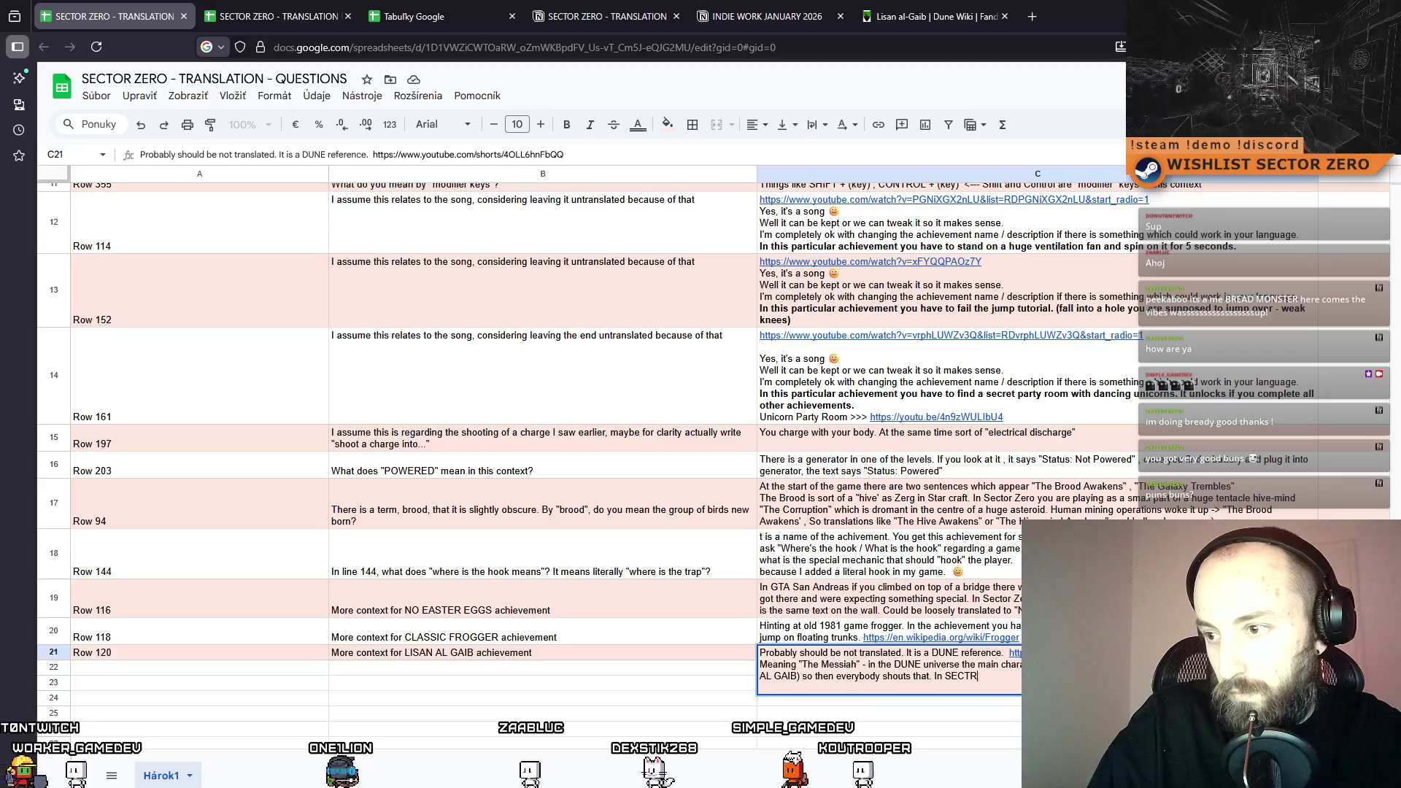
type("R ZERO if")
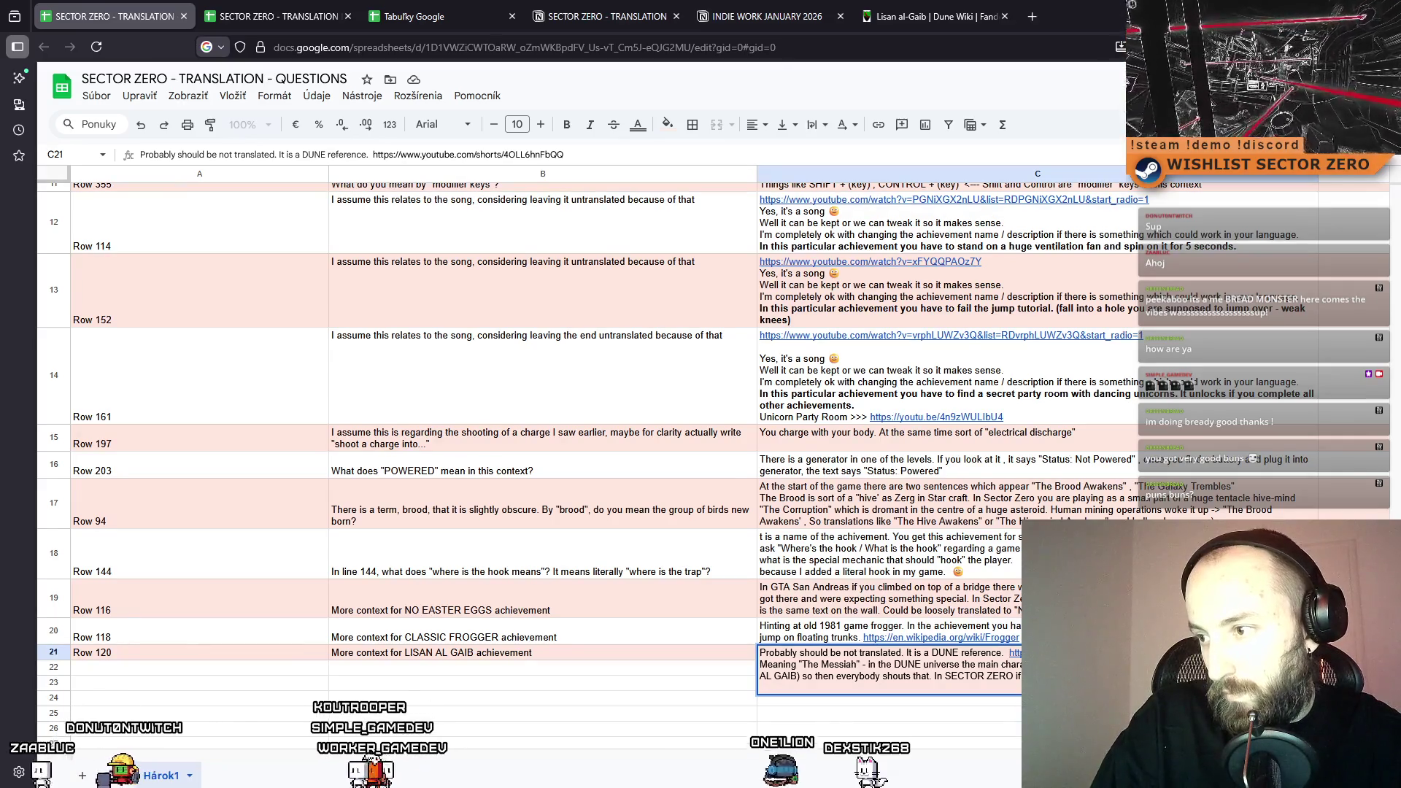
type("achivement")
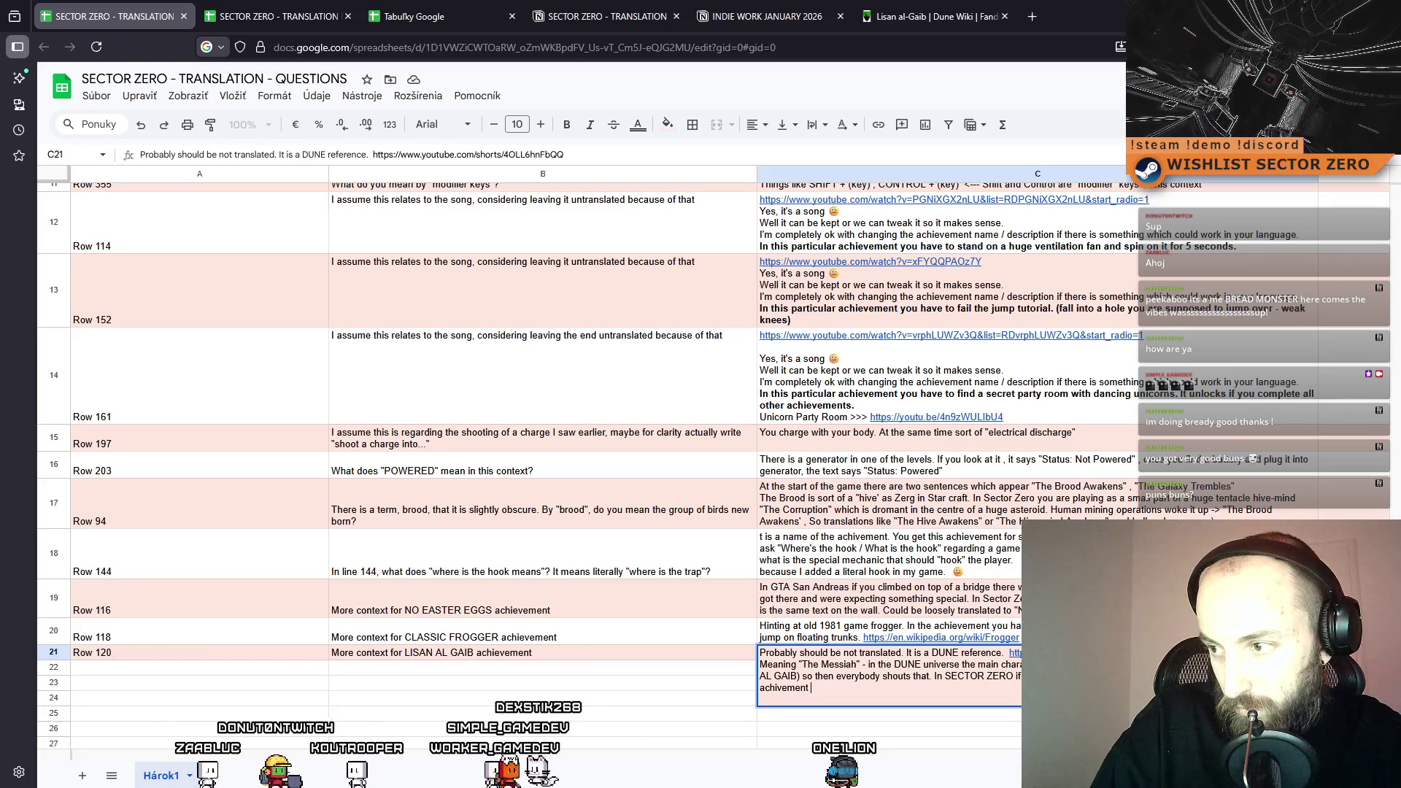
Finish C21: achievement unlocks after riding a flying maintenance drone; insert 'the main character' after 'shouts that at'.
type("(You;ve r")
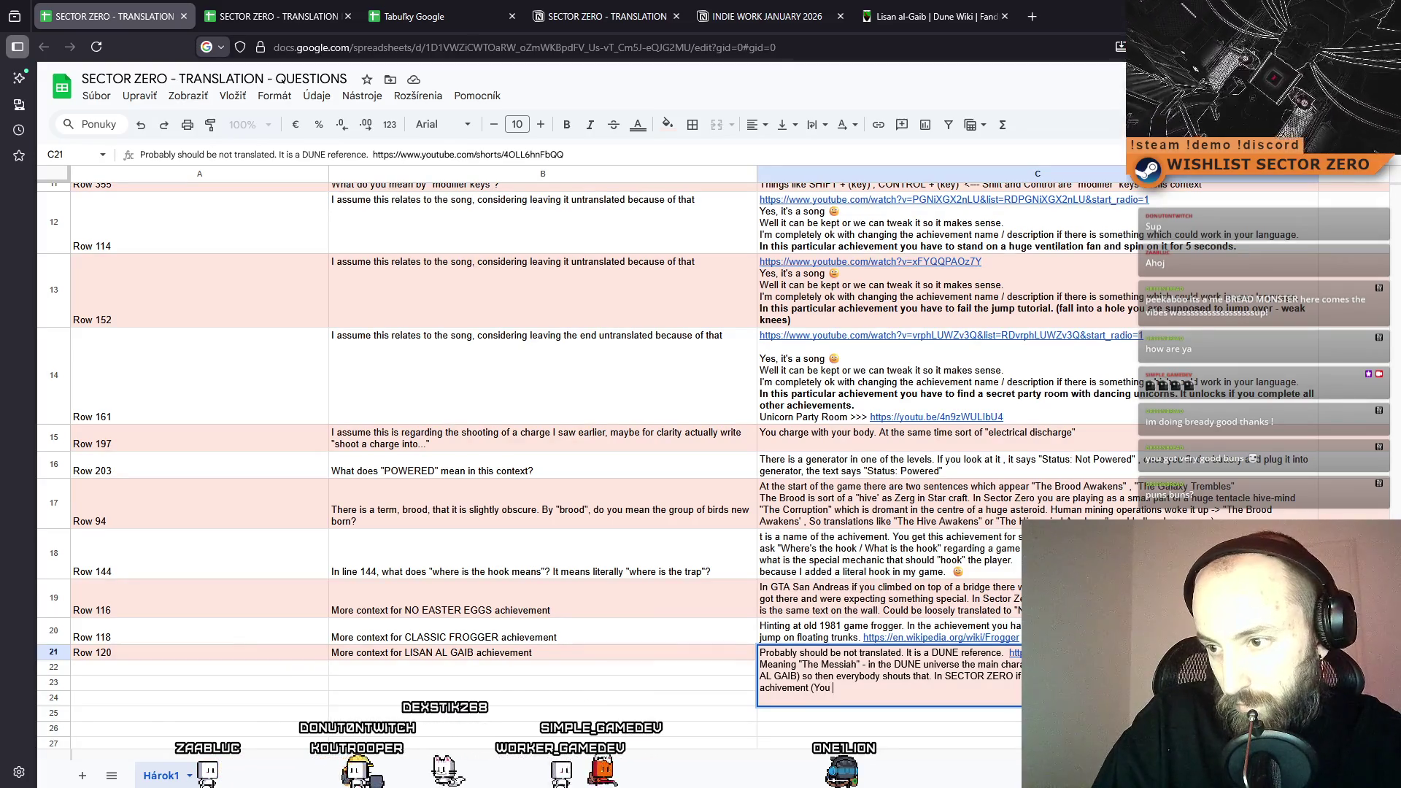
key("BackSpace")
key("BackSpace")
key("BackSpace")
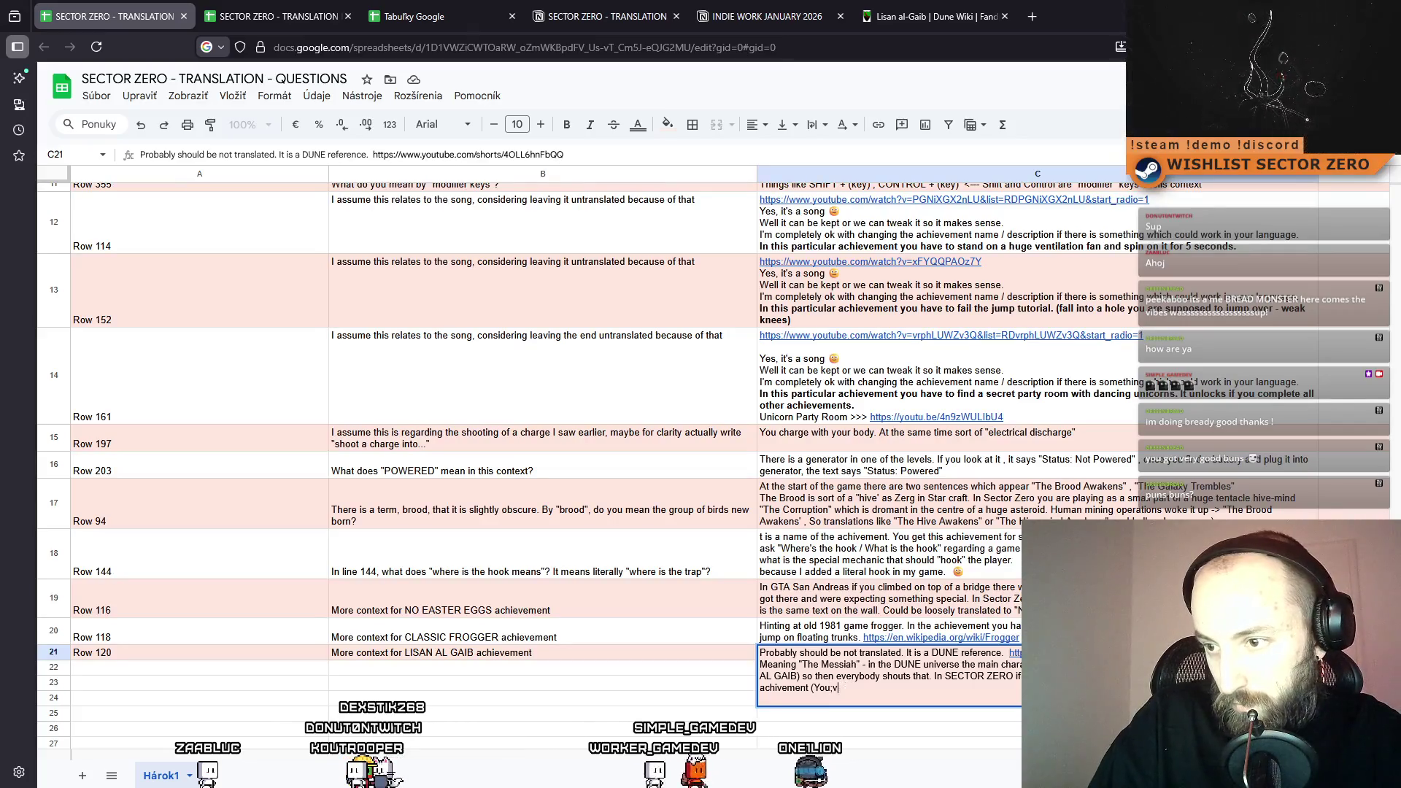
type("ve ridden o")
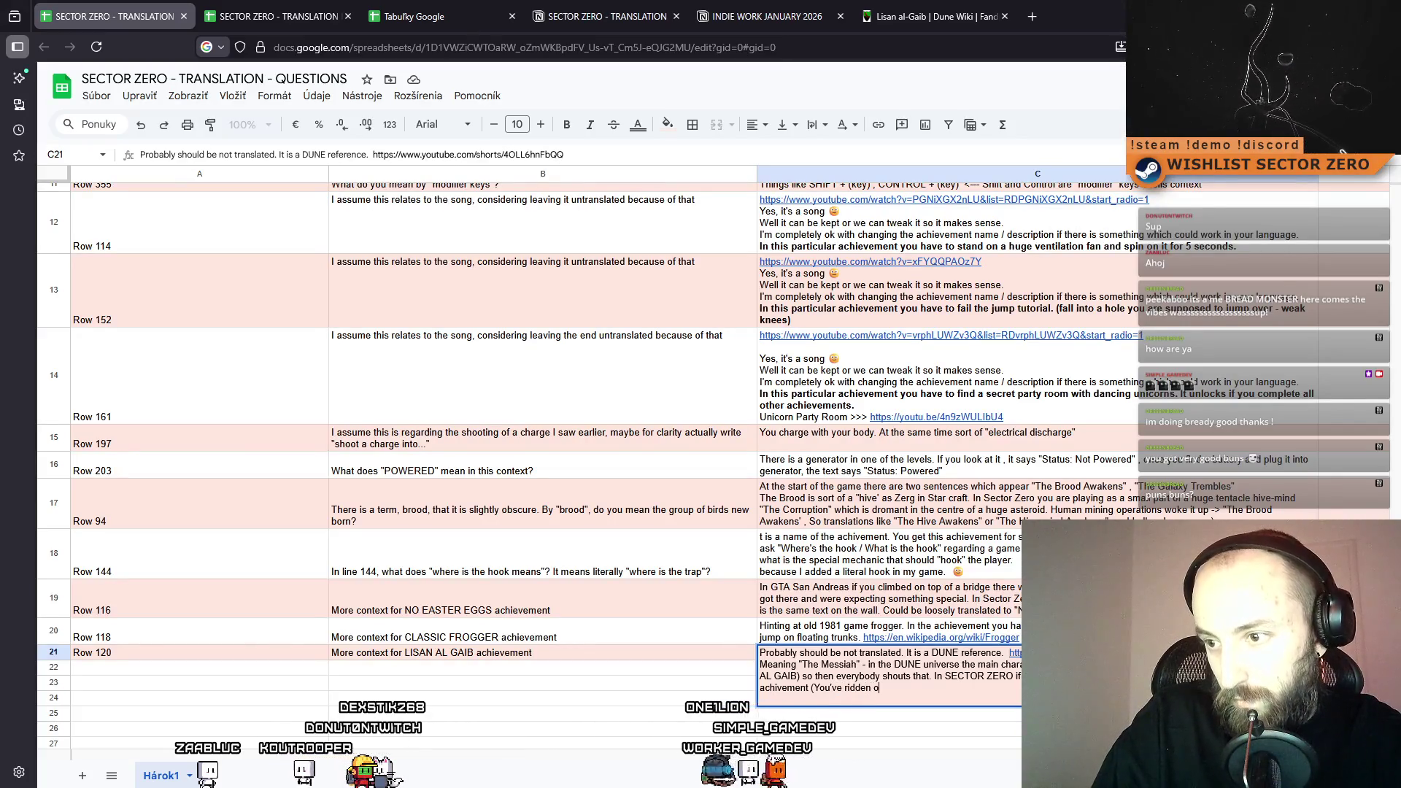
type("n top of")
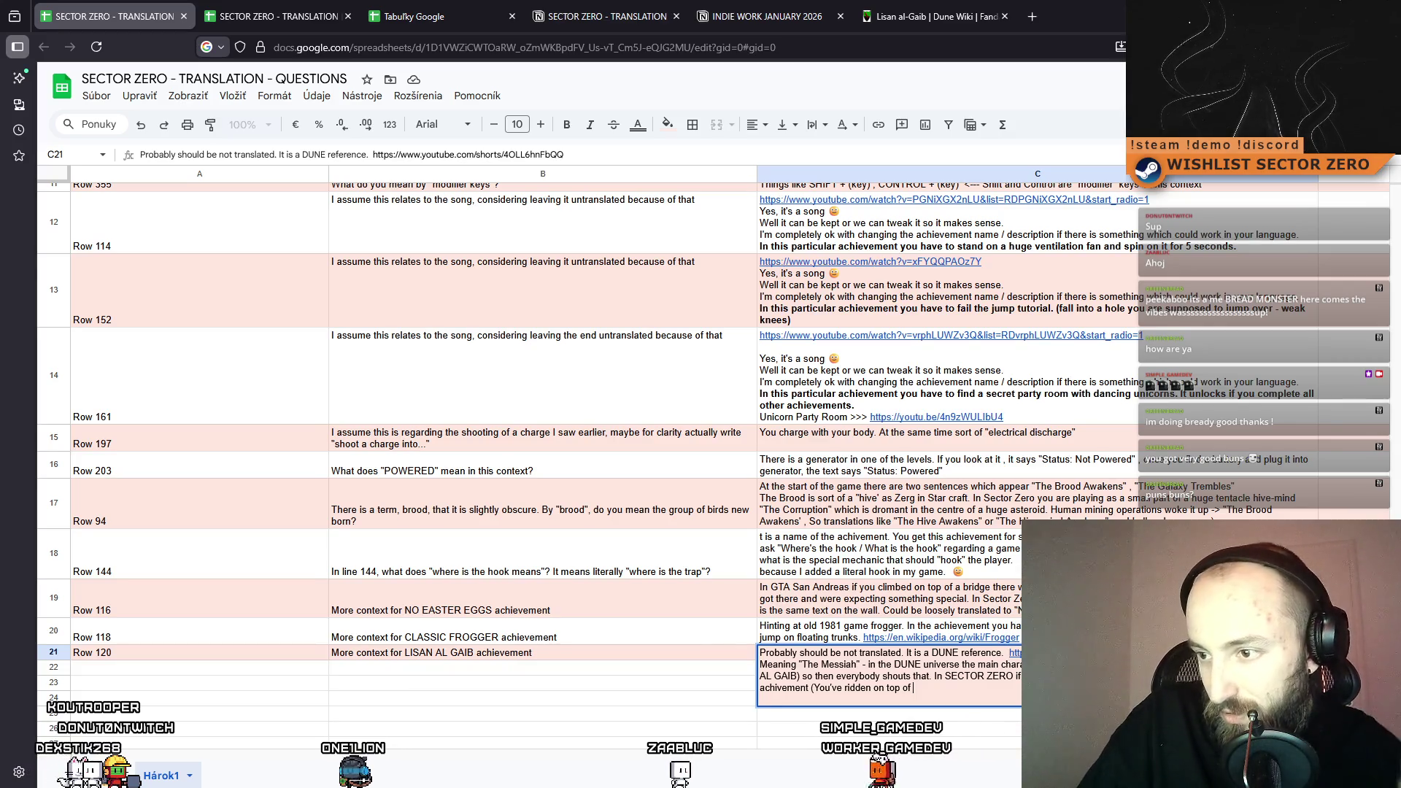
left_click(932, 675)
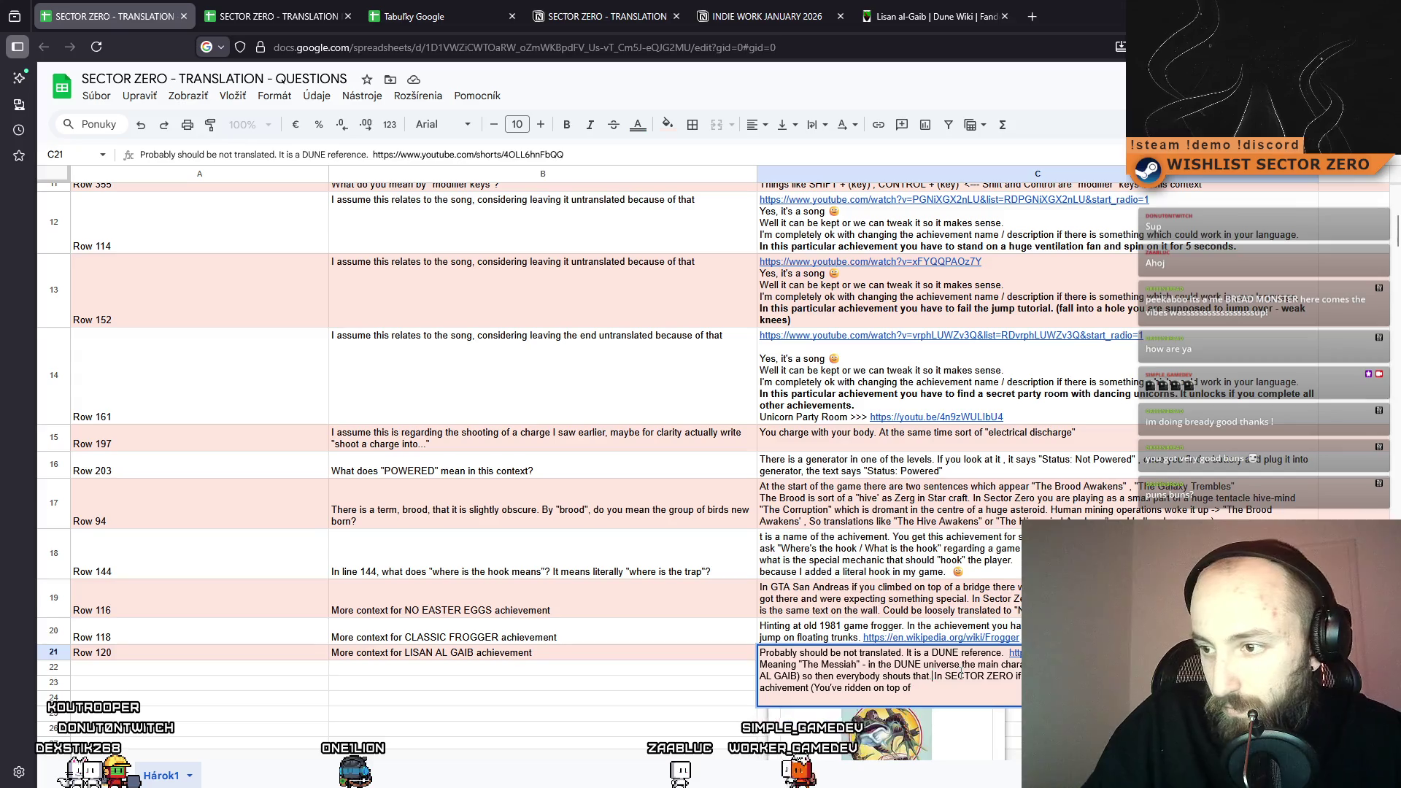
type("the ")
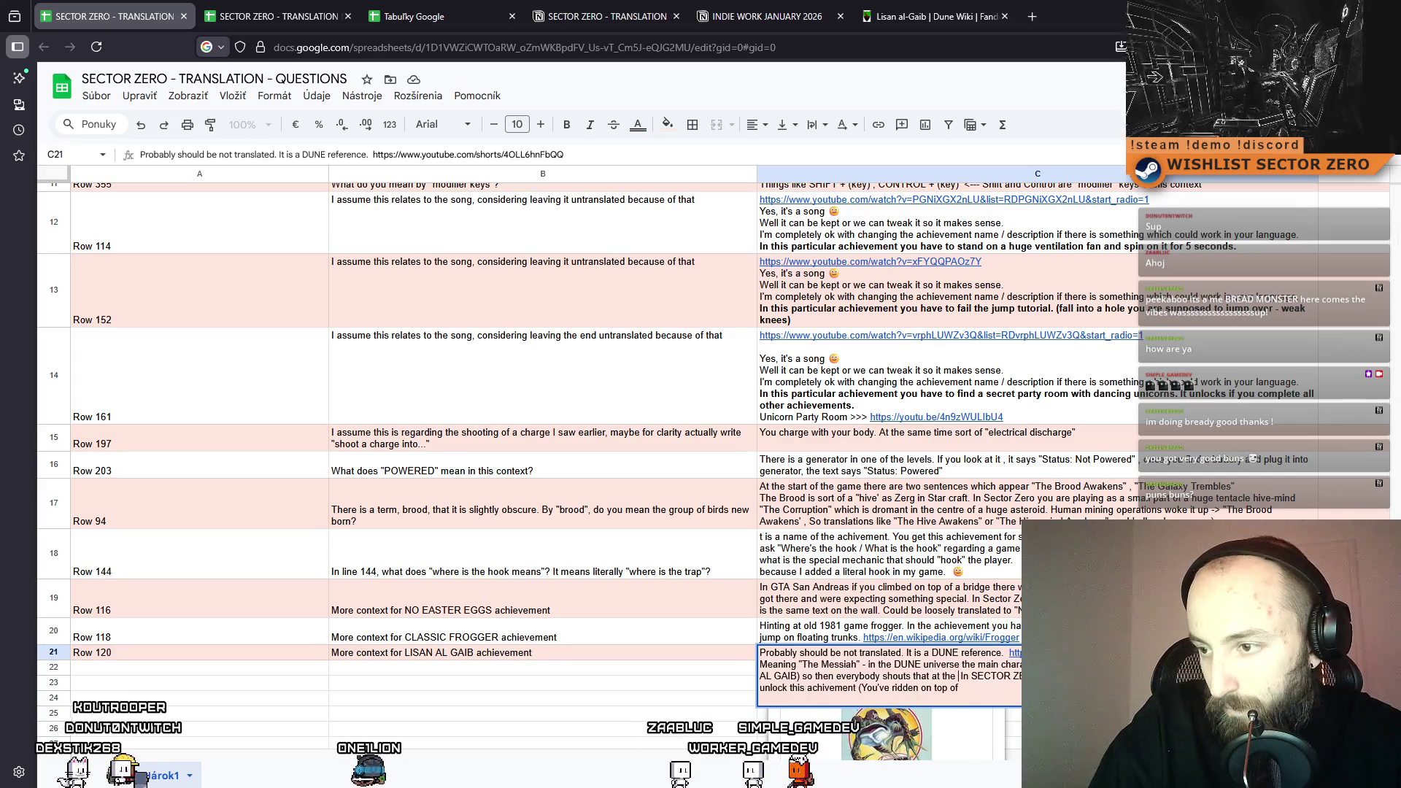
type("main character")
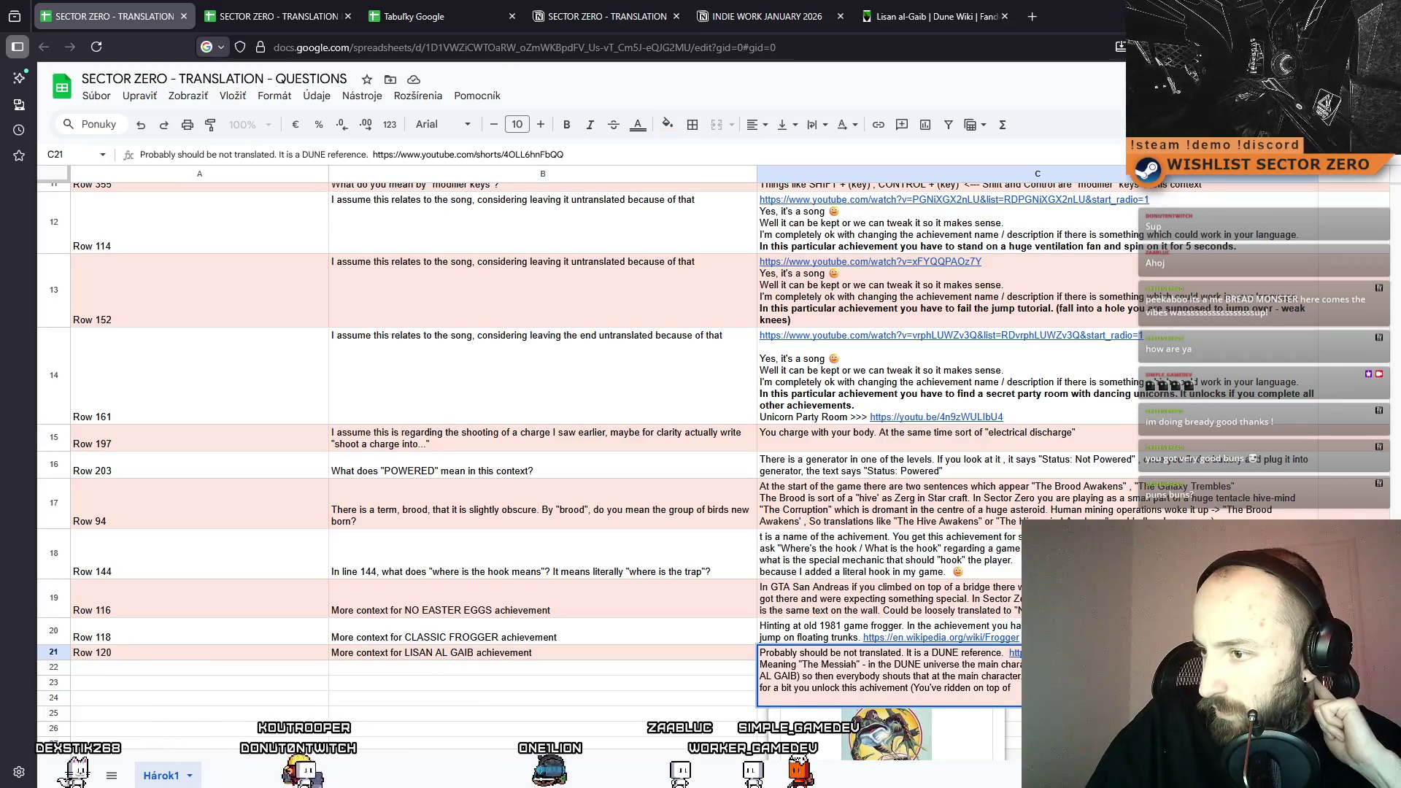
key("Down")
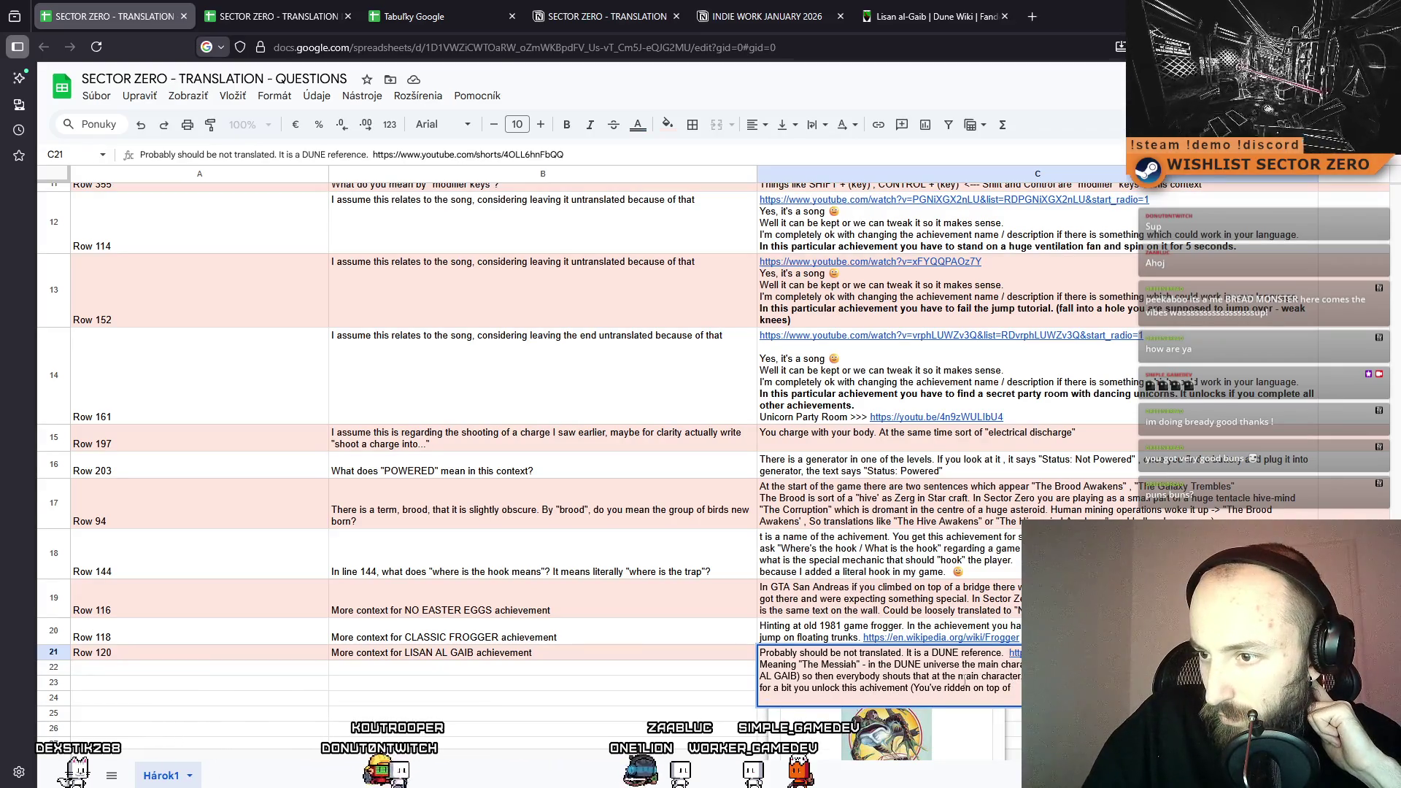
key("ctrl+Return")
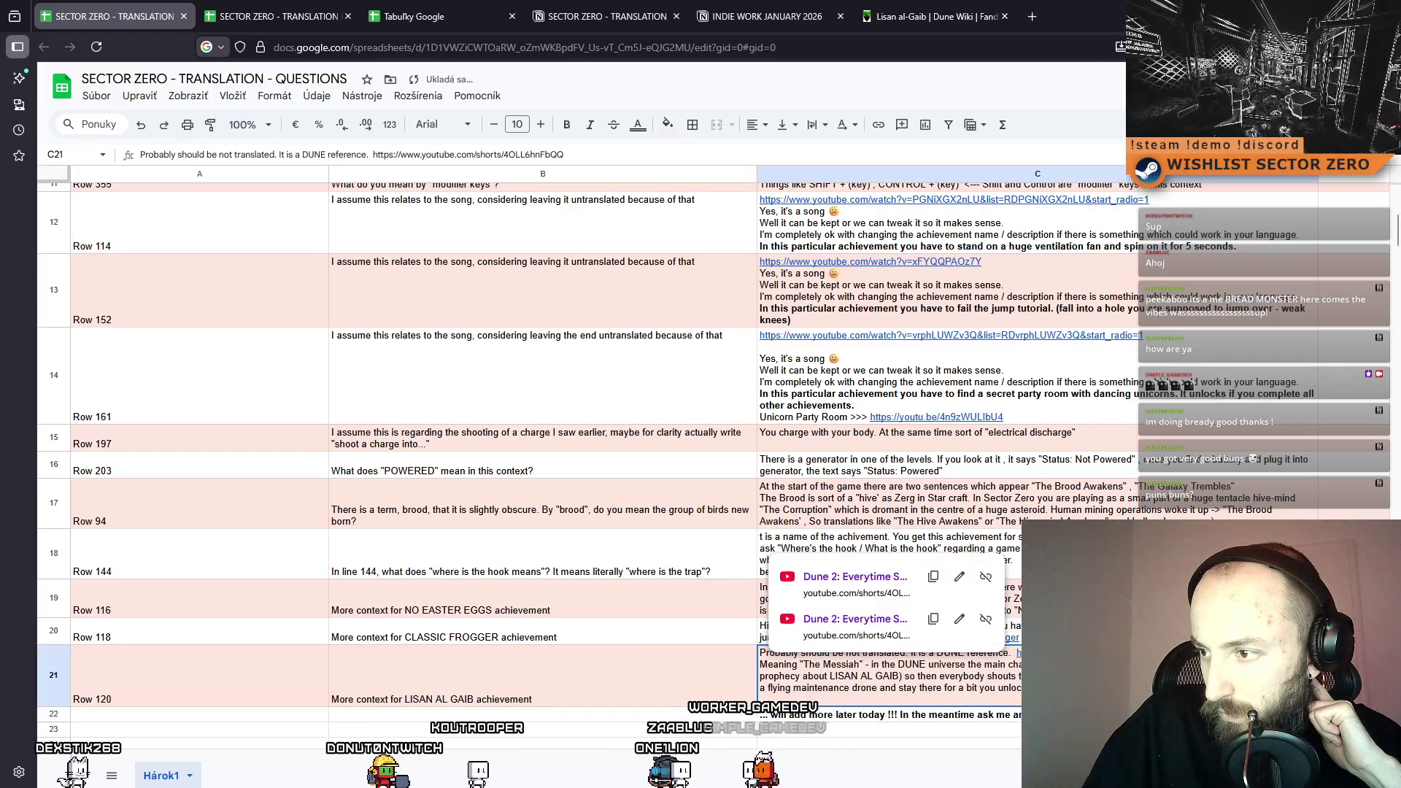
Add 'you ride it)' and a '(Sandworm' note to C21, replacing the old trailing note.
double_click(898, 695)
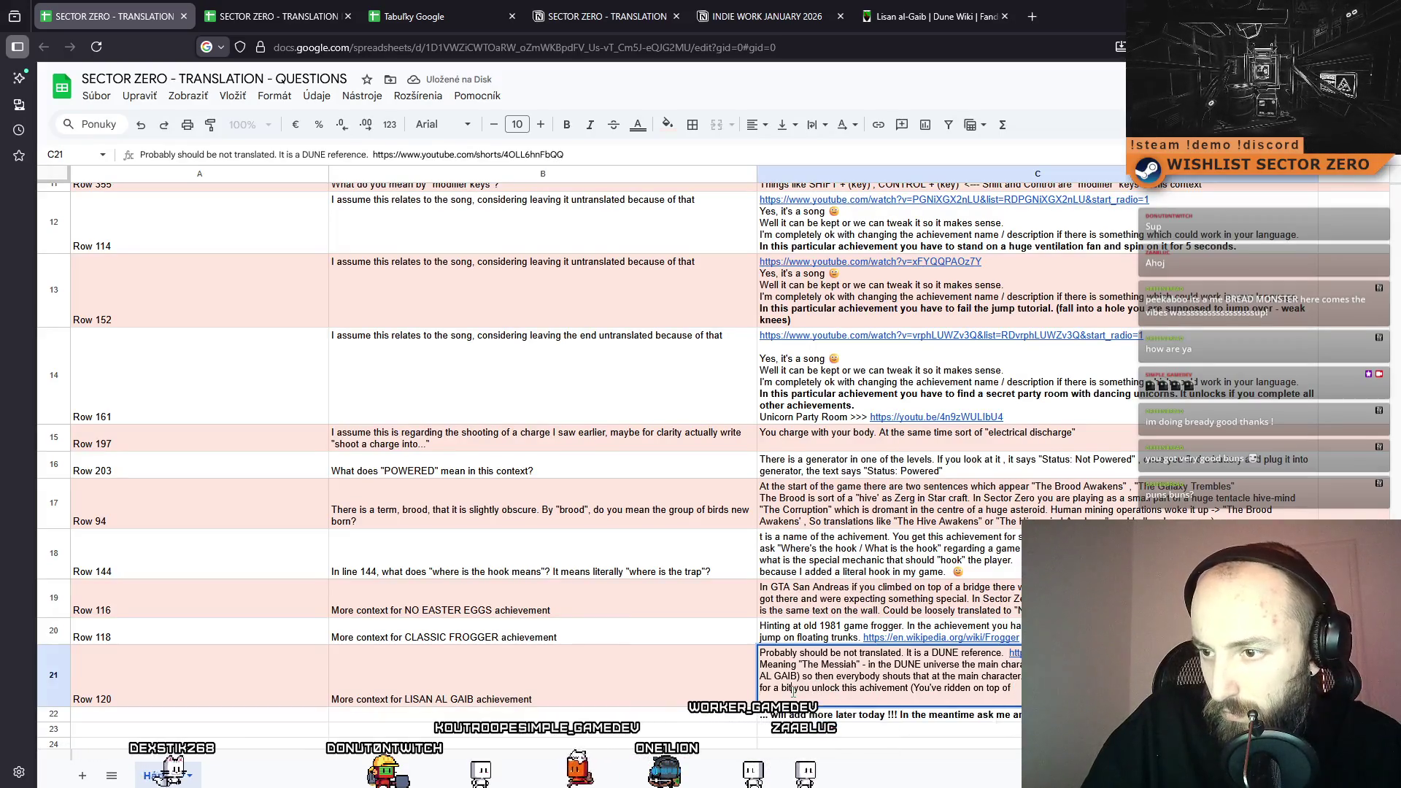
type("you ride it)")
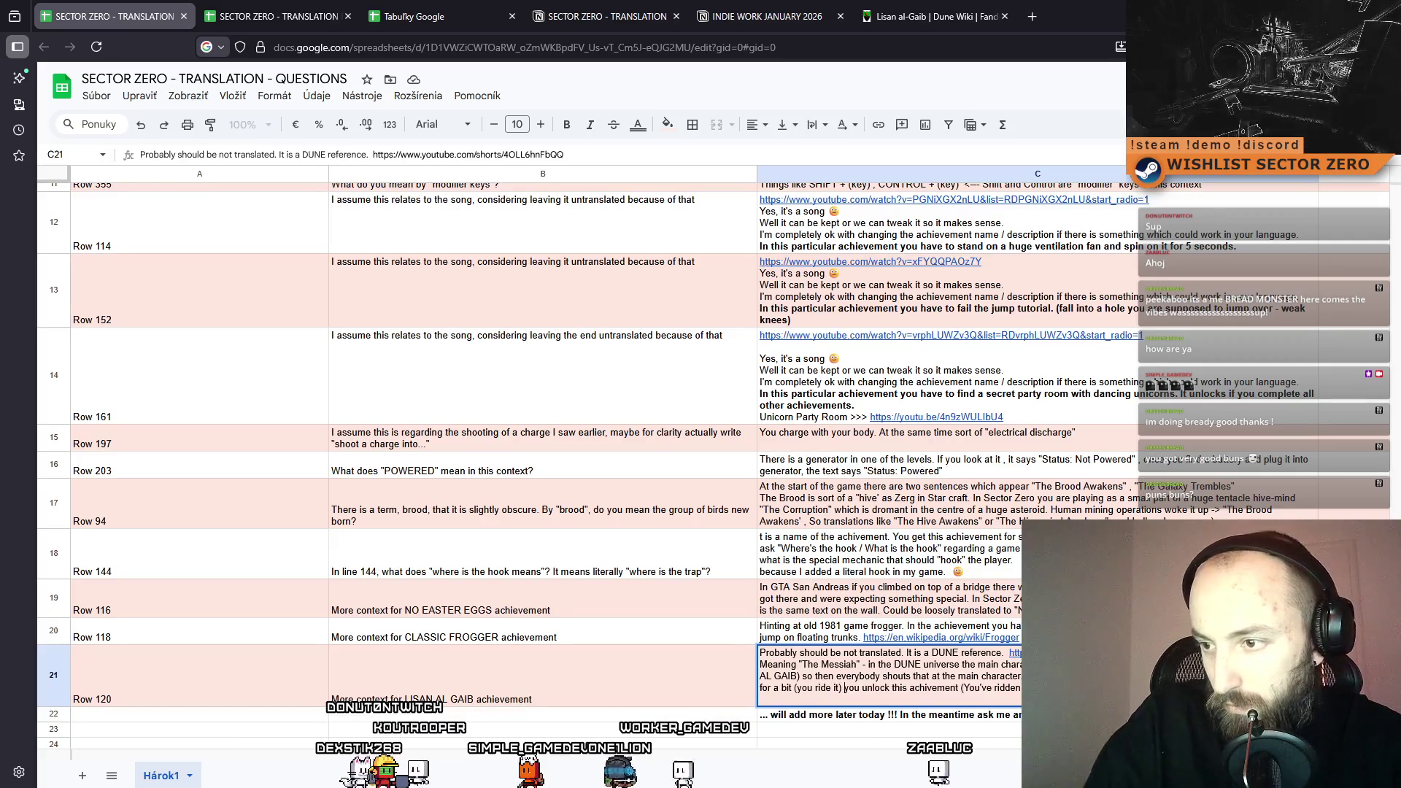
key("End")
key("BackSpace")
key("BackSpace")
key("BackSpace")
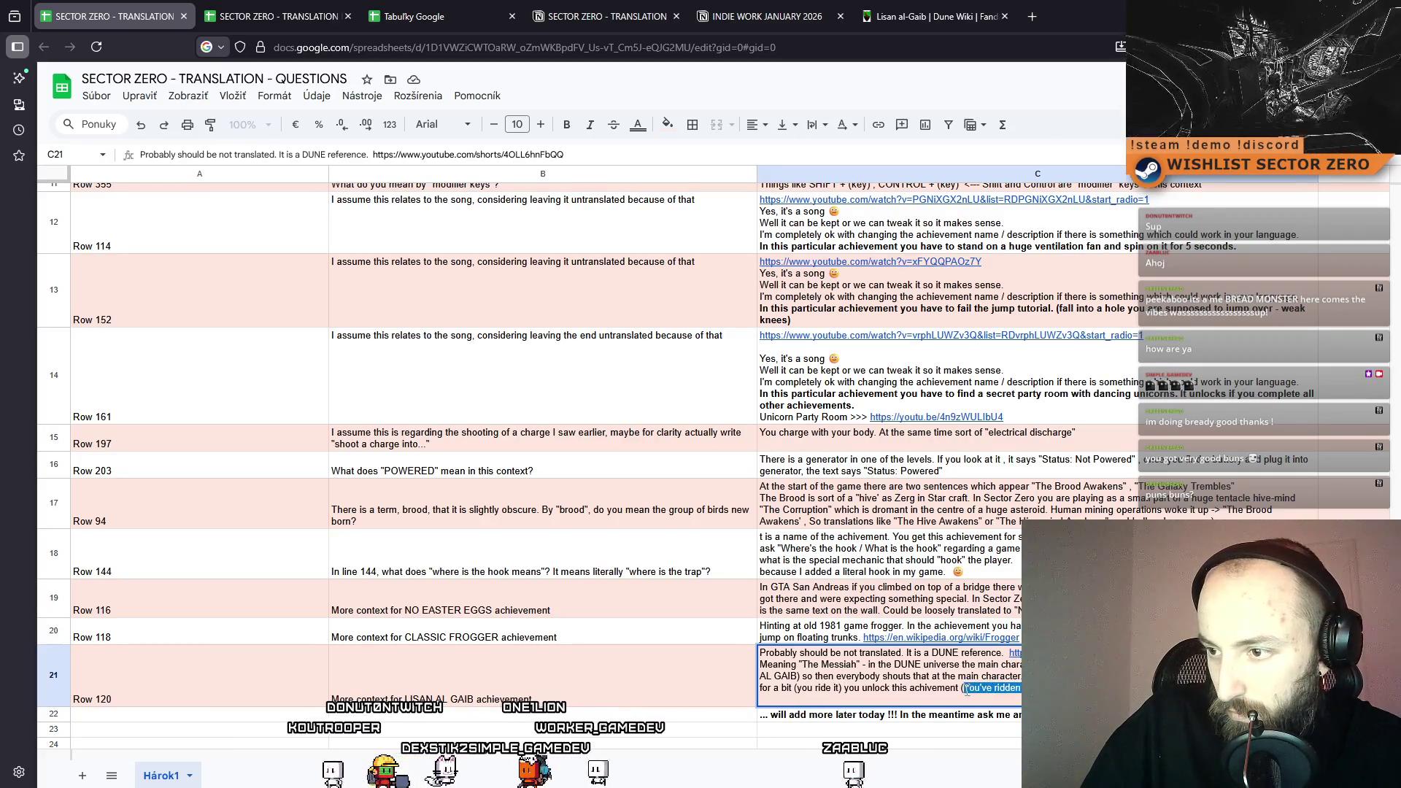
type(". ")
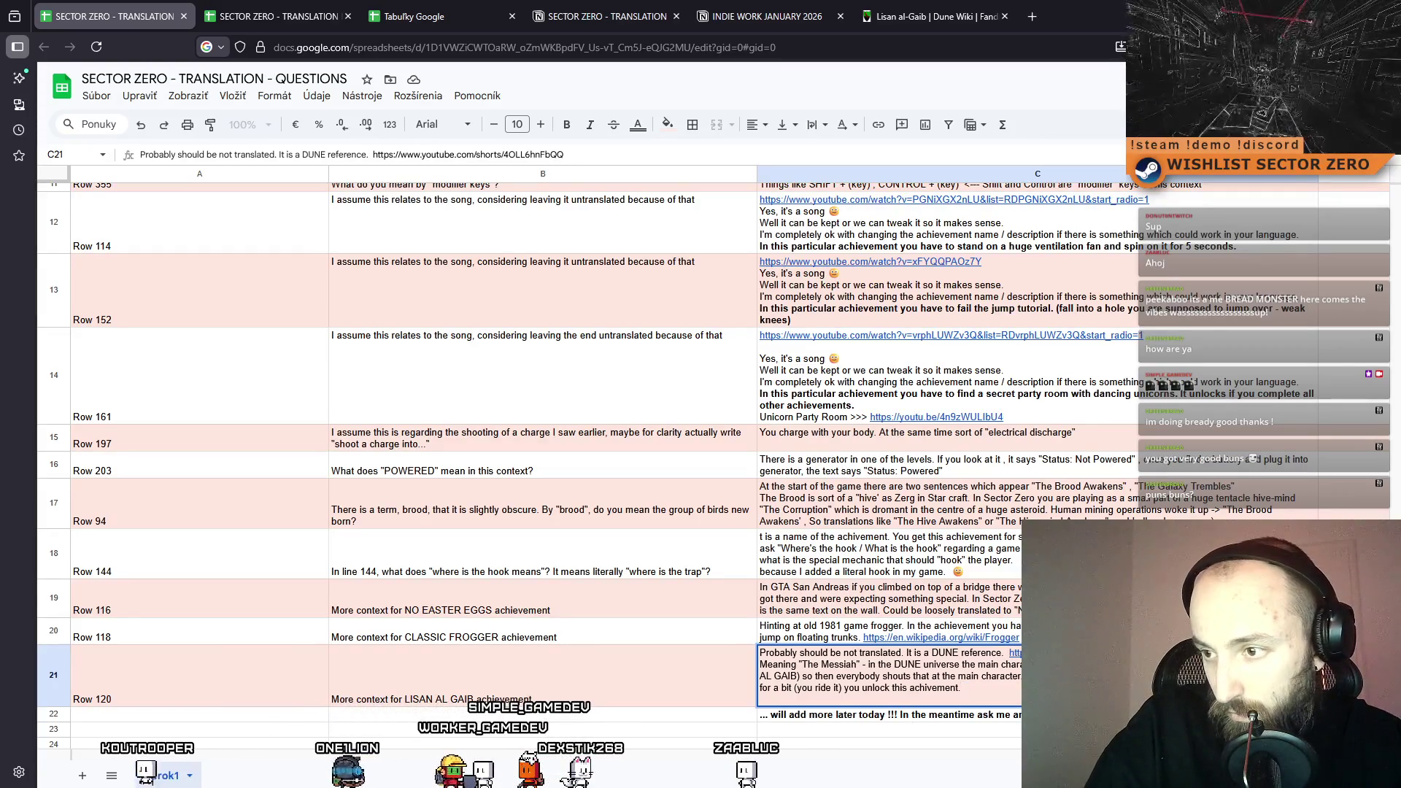
type("(")
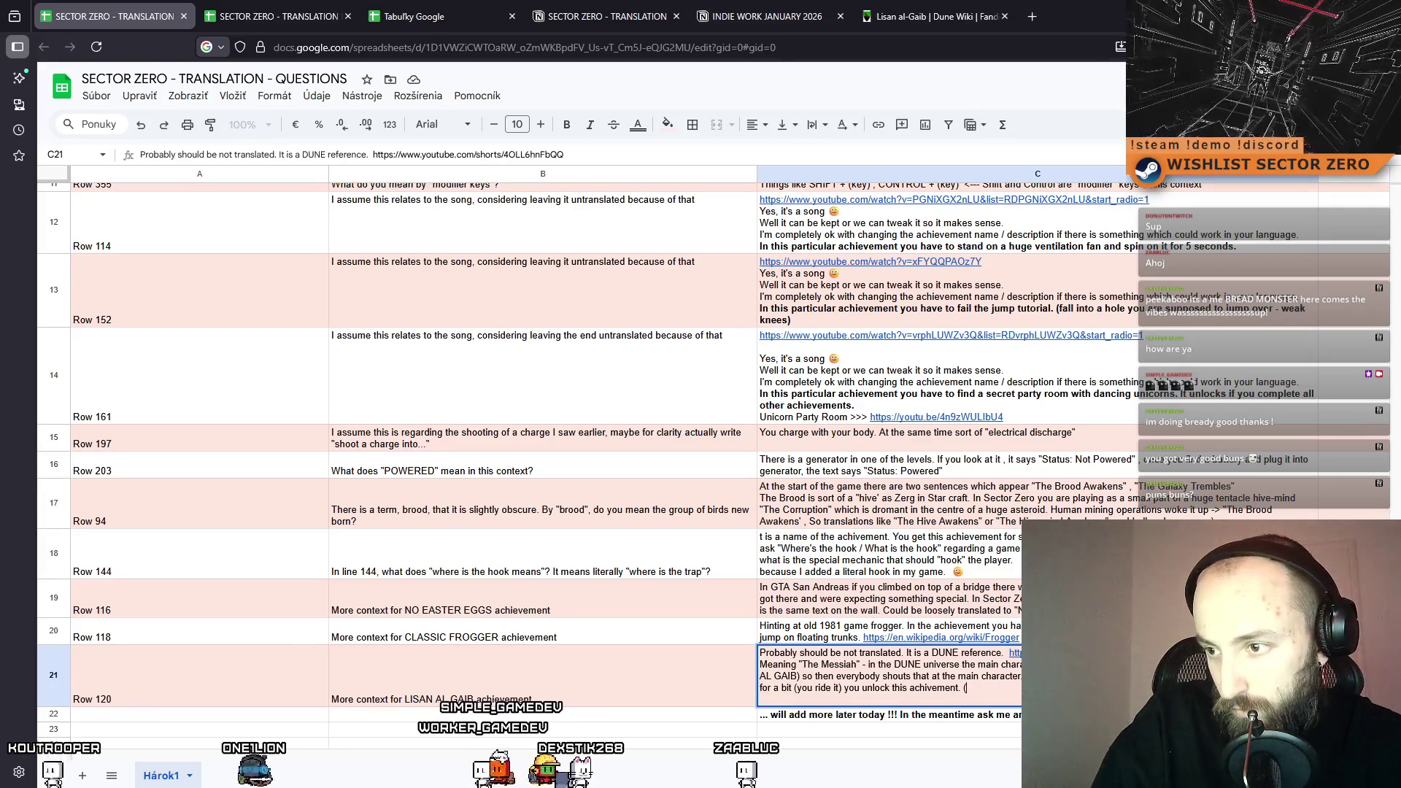
type("Sandword")
key("BackSpace")
type("m =")
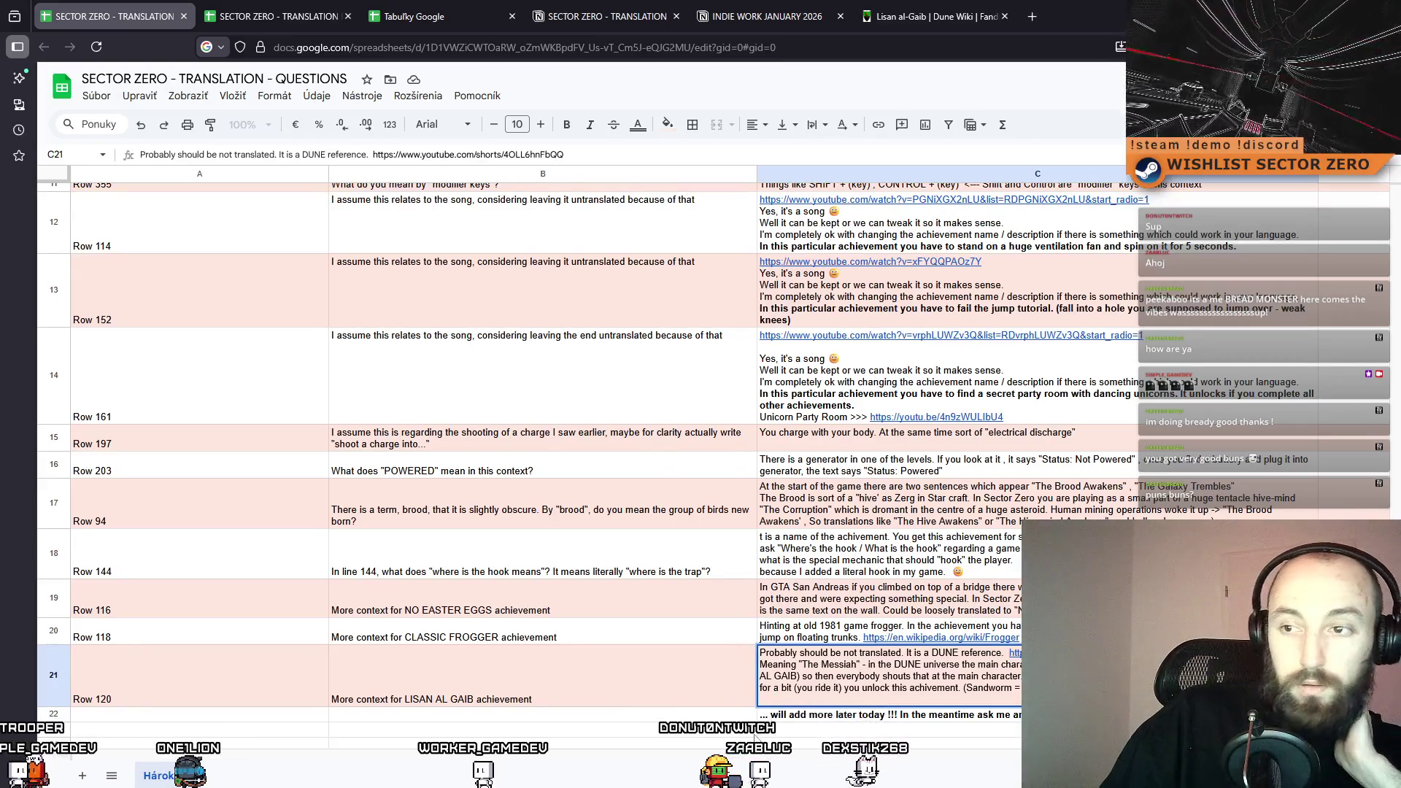
left_click(321, 14)
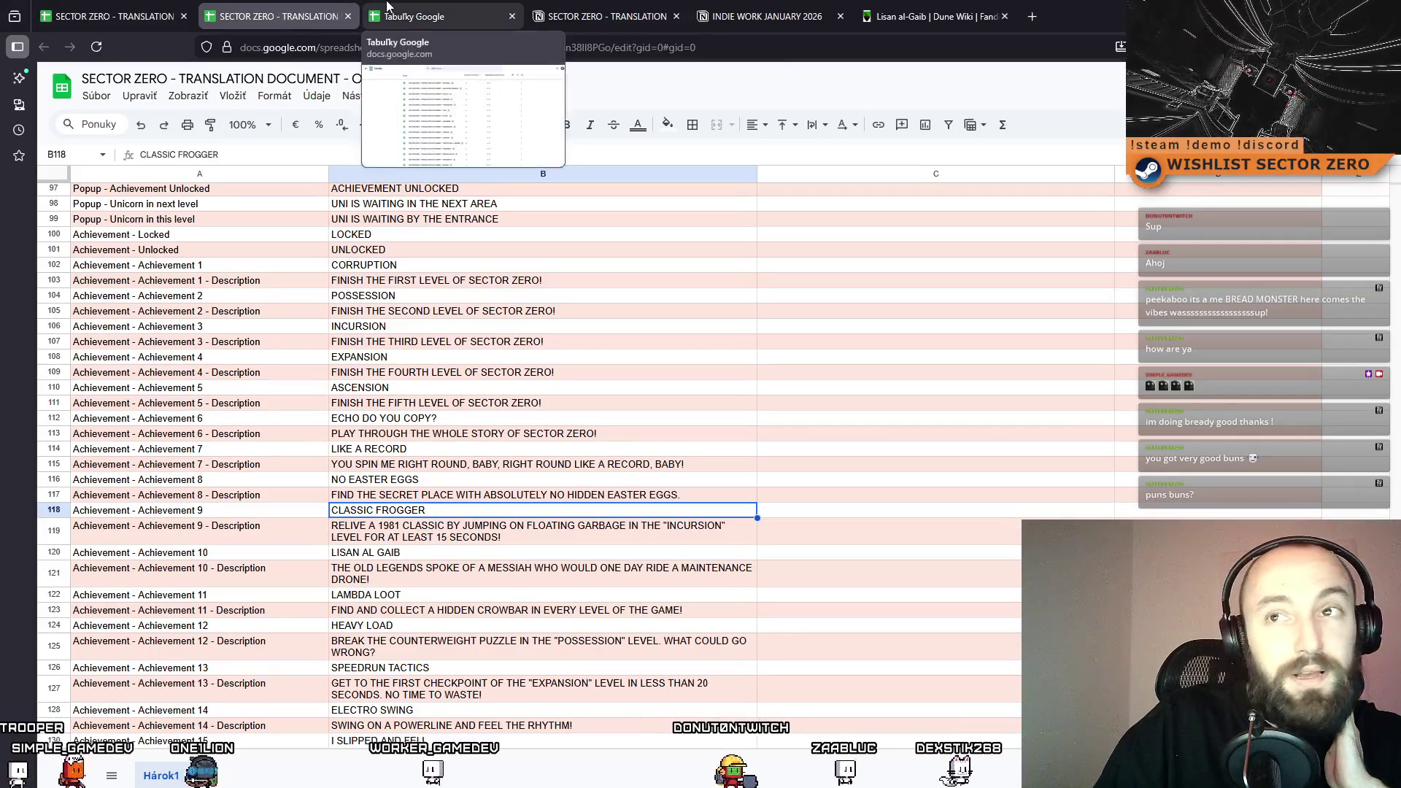
key("alt+Tab")
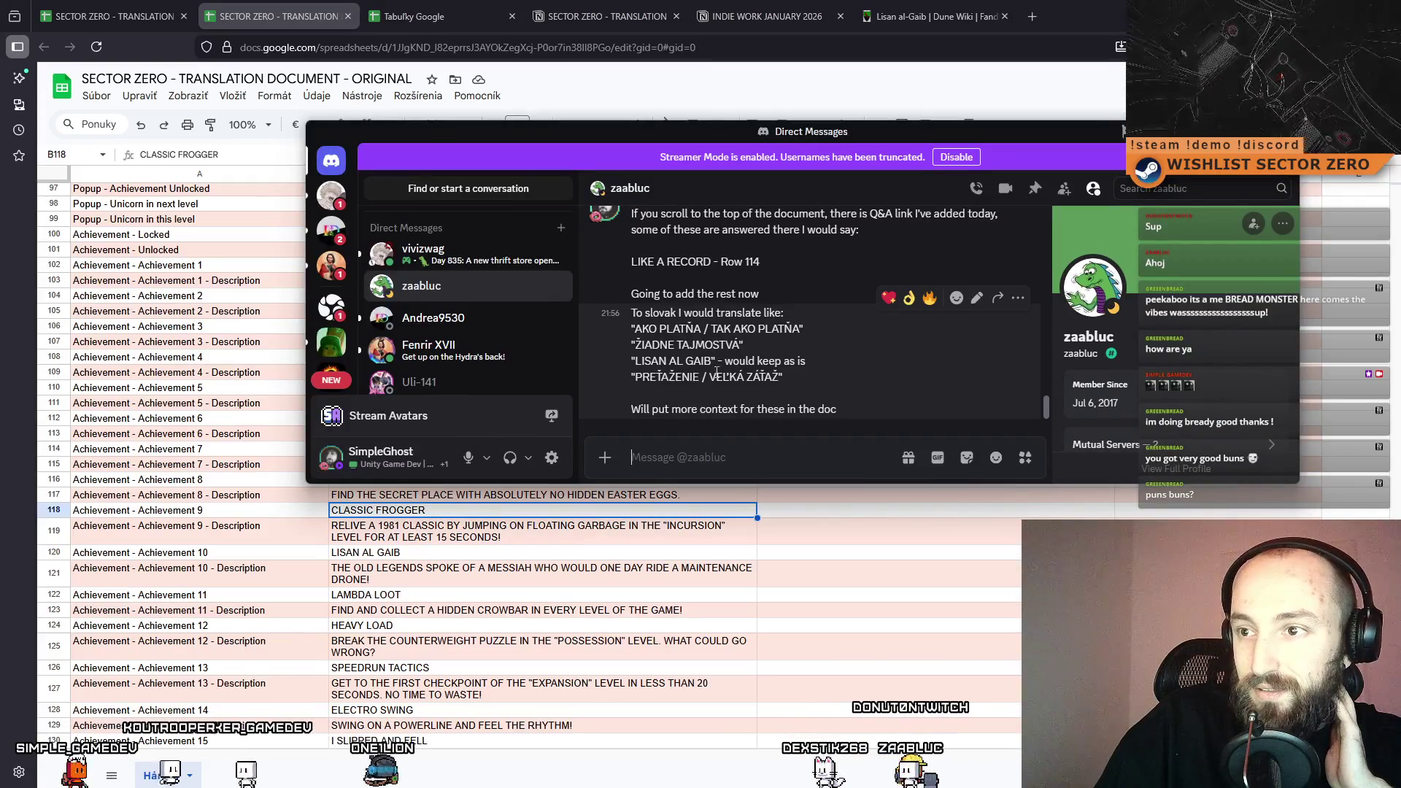
left_click(839, 625)
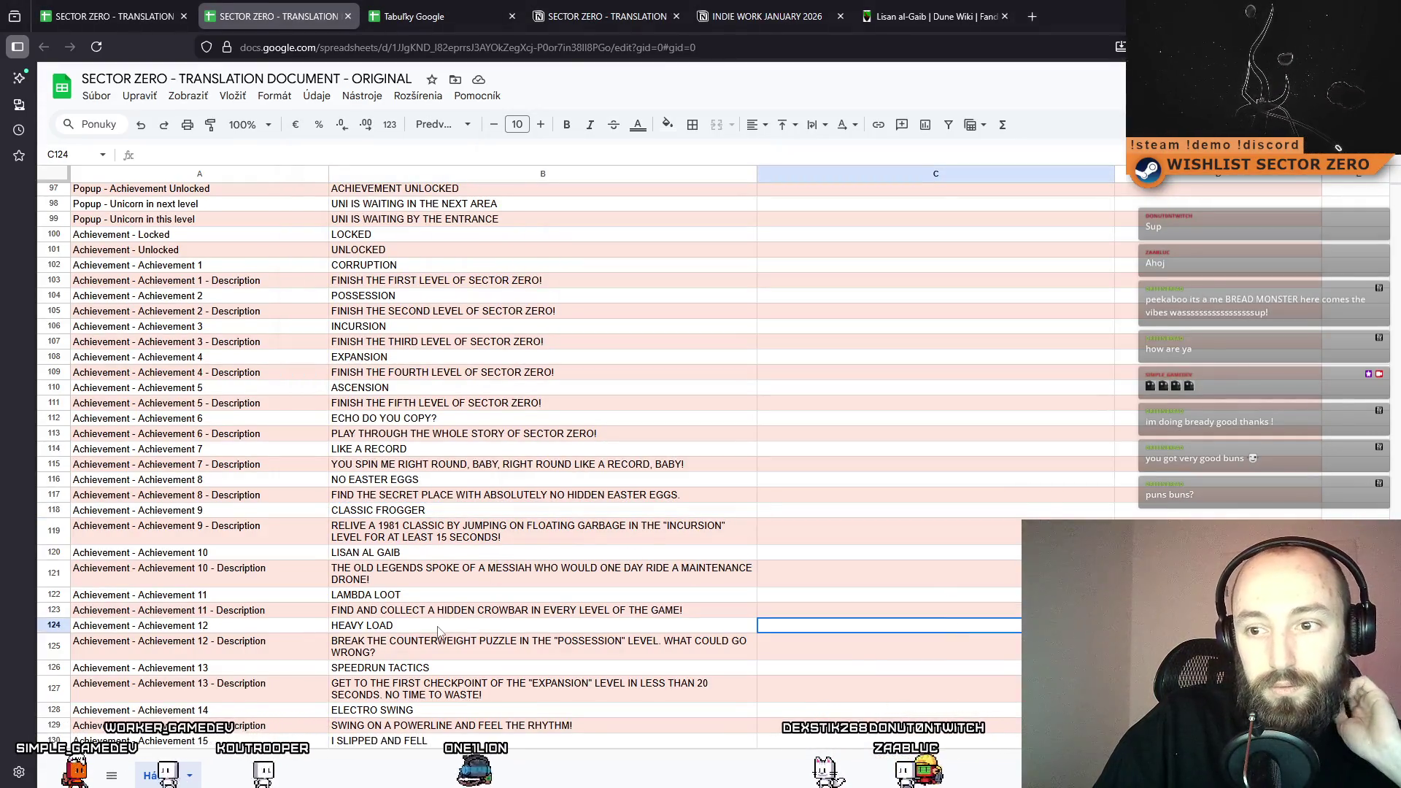
left_click(464, 624)
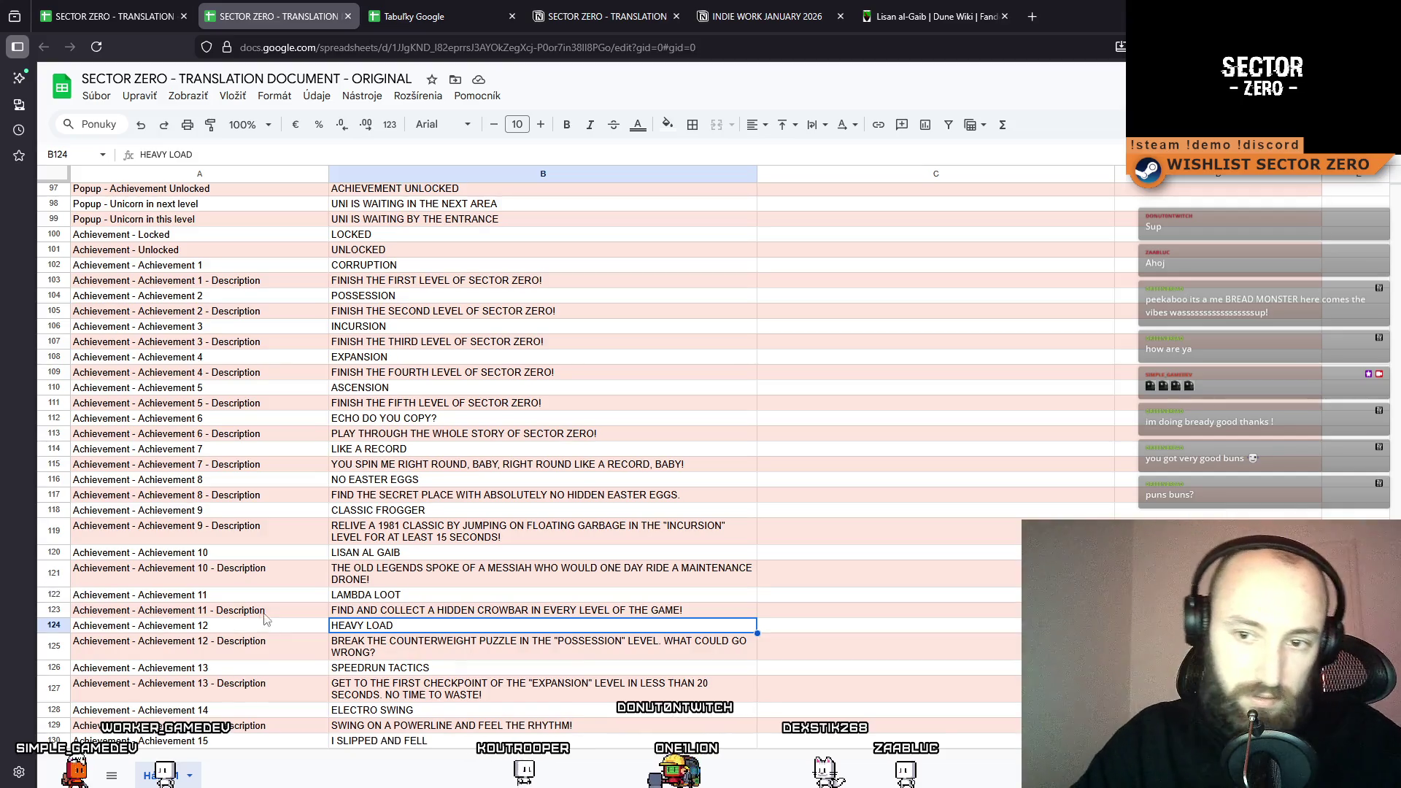
left_click(267, 629)
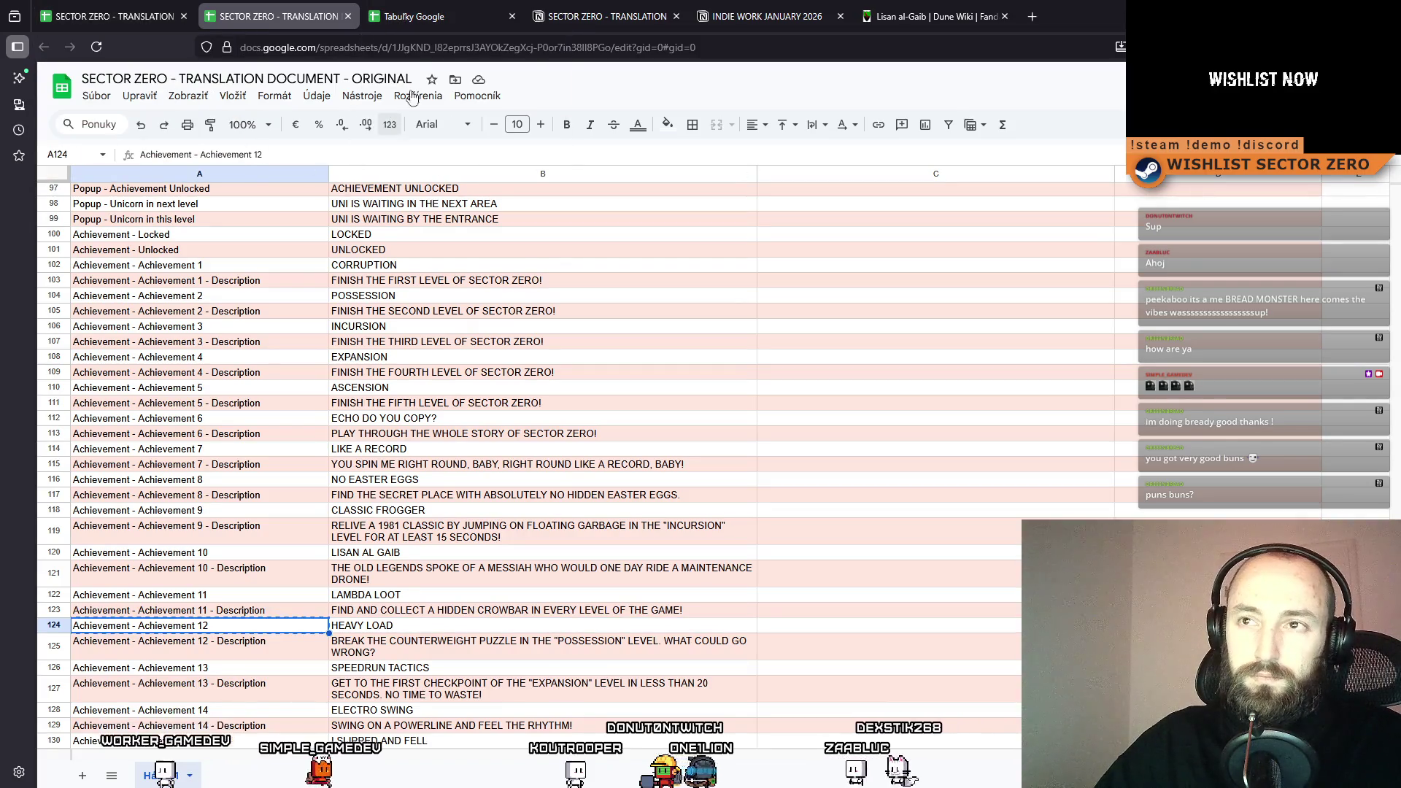
left_click(390, 15)
key("ctrl+Page_Up")
key("ctrl+Page_Up")
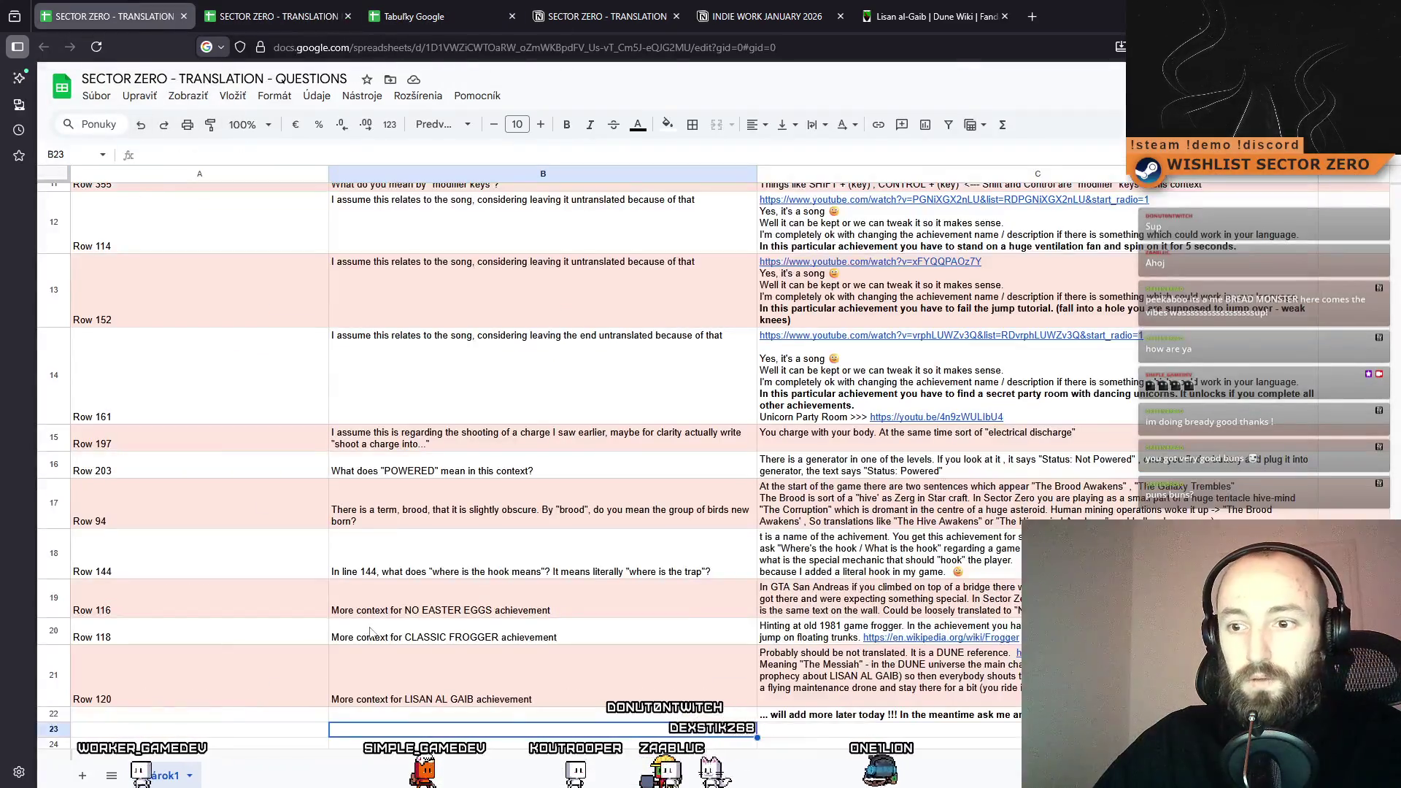
key("ctrl+Page_Down")
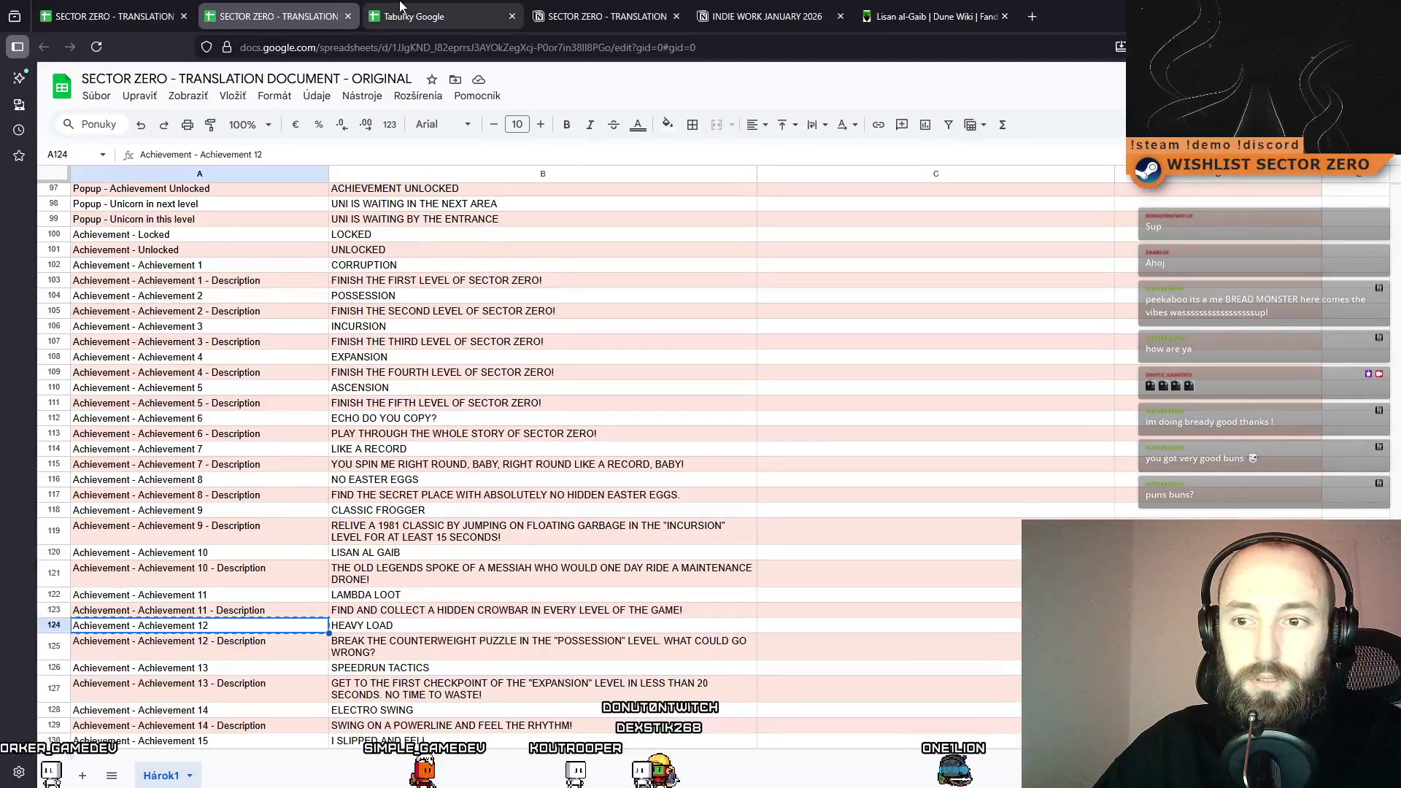
key("ctrl+1")
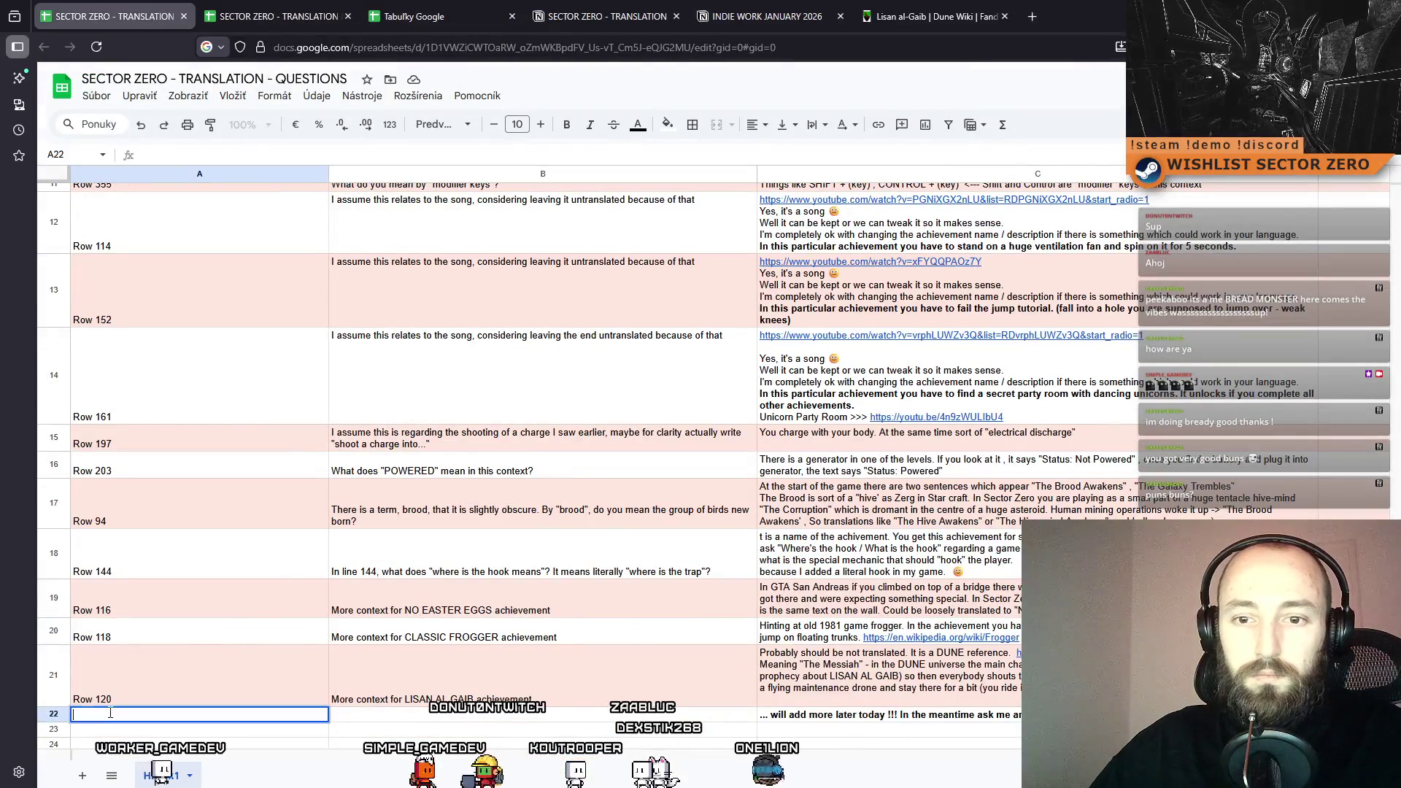
Enter Row 124 in A22 and copy the LISAN AL GAIB question into B22 for editing.
type("Row 124")
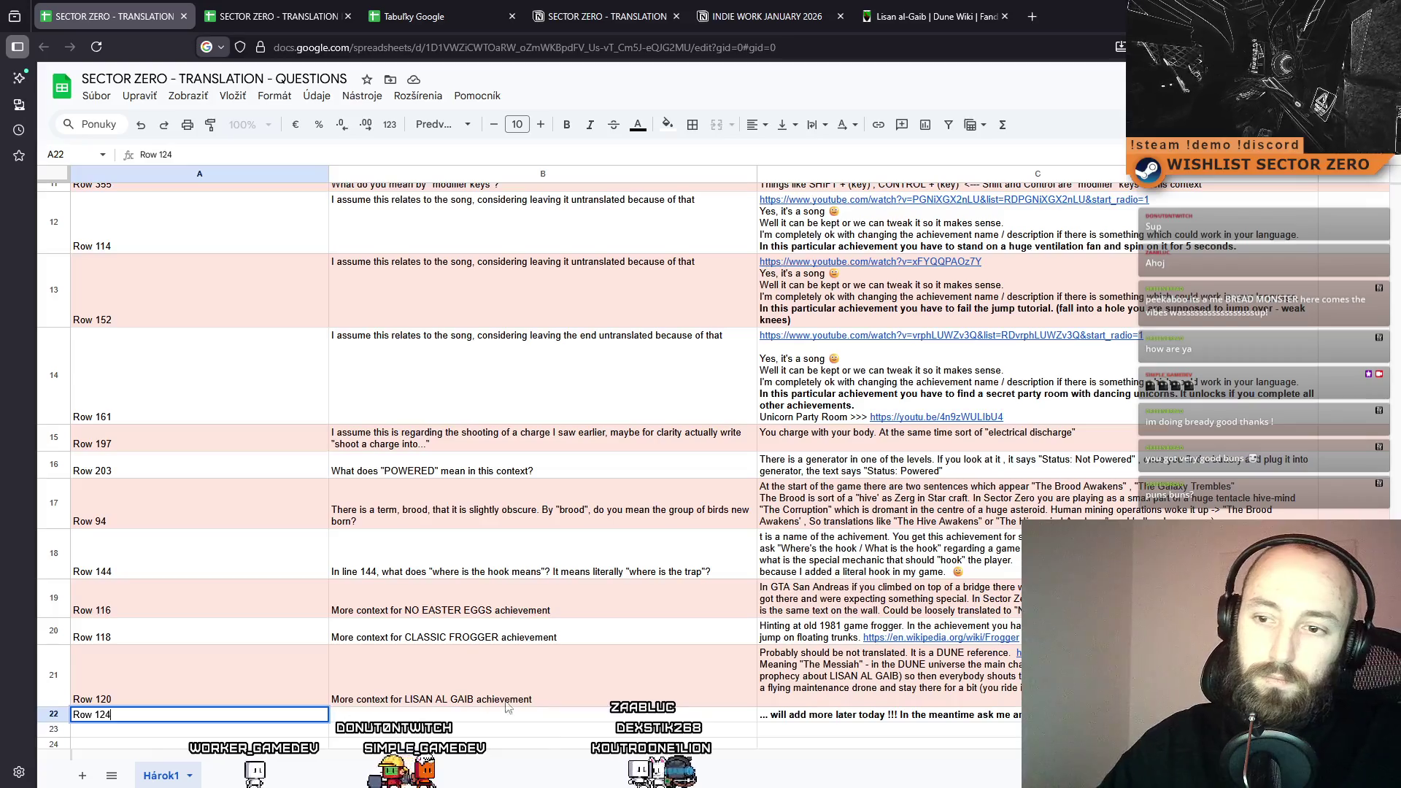
left_click(491, 700)
key("ctrl+c")
left_click(475, 715)
key("ctrl+v")
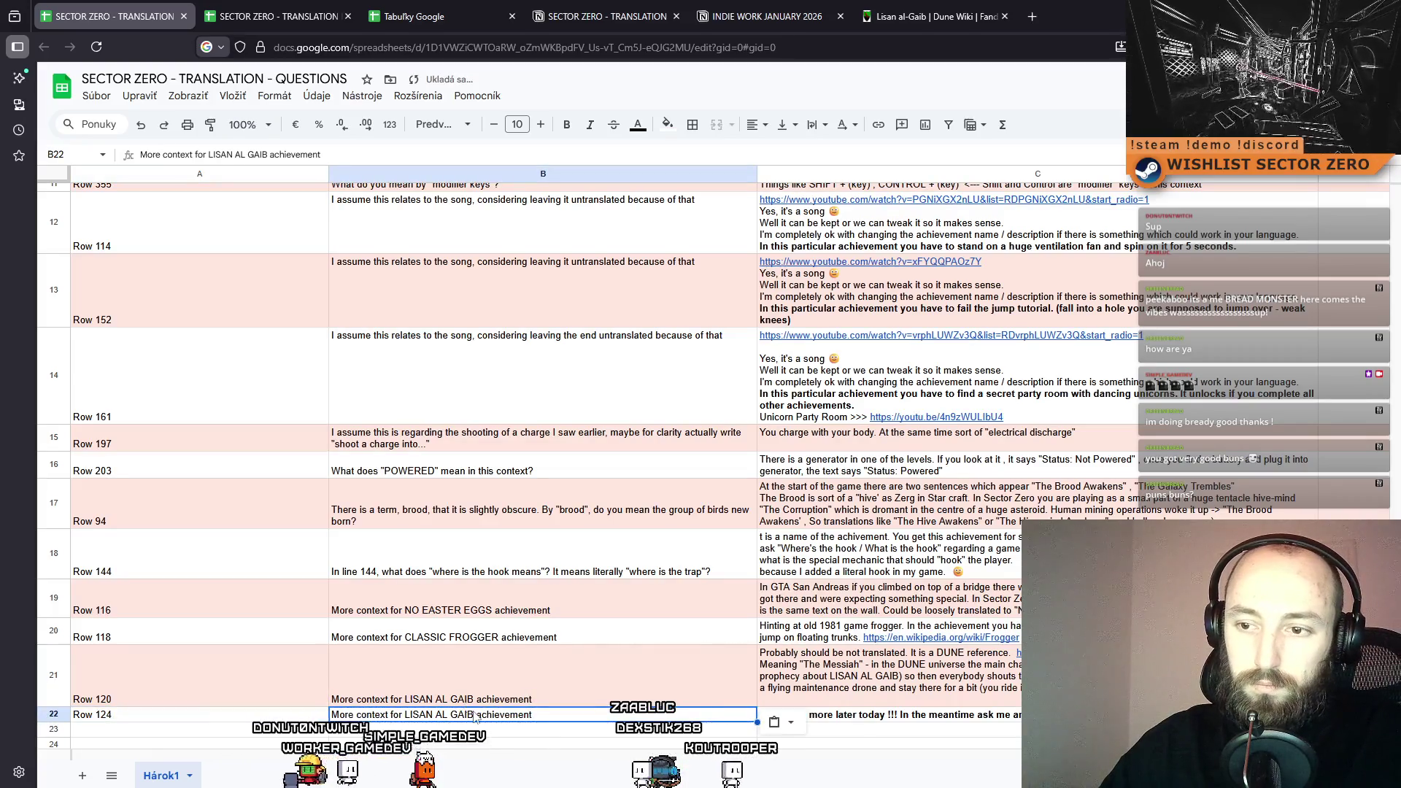
key("Return")
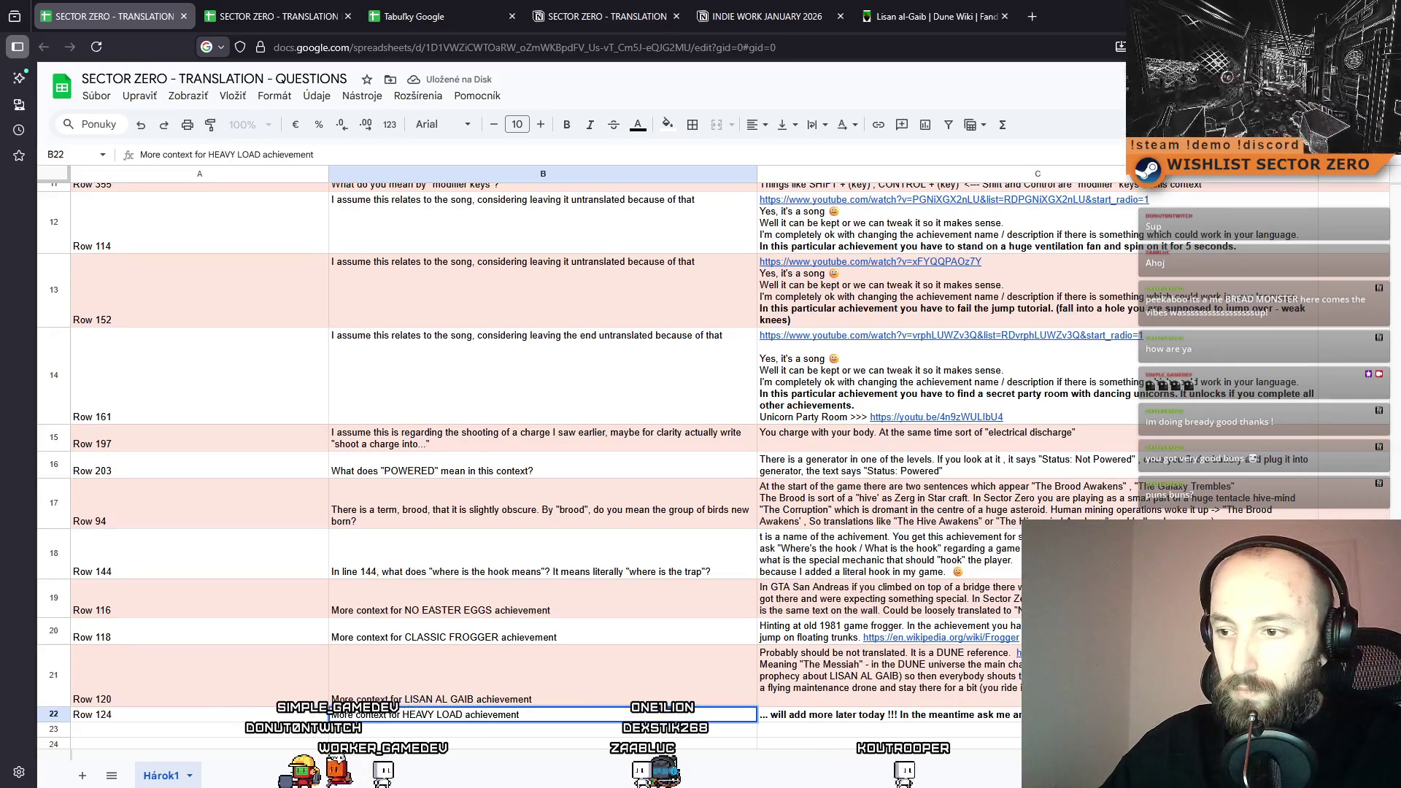
Change B22 to HEAVY LOAD and write a wrapped C22 answer about breaking the overloaded basket puzzle.
scroll(933, 686, "down", 1)
left_click(782, 648)
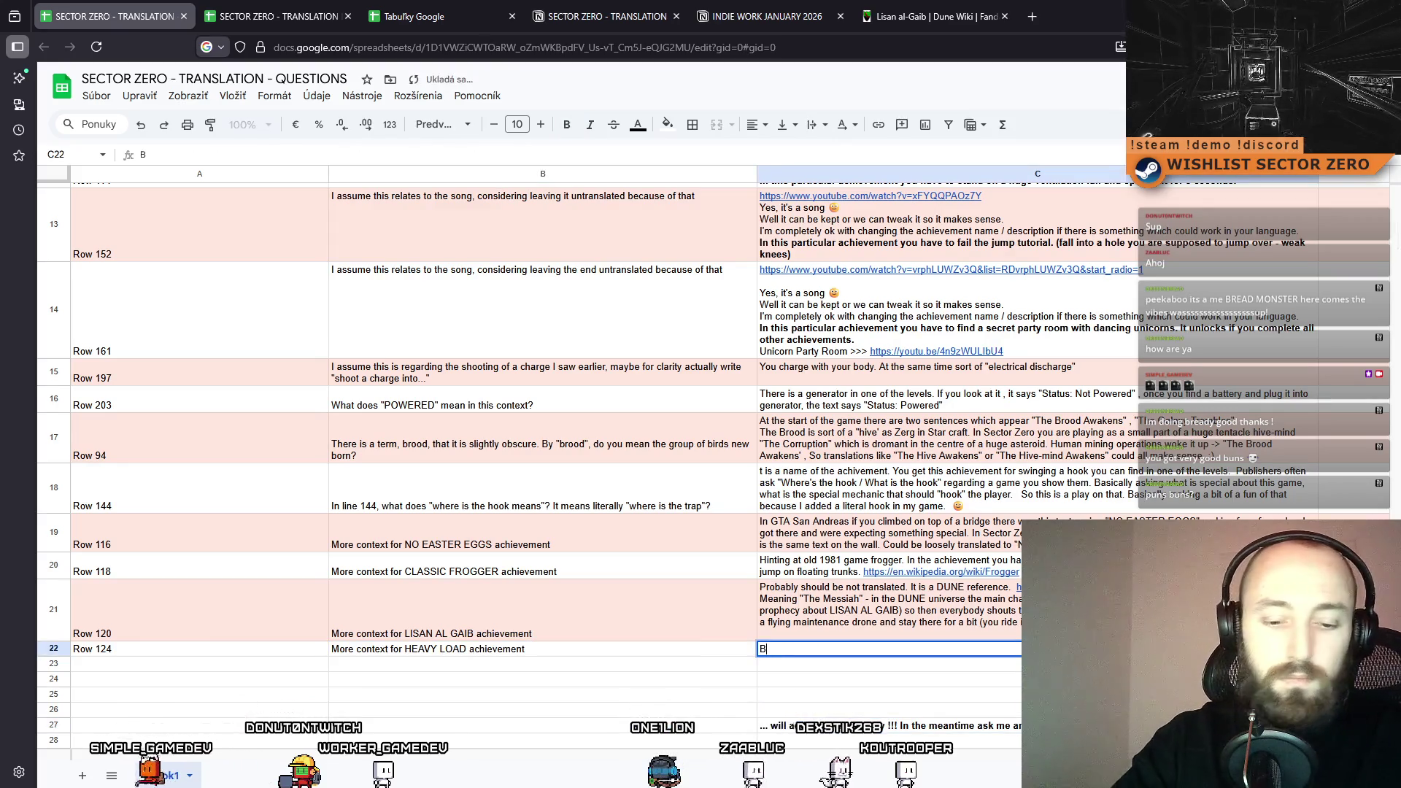
type("ere is a puzzle yo")
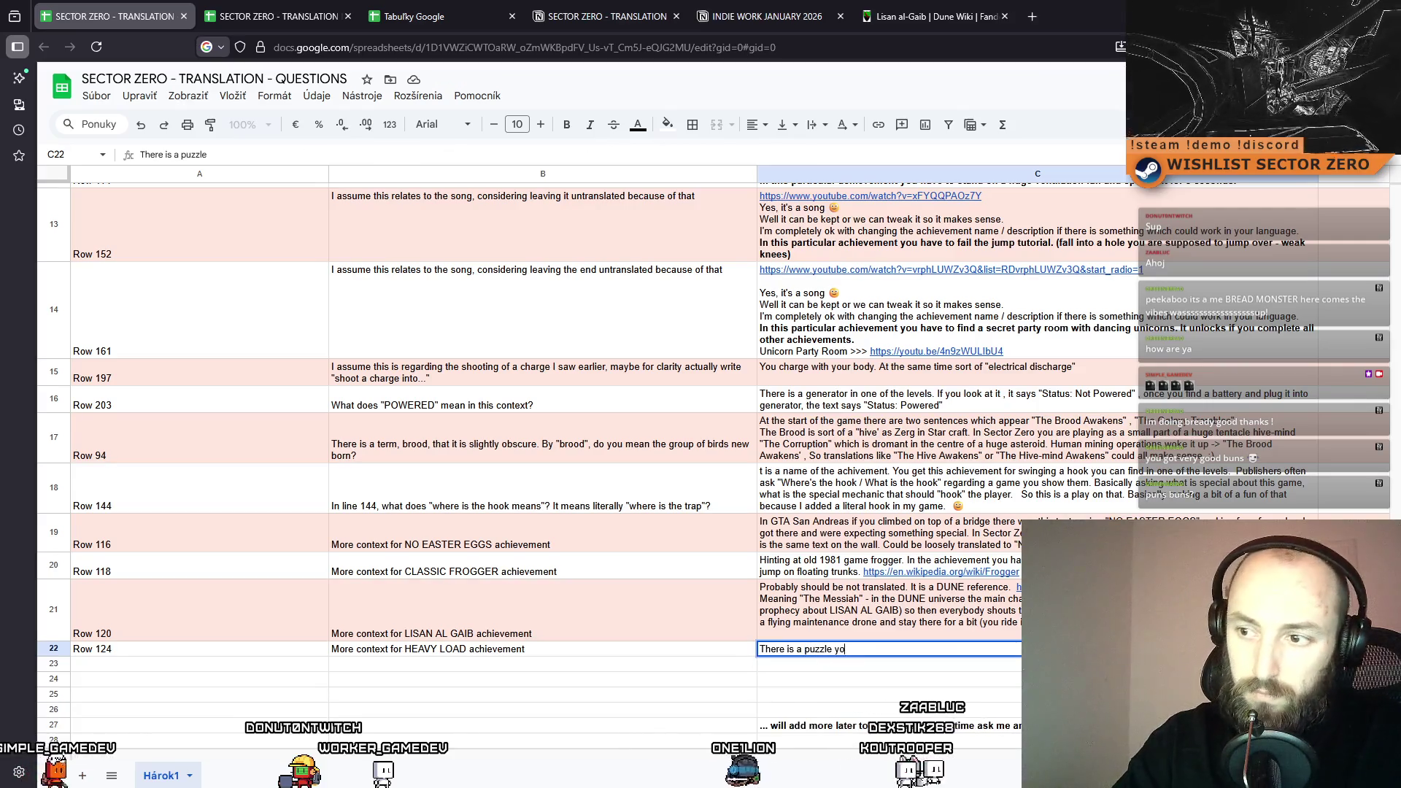
type("u need to solve by putting weights into one big basket. By ov")
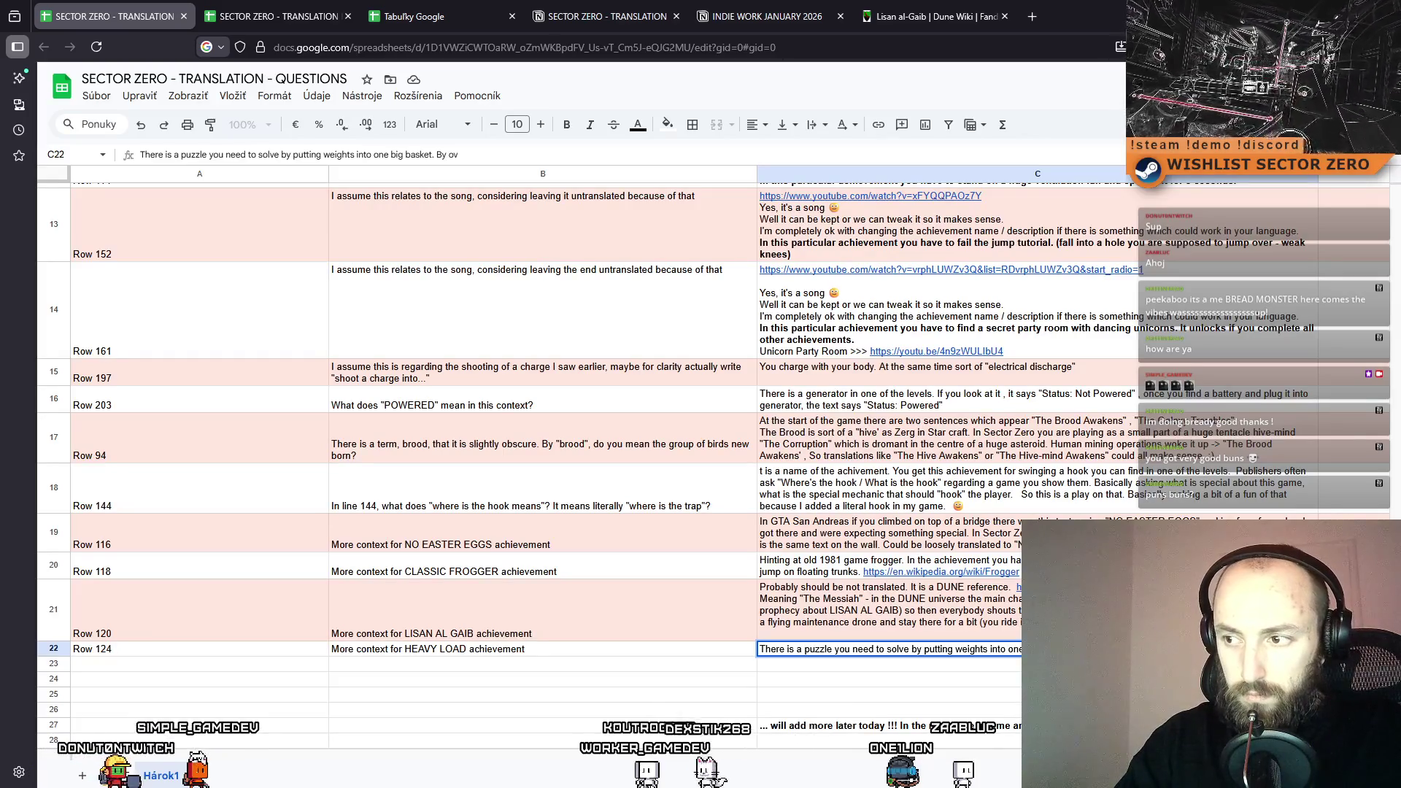
type("the")
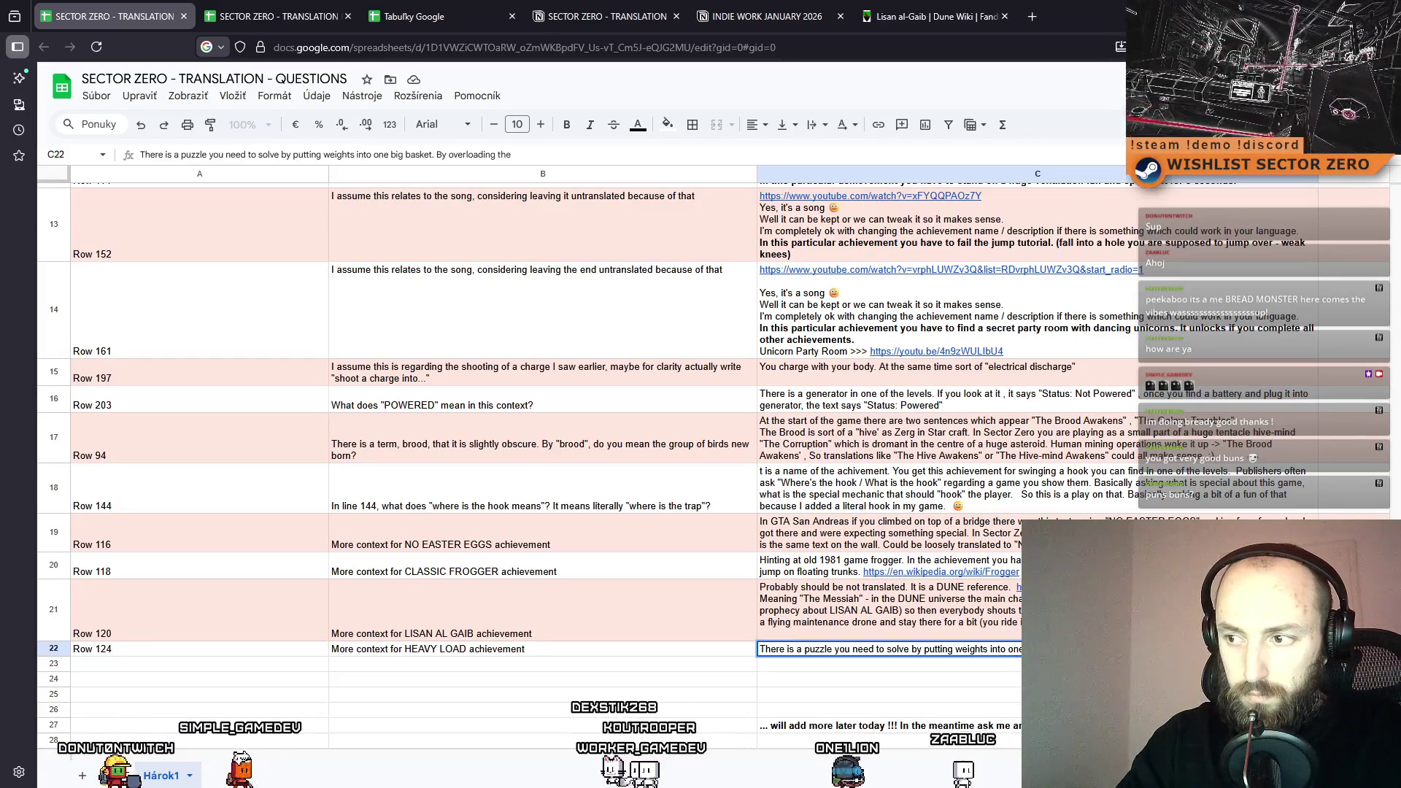
type(" basket you break it")
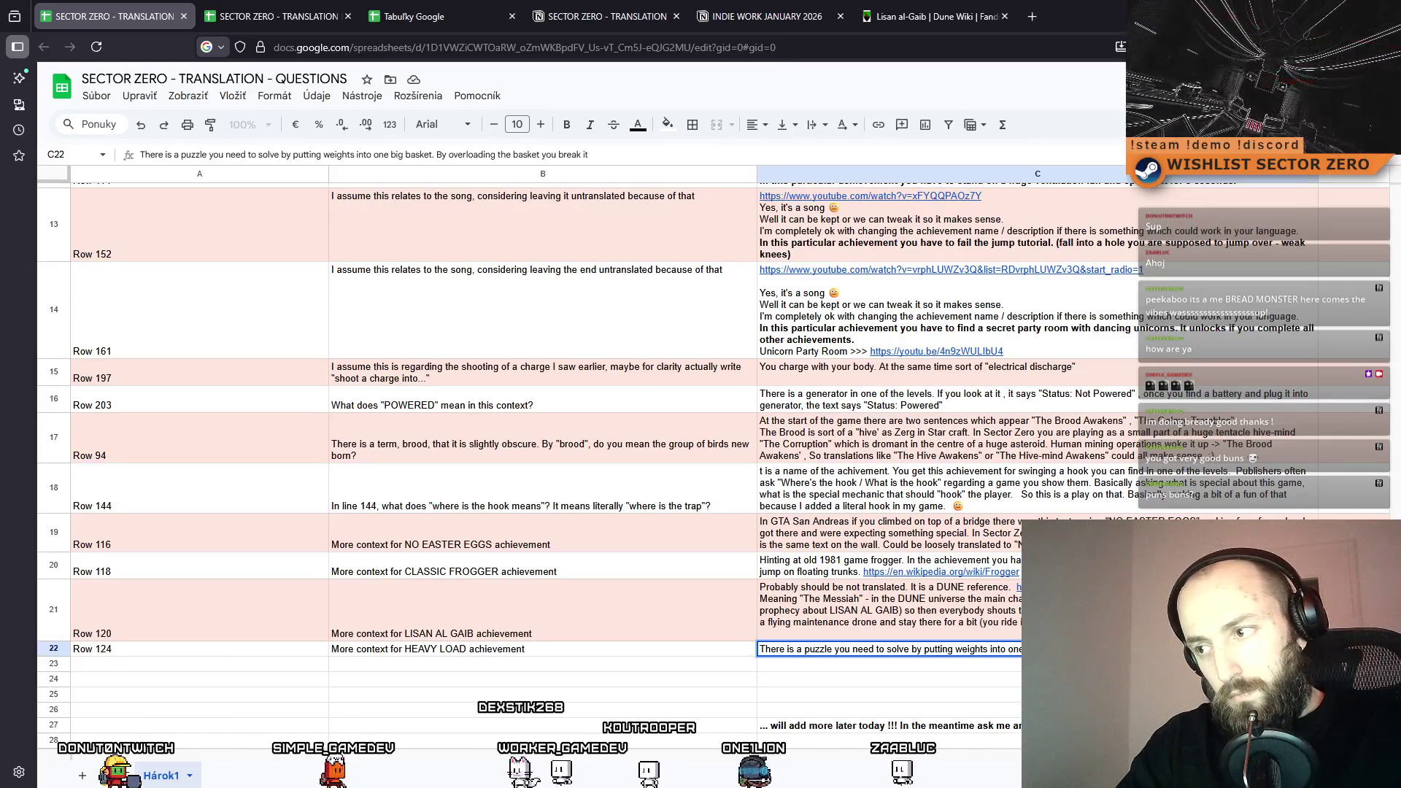
type(" and you end u")
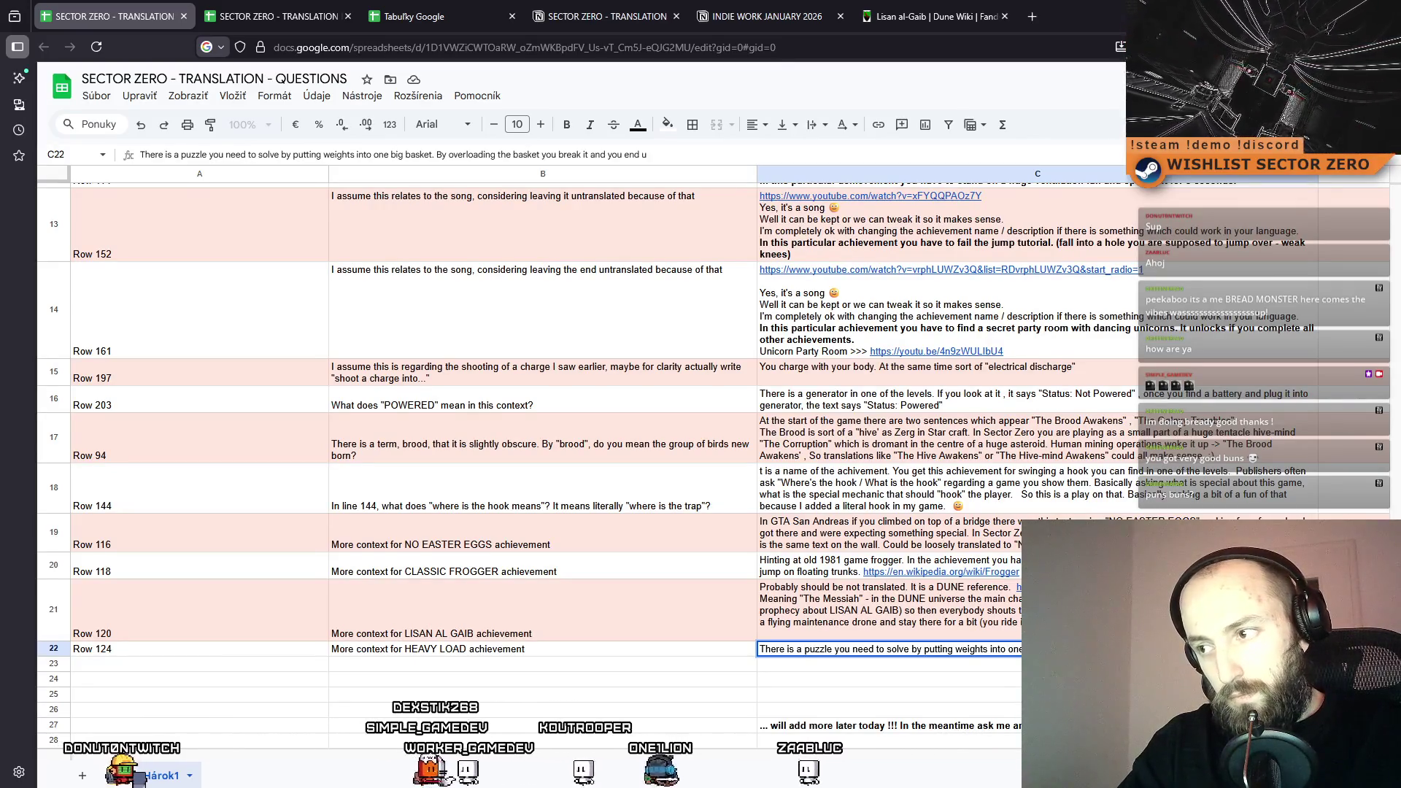
type("p being stuck")
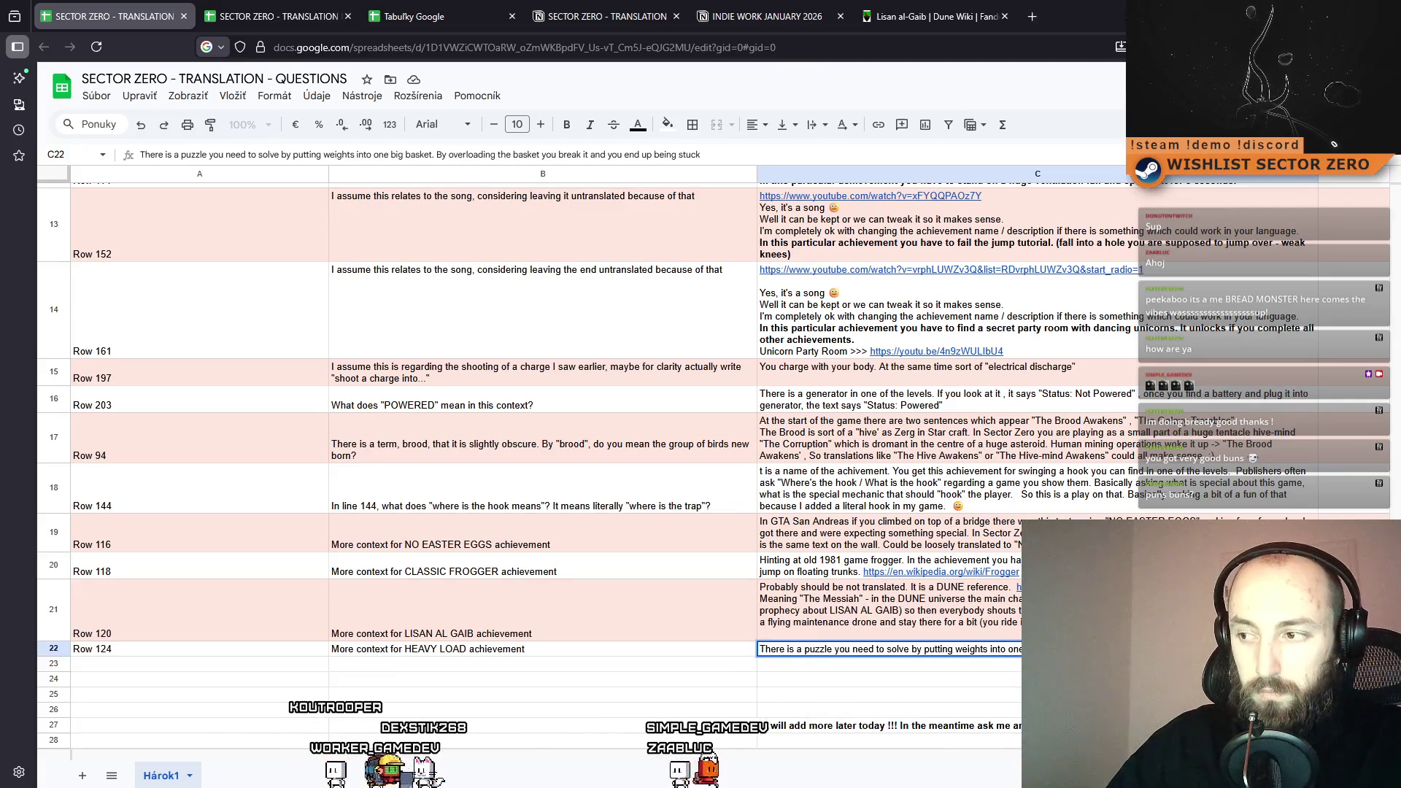
key("Return")
key("Up")
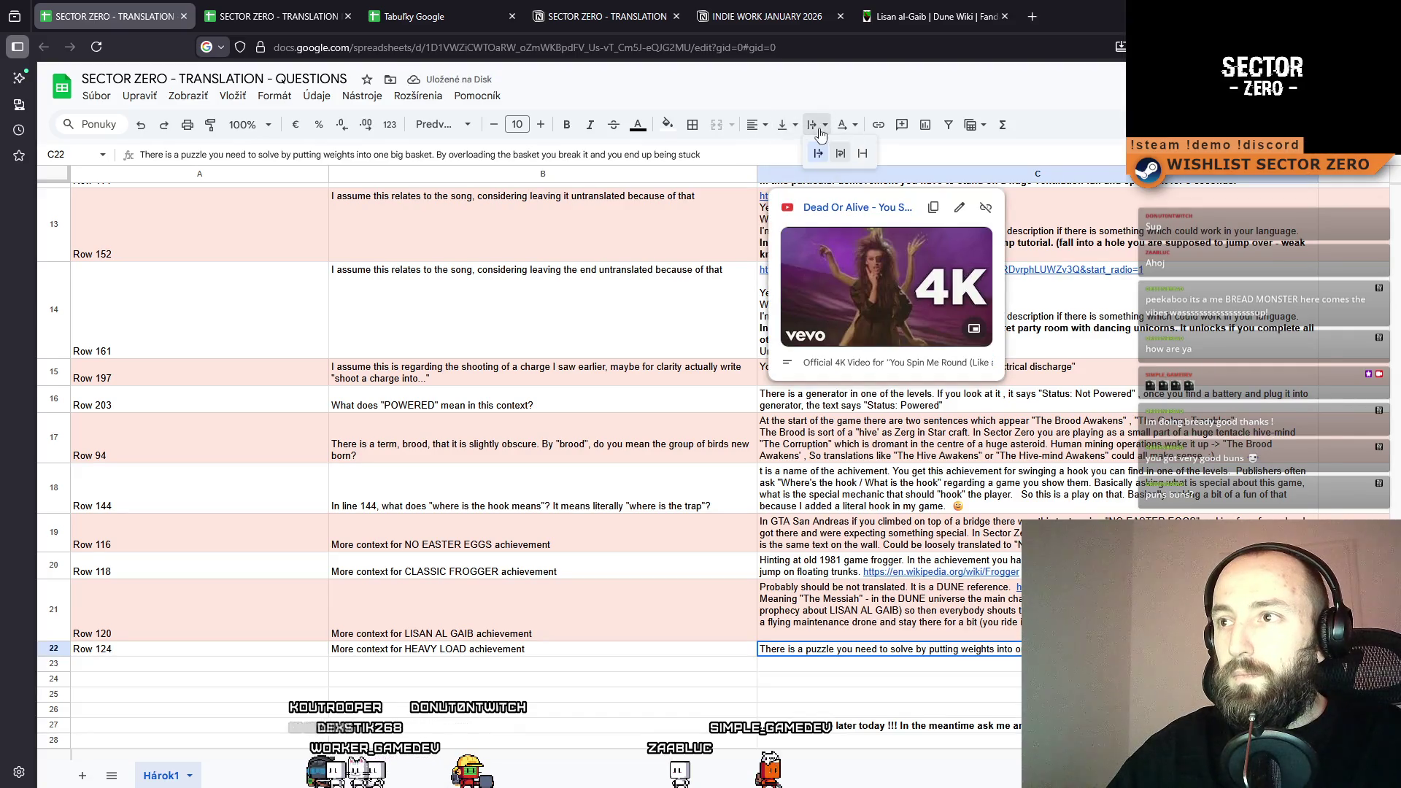
left_click(840, 155)
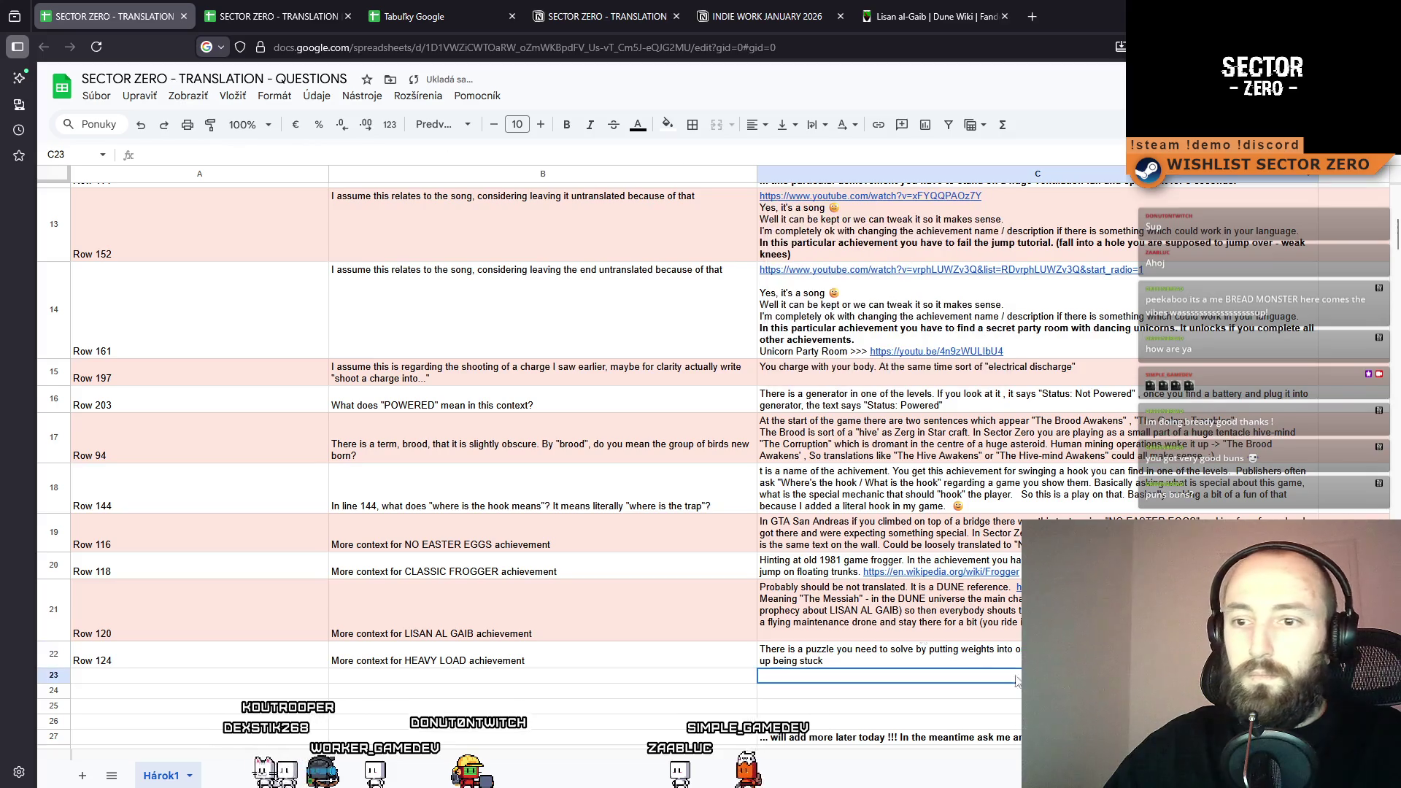
left_click(277, 16)
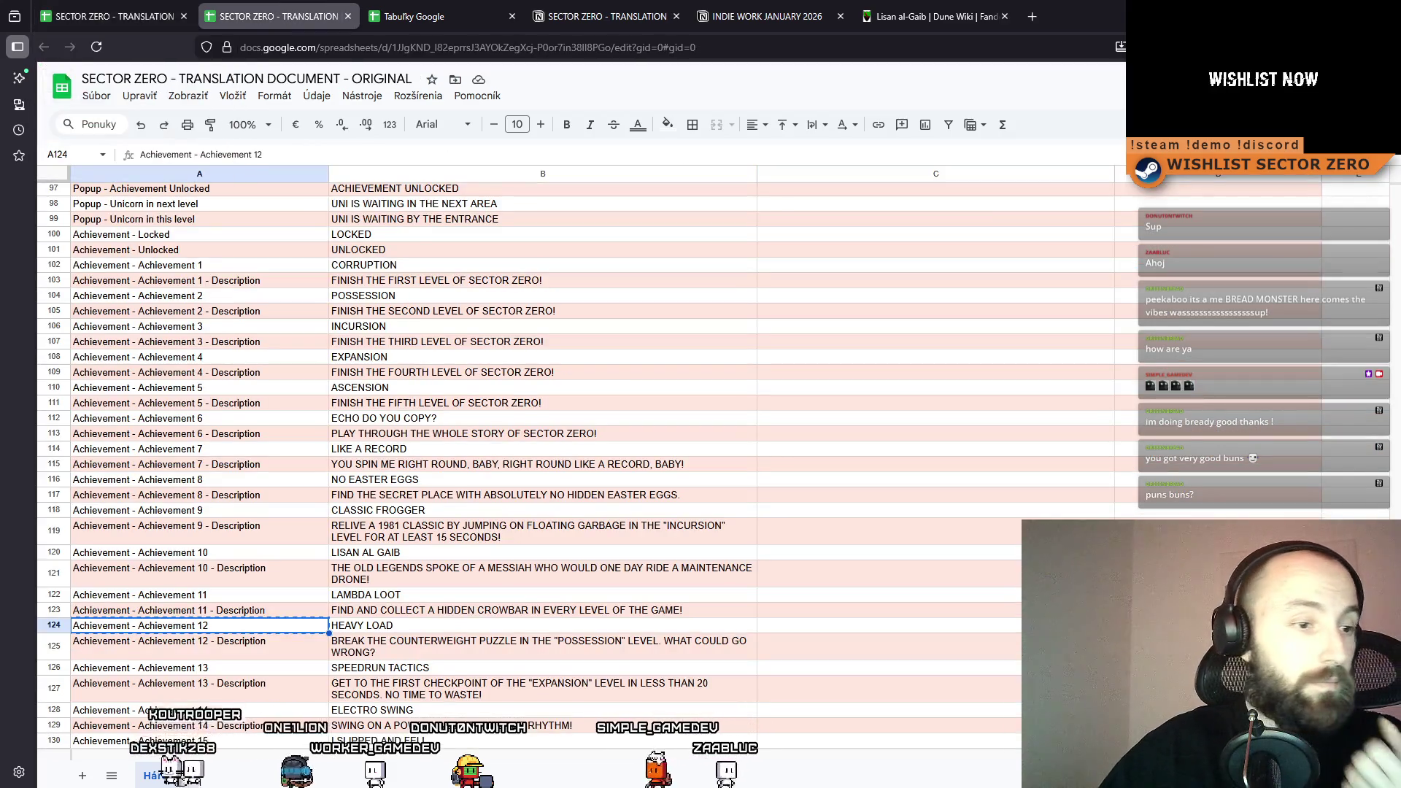
Reply 'More context added into QA file :)' in the Discord direct message.
key("alt+Tab")
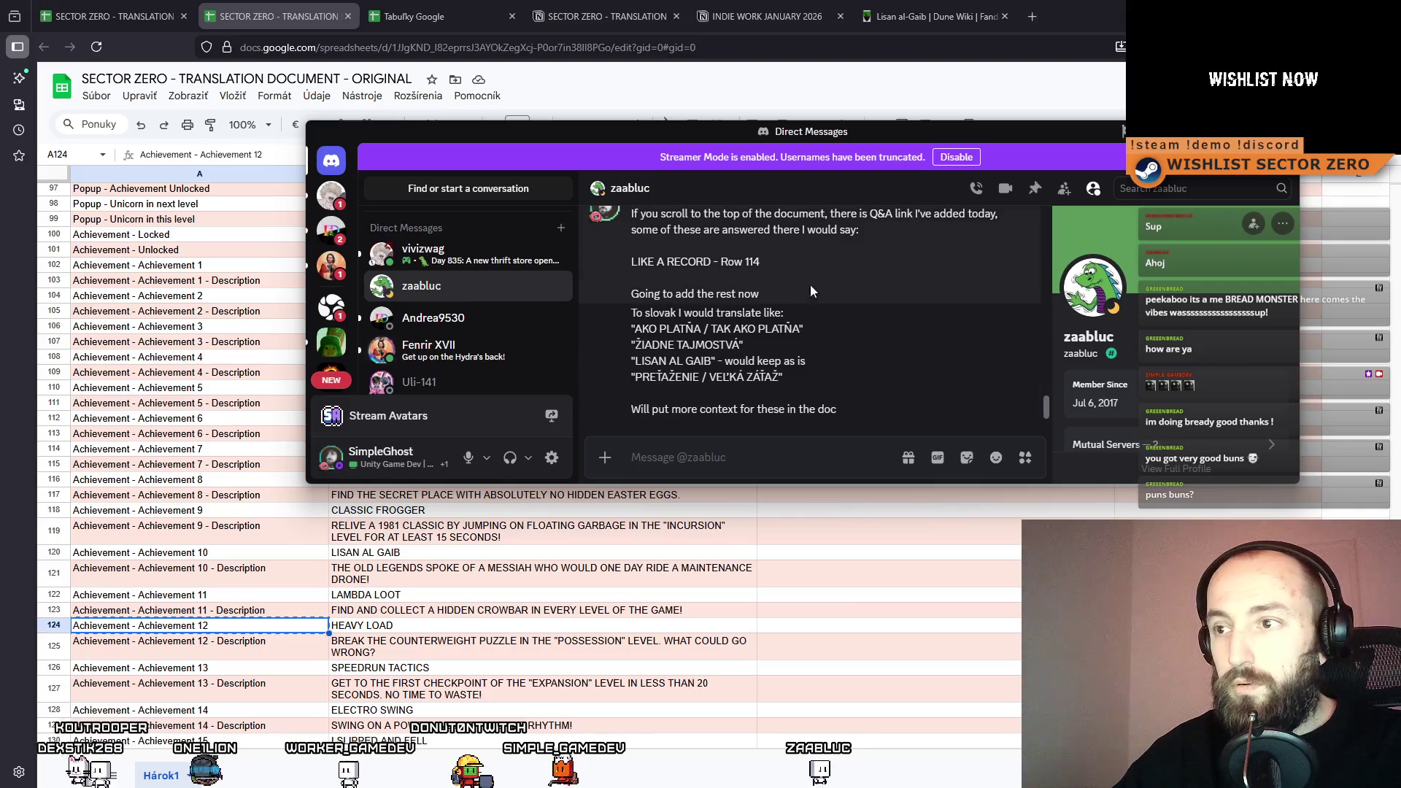
type("Ad")
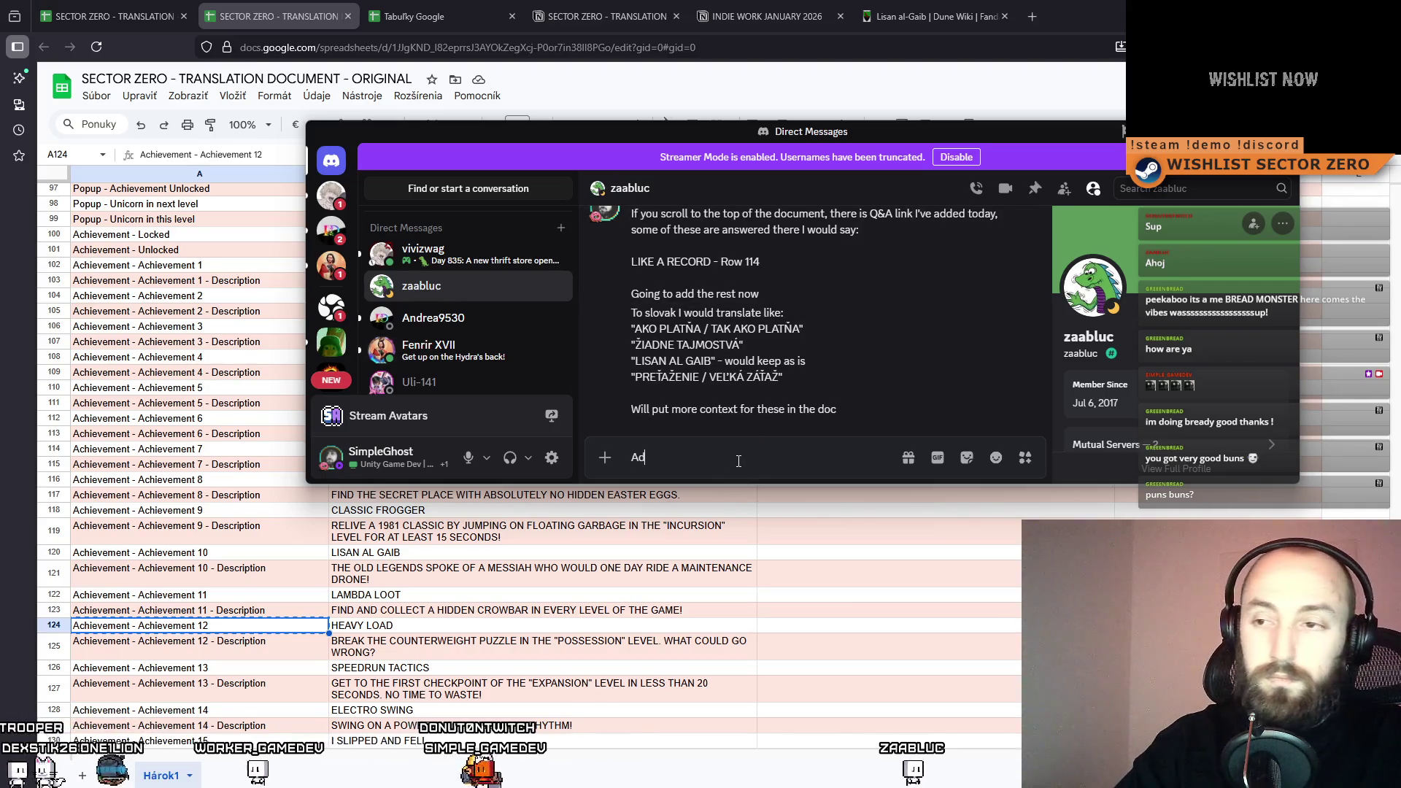
type("ded into QA file")
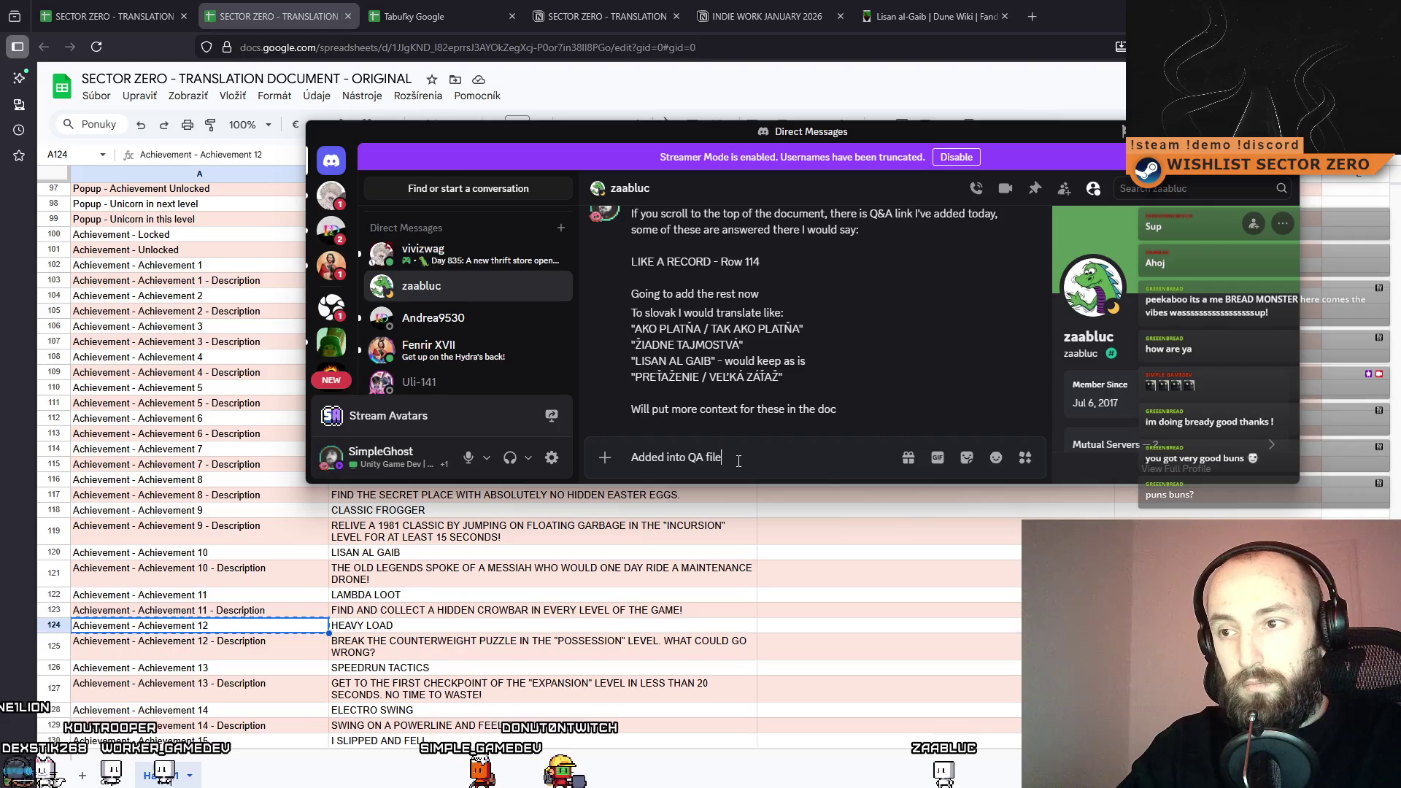
key("ctrl+a")
type("More co")
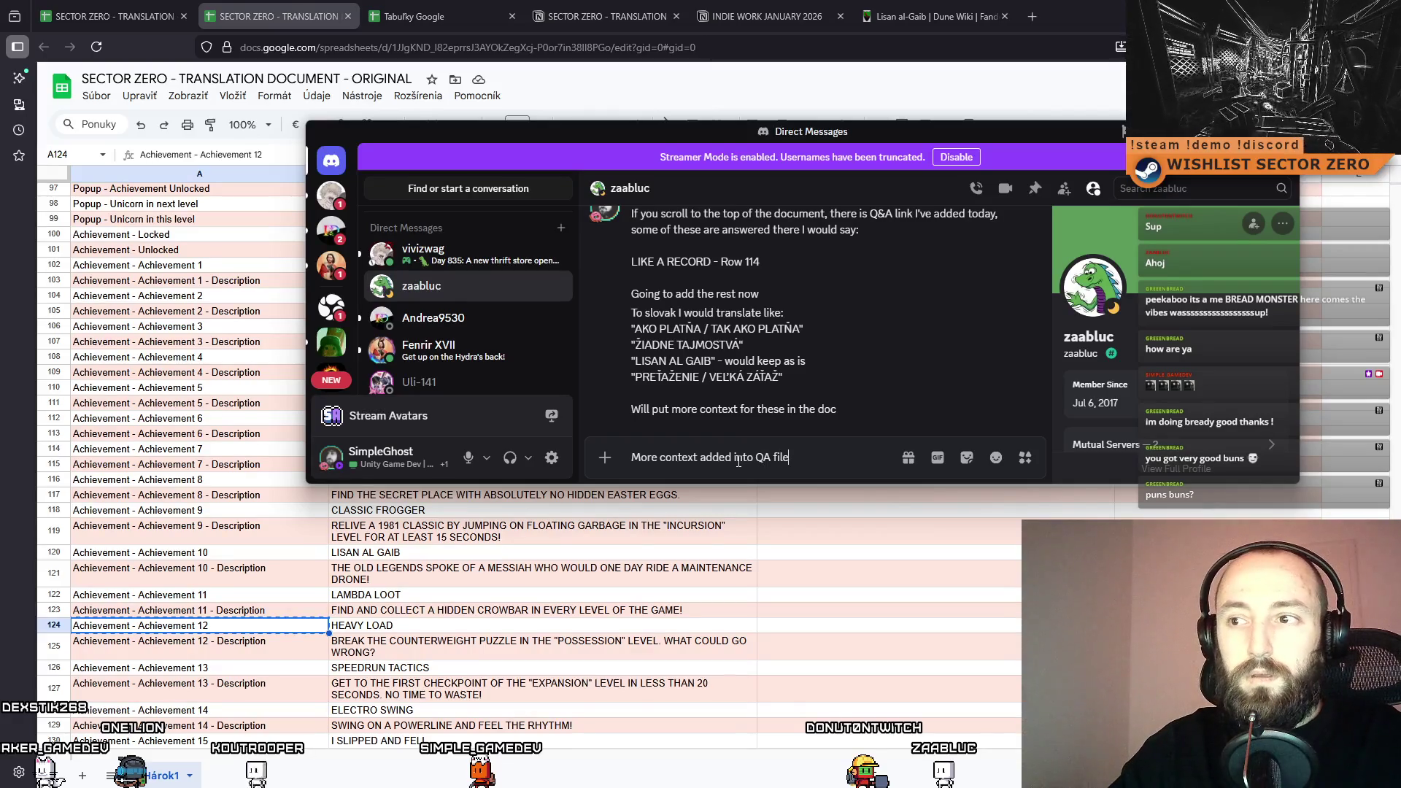
key("Return")
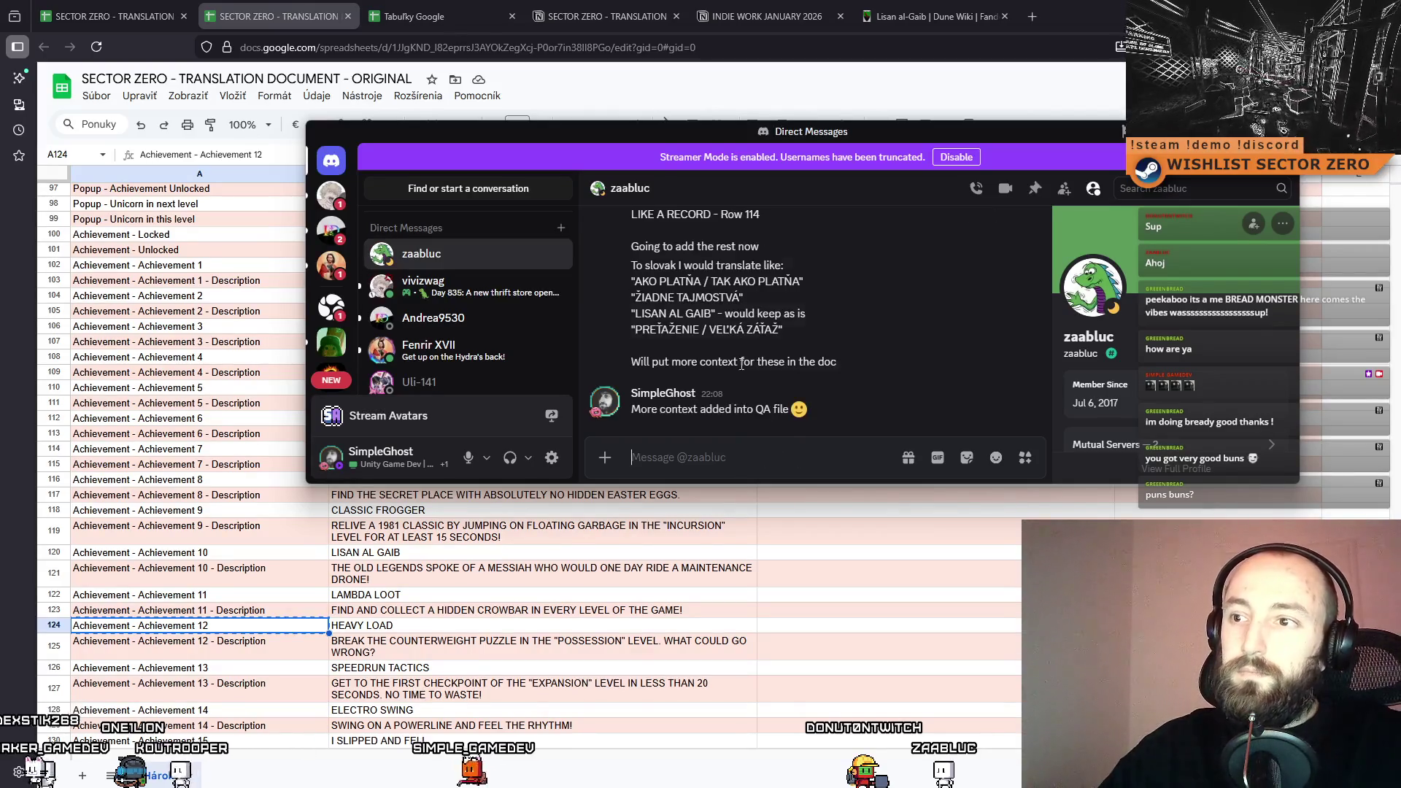
mouse_move(650, 130)
left_mouse_down()
mouse_move(833, 239)
mouse_move(685, 185)
mouse_move(0, 186)
left_mouse_up()
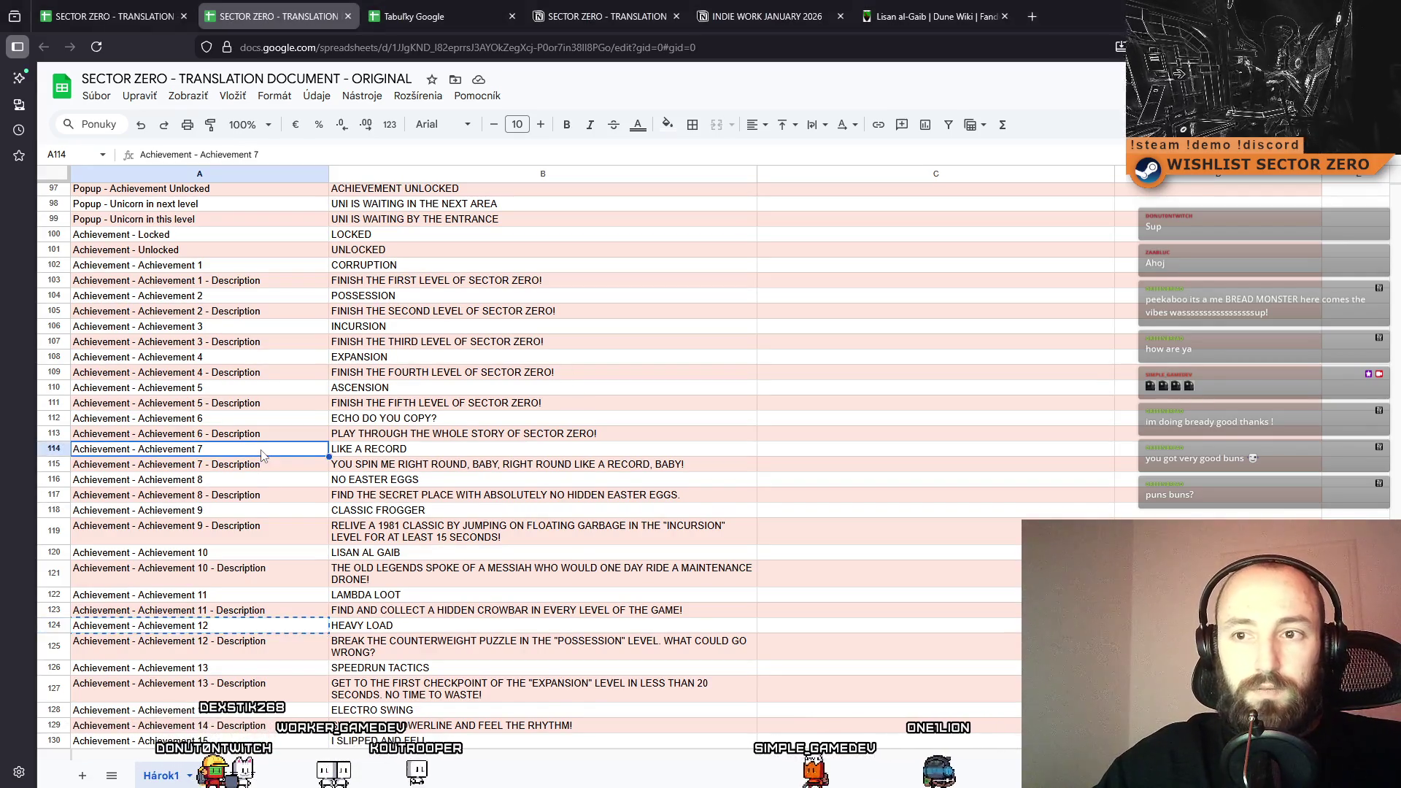
Select cell B114, the LIKE A RECORD entry, in the original translation sheet.
left_click(474, 448)
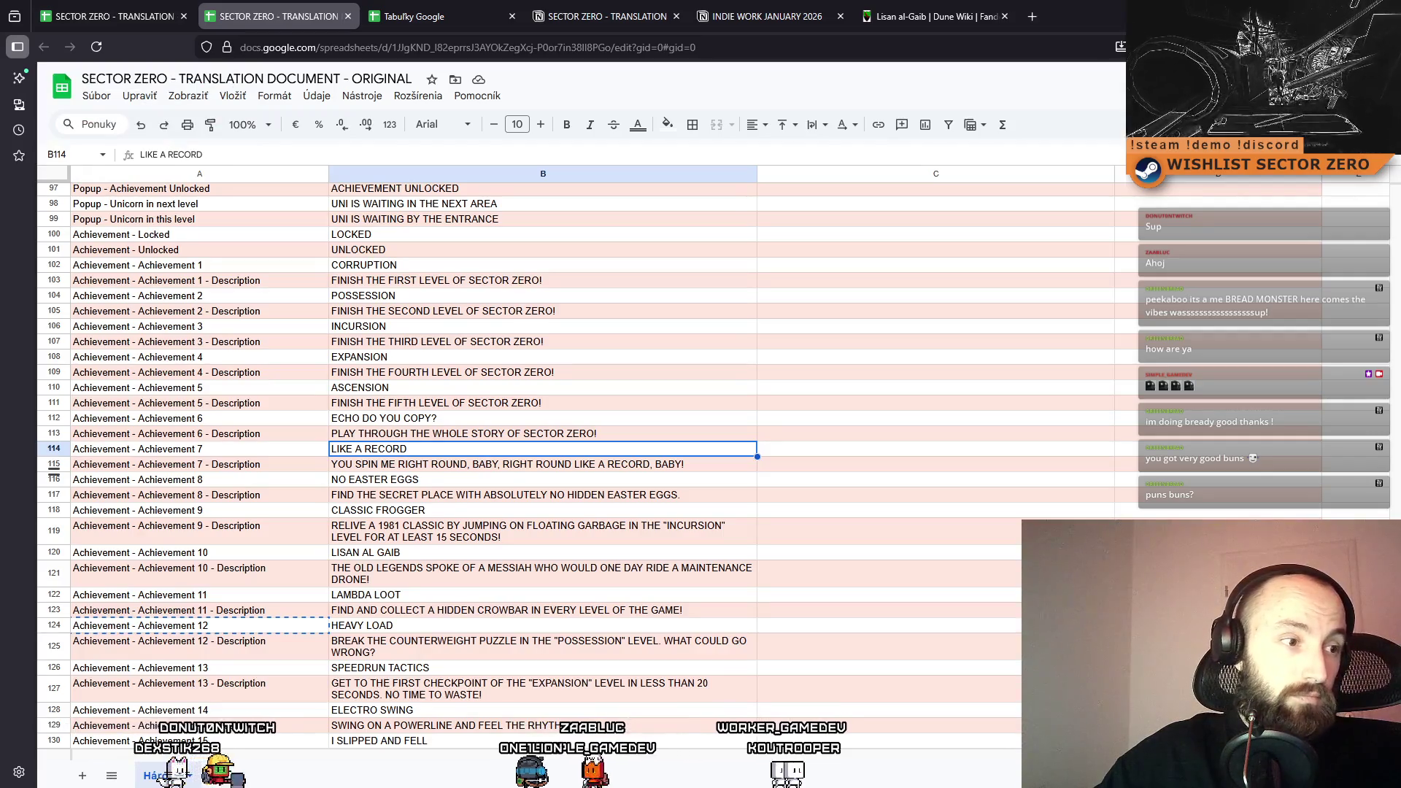
Switch to the SECTOR ZERO - TRANSLATION - QUESTIONS document and scroll up through the question rows.
left_click(123, 10)
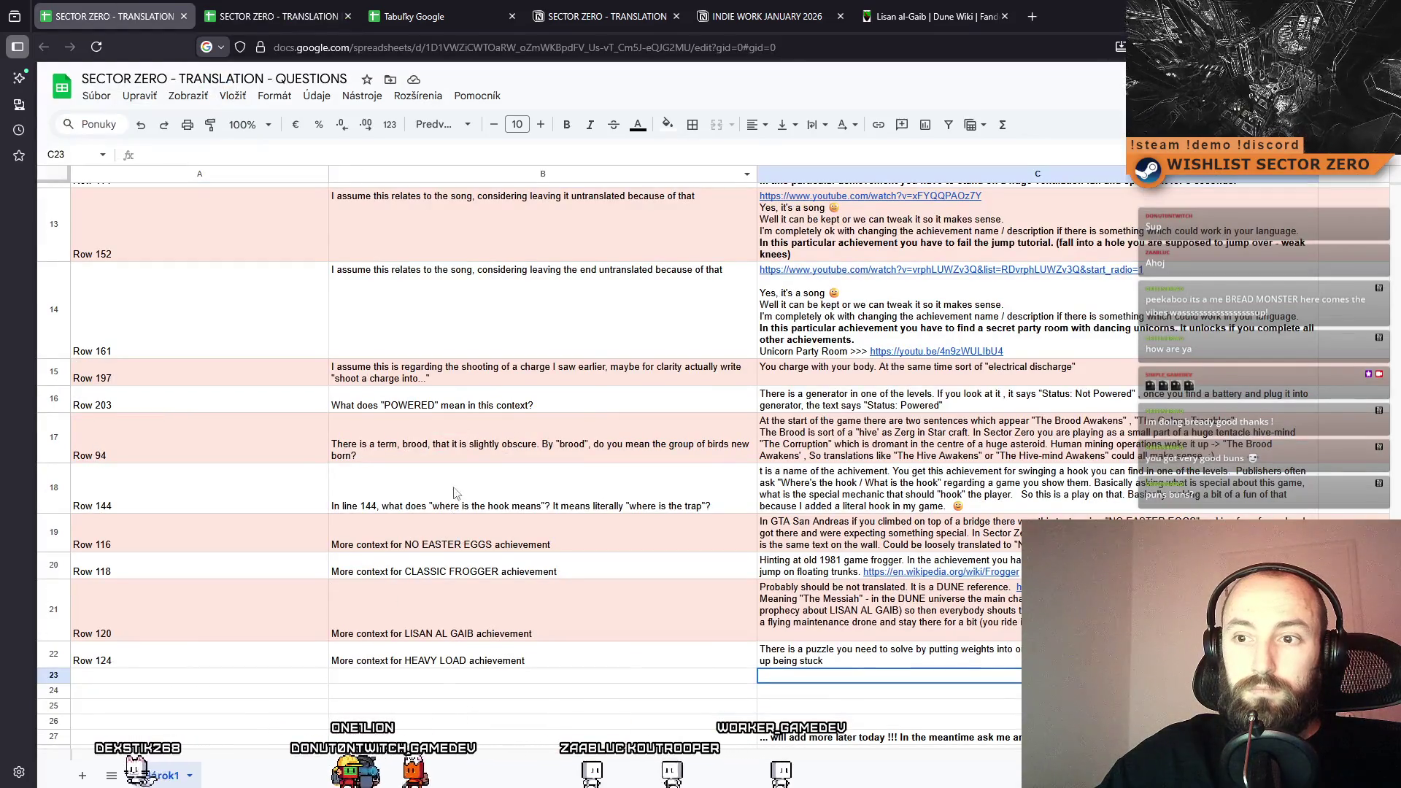
scroll(452, 499, "up", 3)
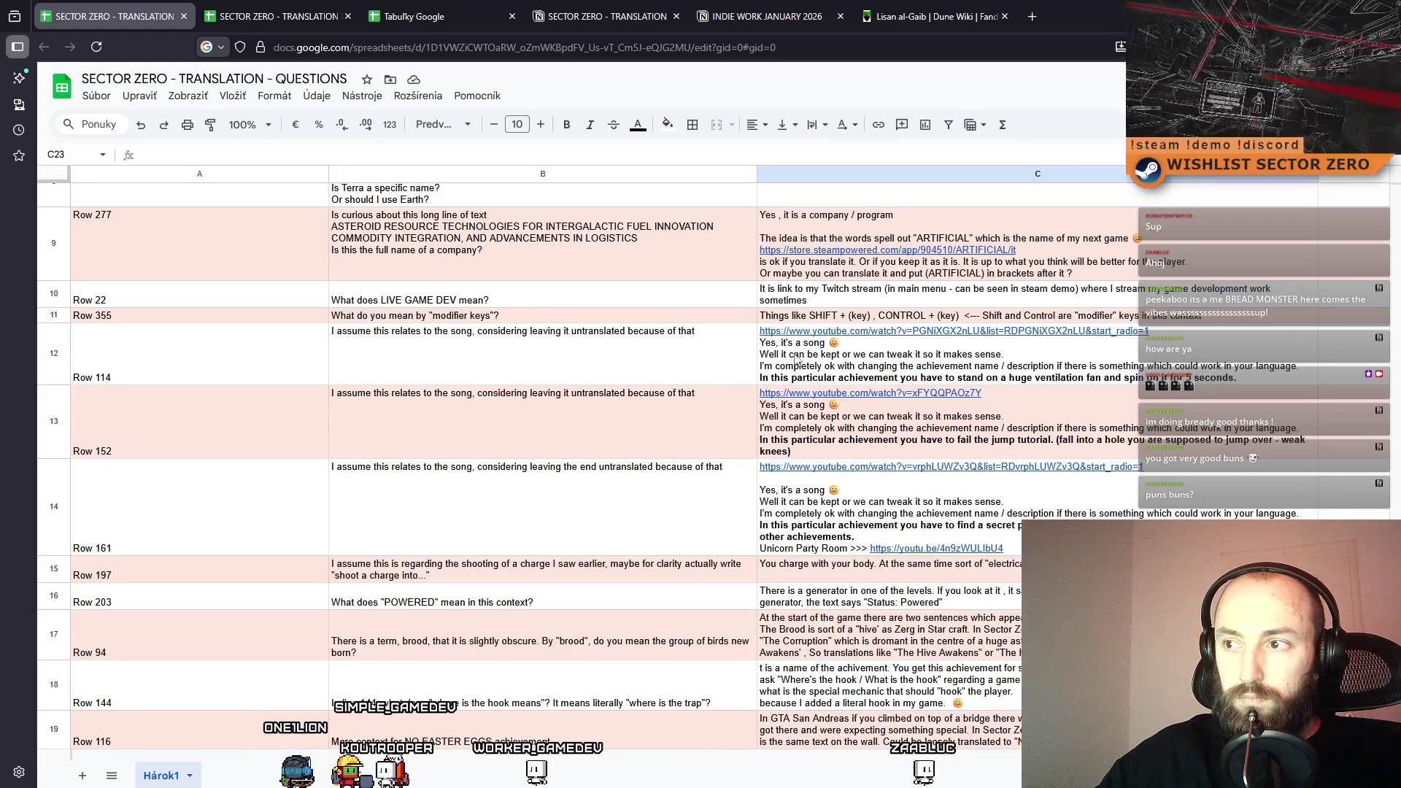
scroll(870, 387, "up", 1)
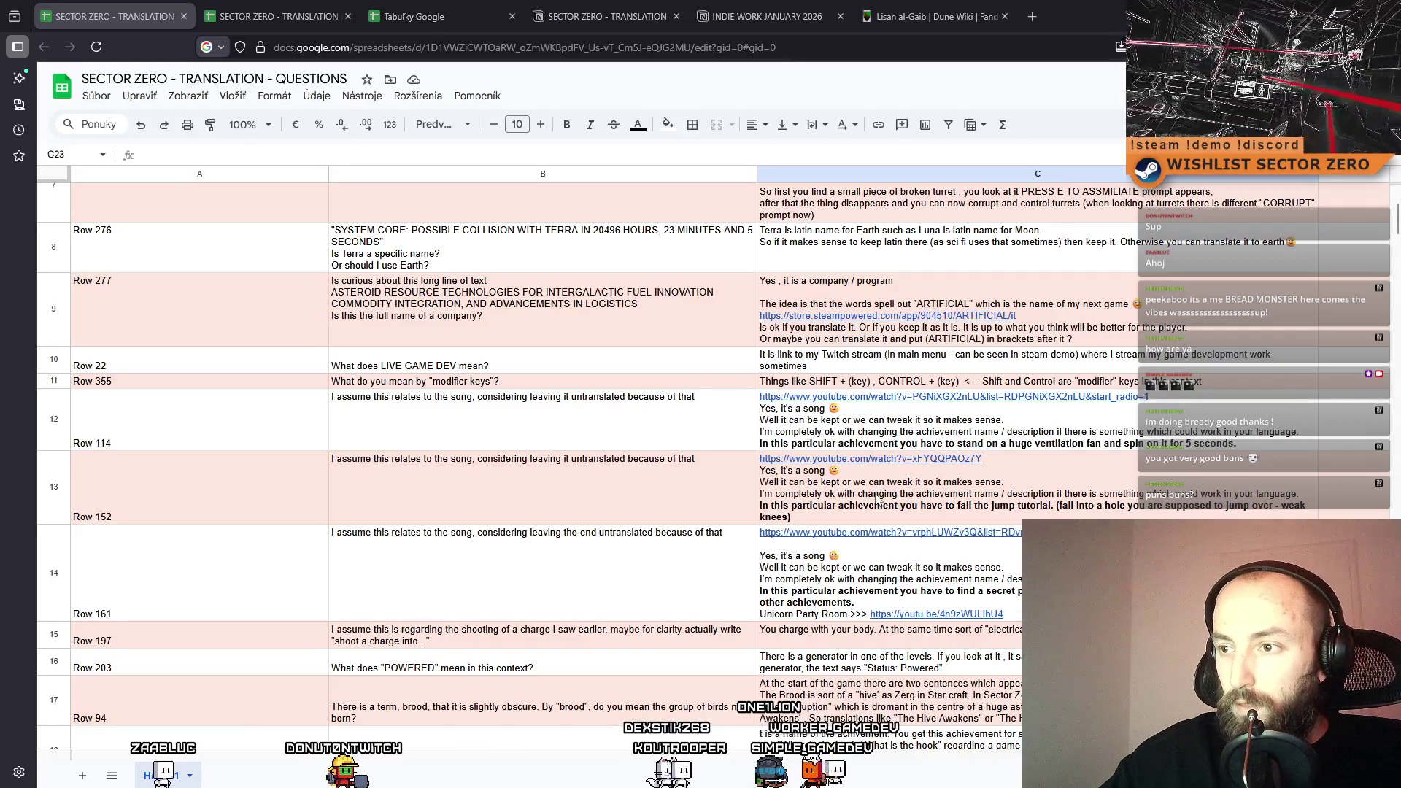
double_click(851, 490)
mouse_move(780, 483)
left_mouse_down()
mouse_move(1054, 483)
mouse_move(1335, 515)
left_mouse_up()
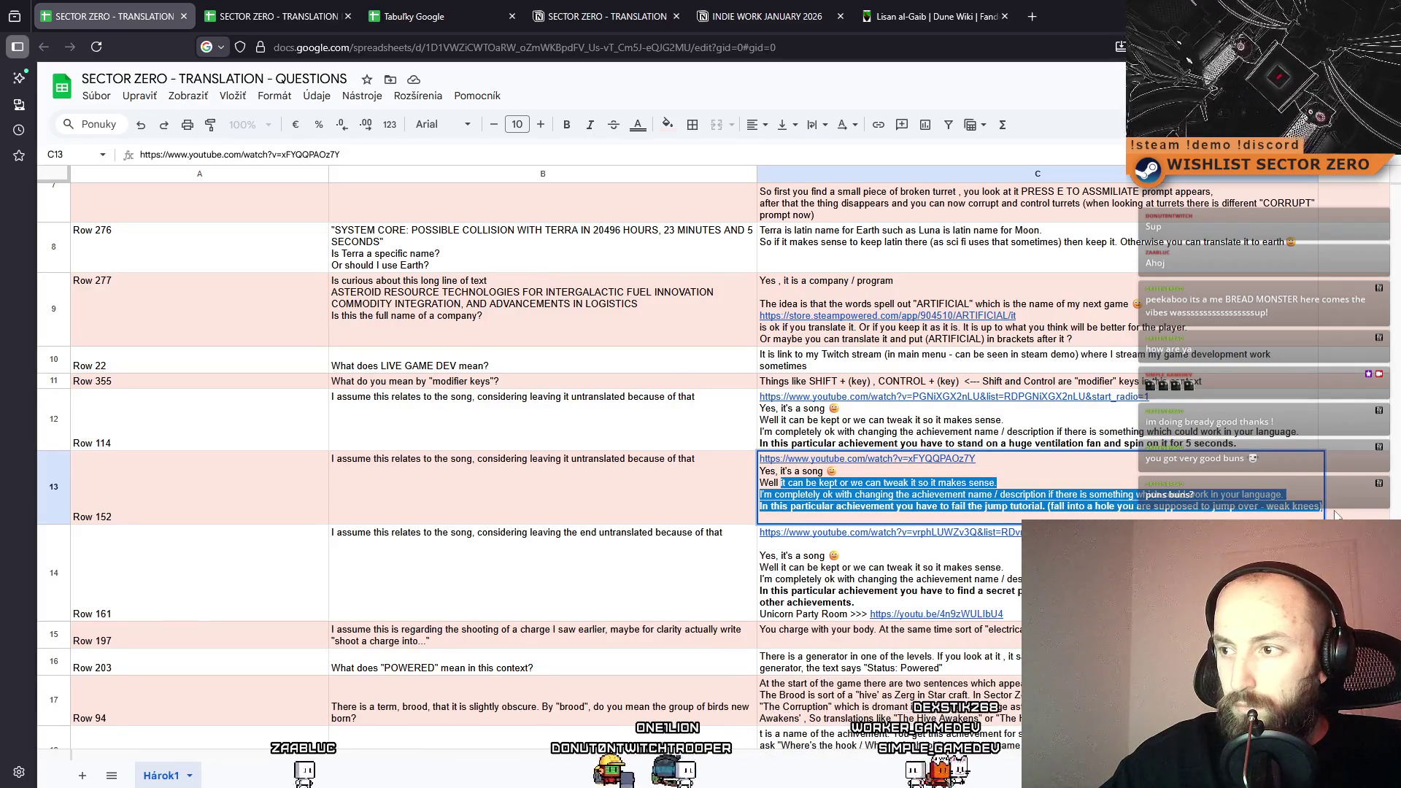
left_click(966, 432)
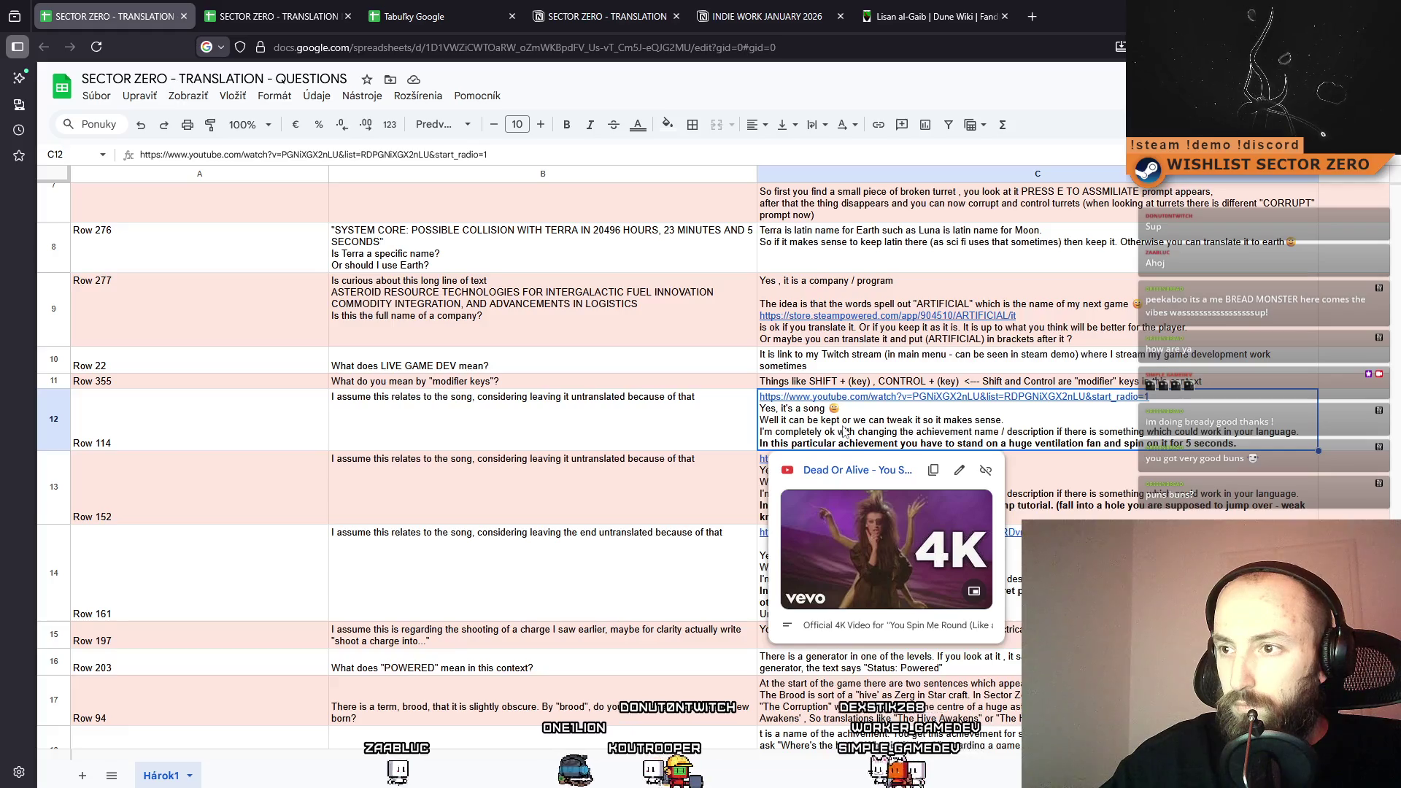
double_click(966, 431)
left_click_drag(760, 420, 1223, 444)
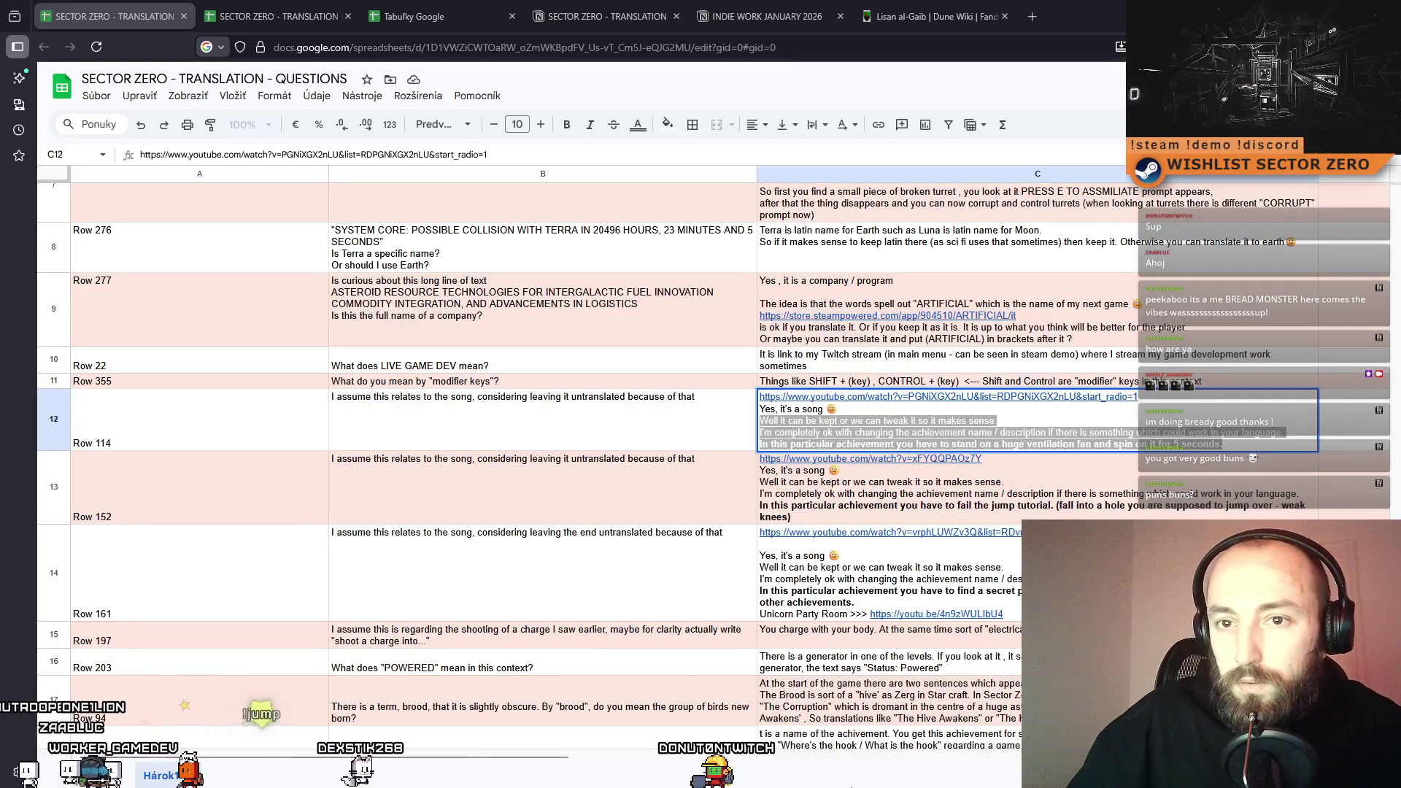
left_click(487, 516)
scroll(177, 341, "up", 3)
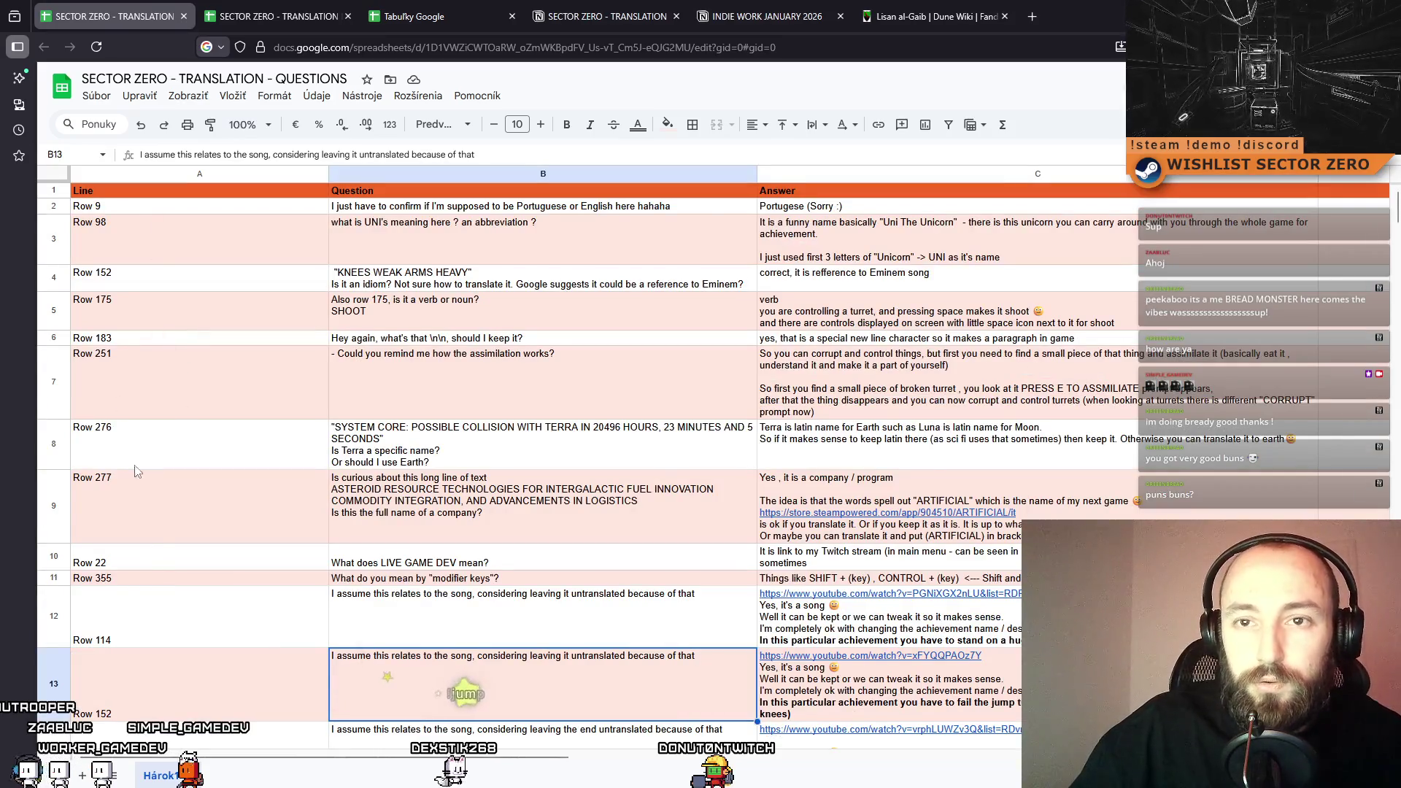
scroll(146, 613, "down", 5)
scroll(289, 626, "down", 2)
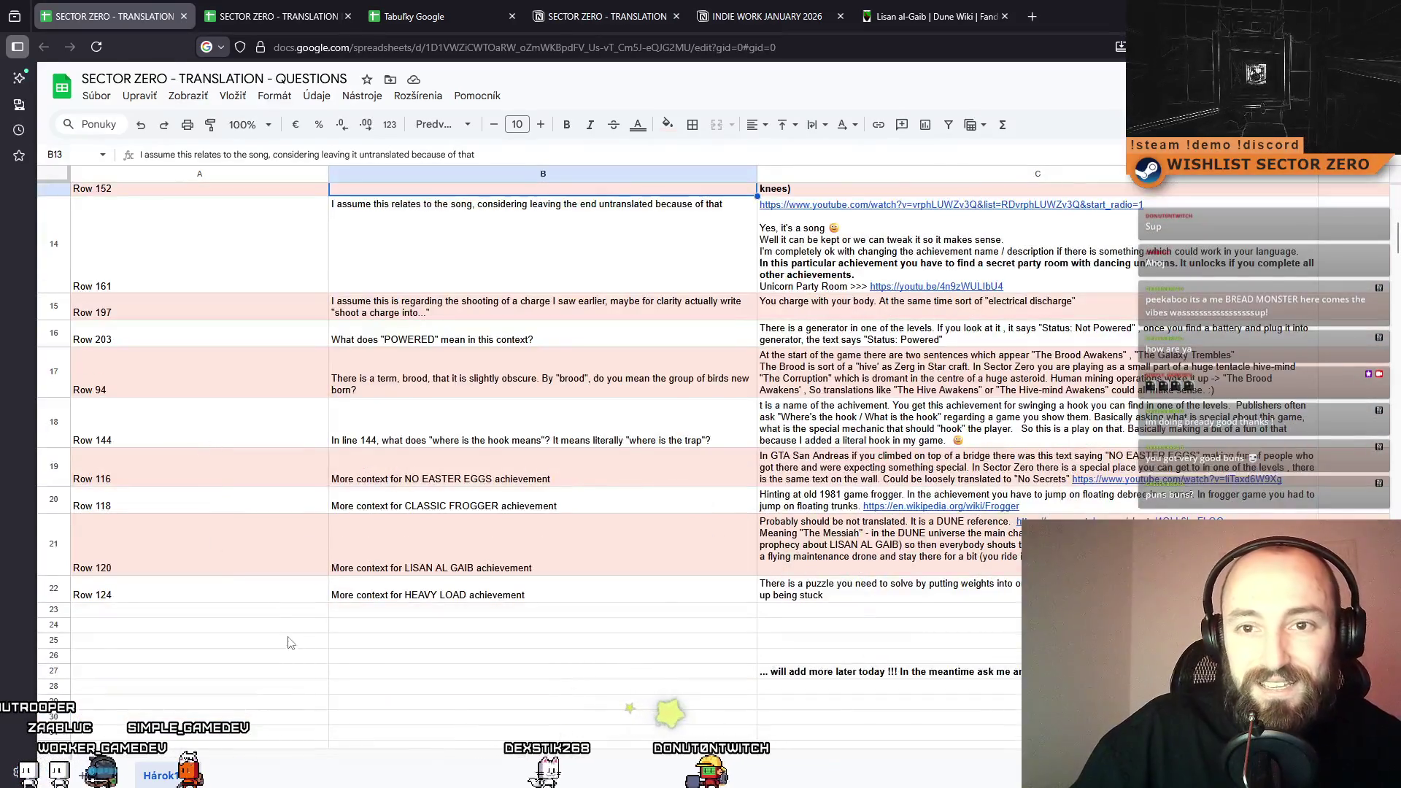
scroll(284, 616, "up", 5)
scroll(281, 584, "up", 3)
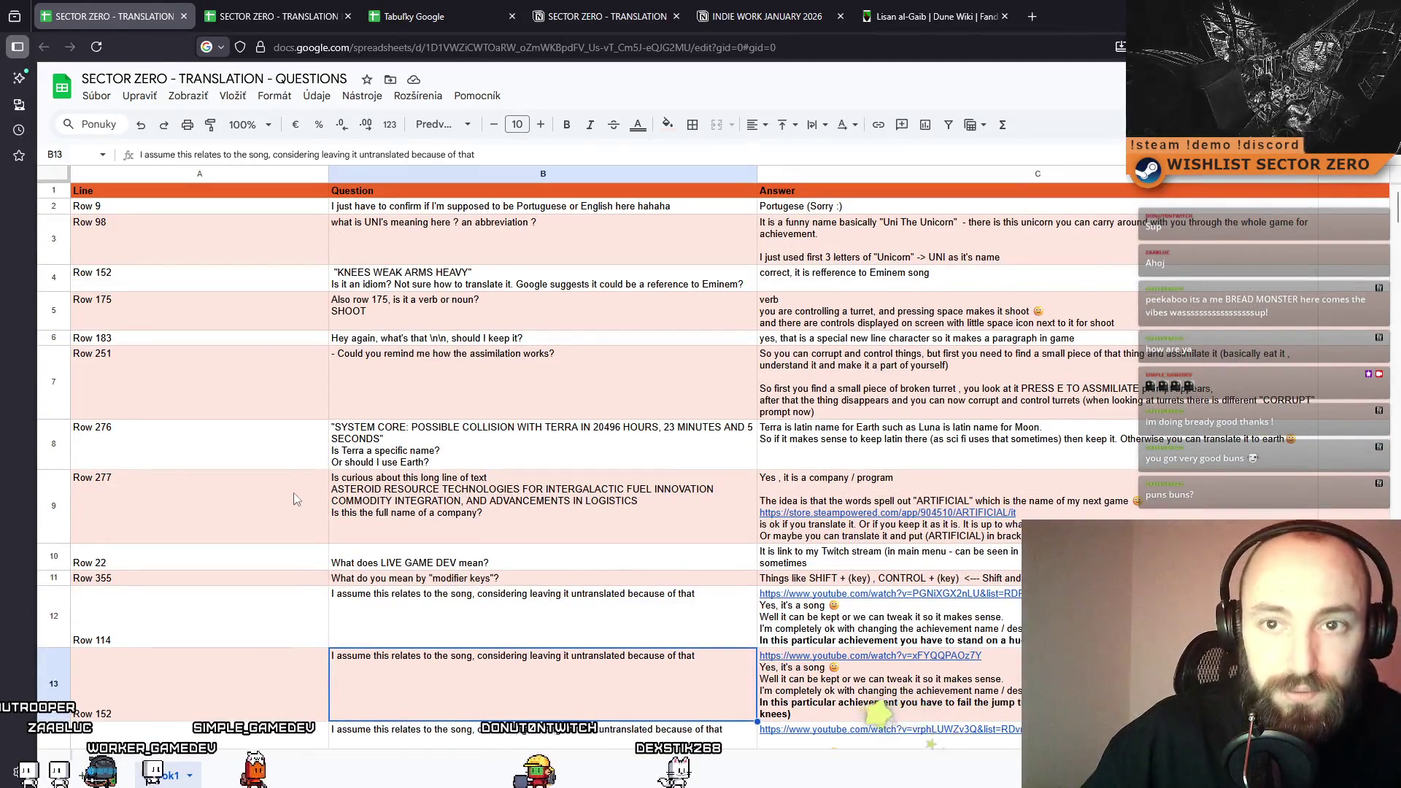
scroll(292, 496, "down", 6)
left_click(175, 691)
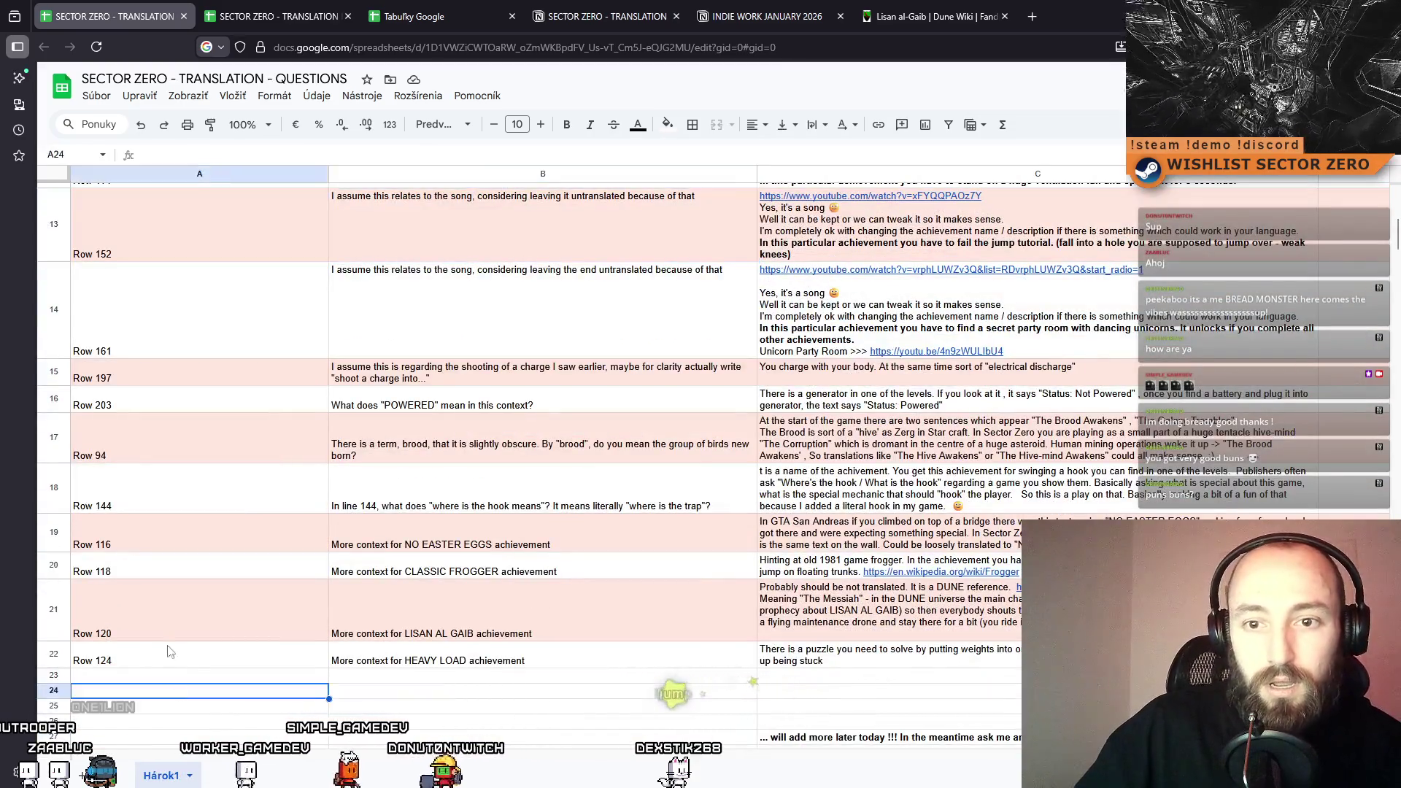
scroll(168, 649, "down", 2)
scroll(183, 437, "up", 10)
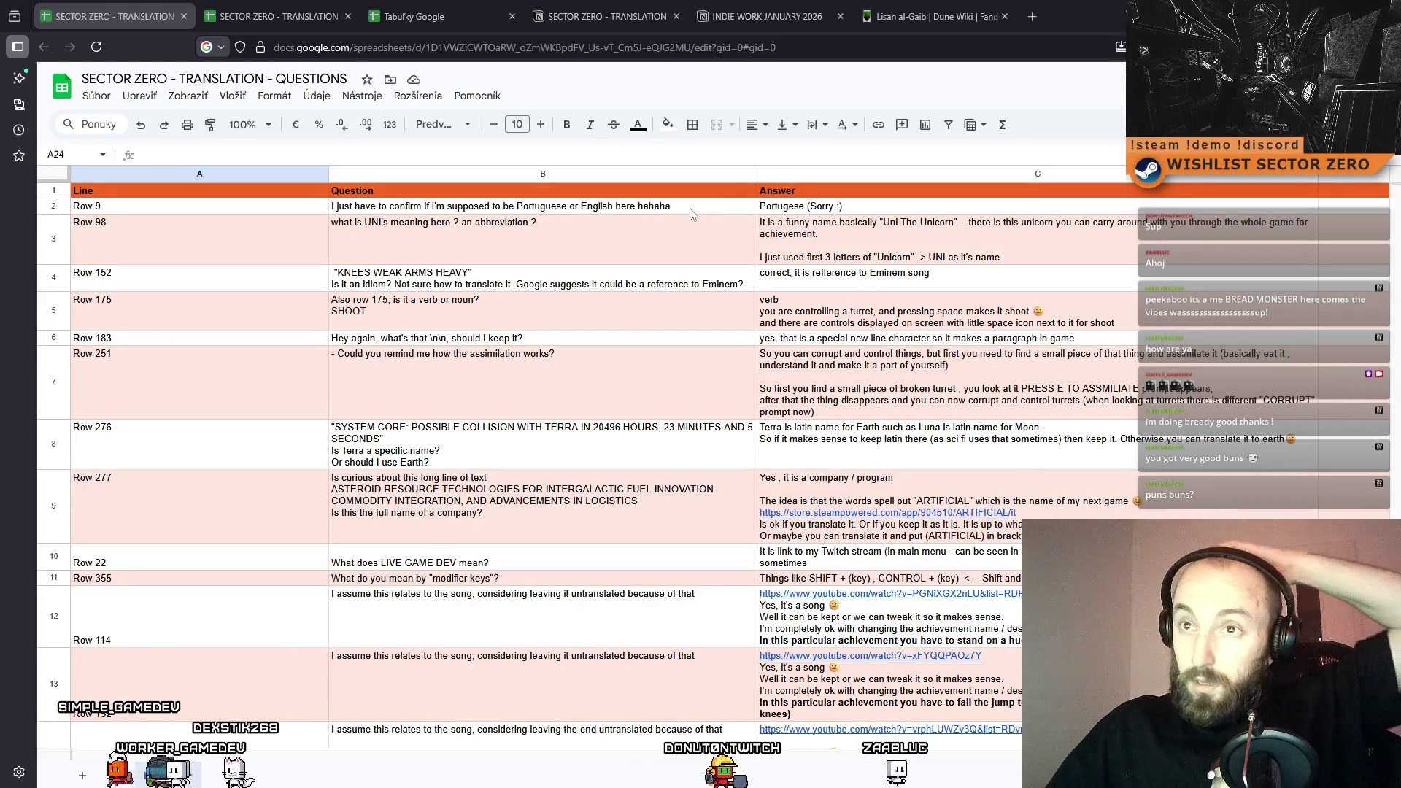
scroll(643, 382, "down", 1)
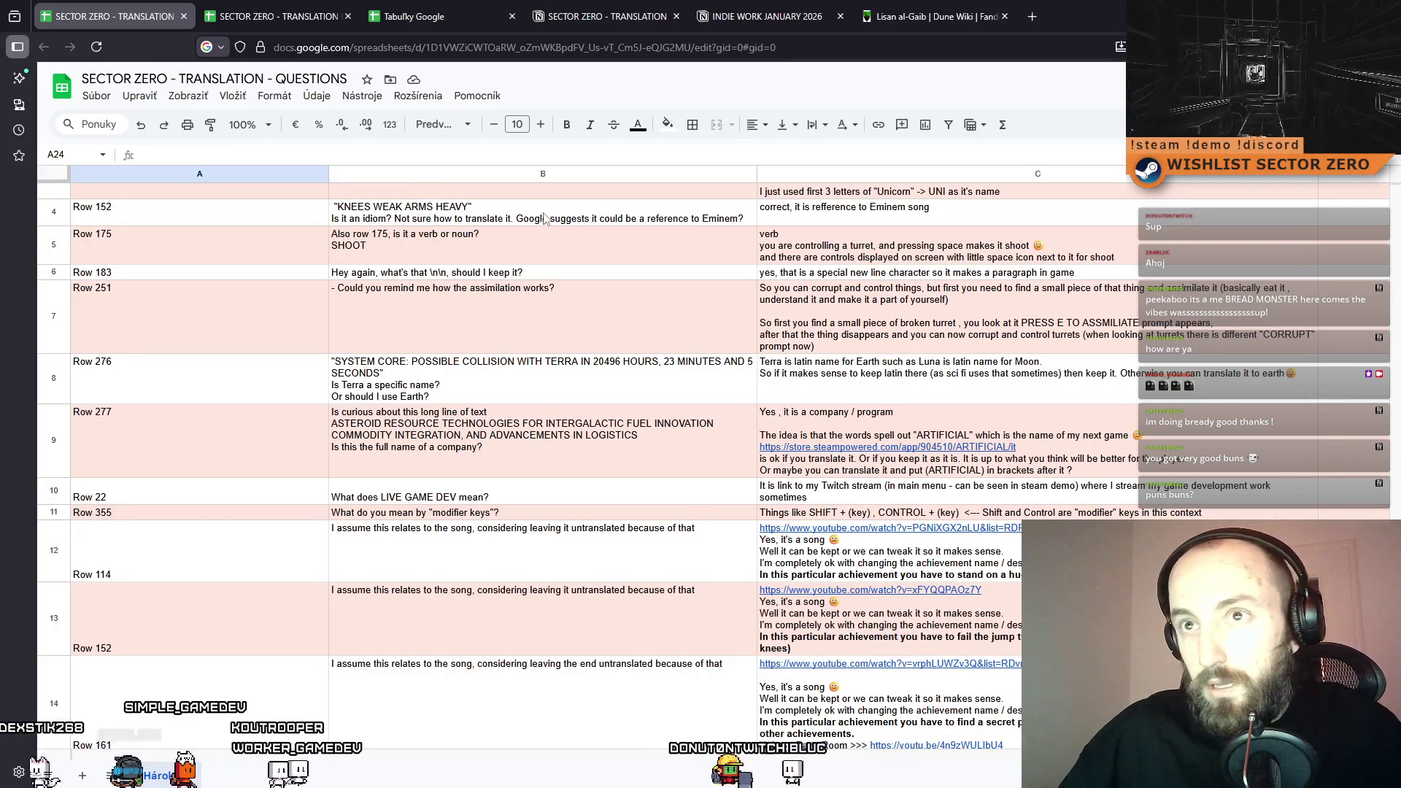
Scroll to rows 19–49 and select empty cell A25 below the row 22 HEAVY LOAD question.
scroll(642, 561, "down", 10)
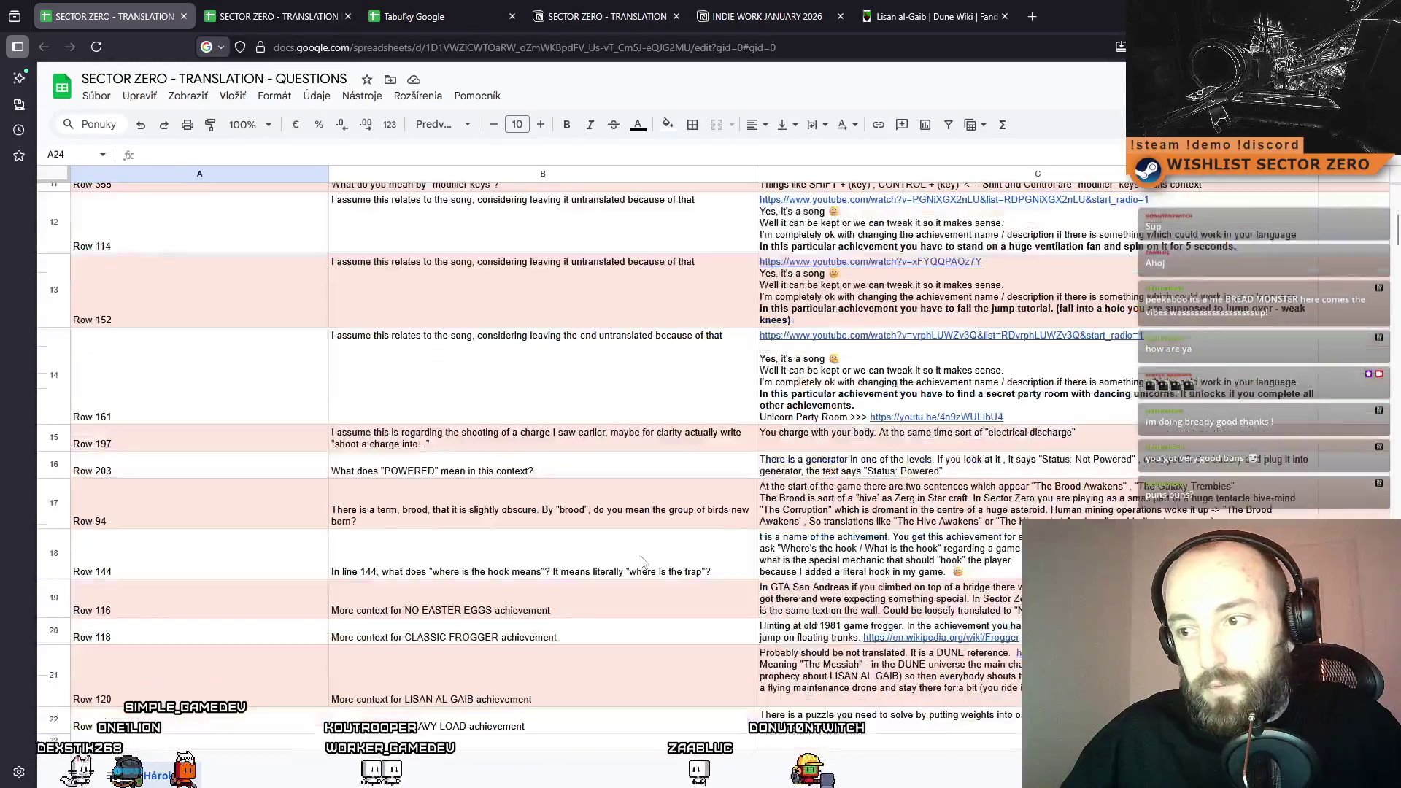
scroll(642, 561, "down", 2)
left_click(642, 561)
left_click(182, 377)
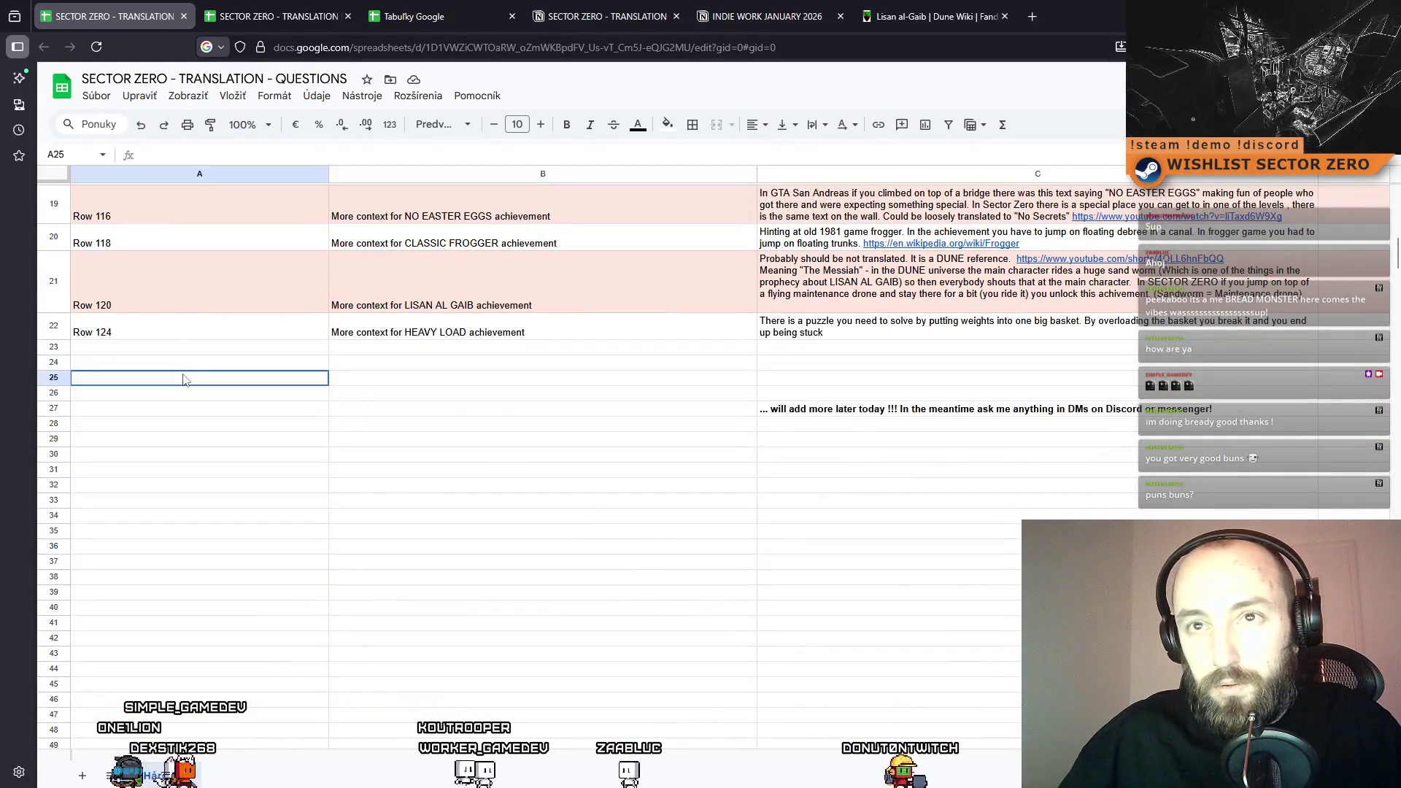
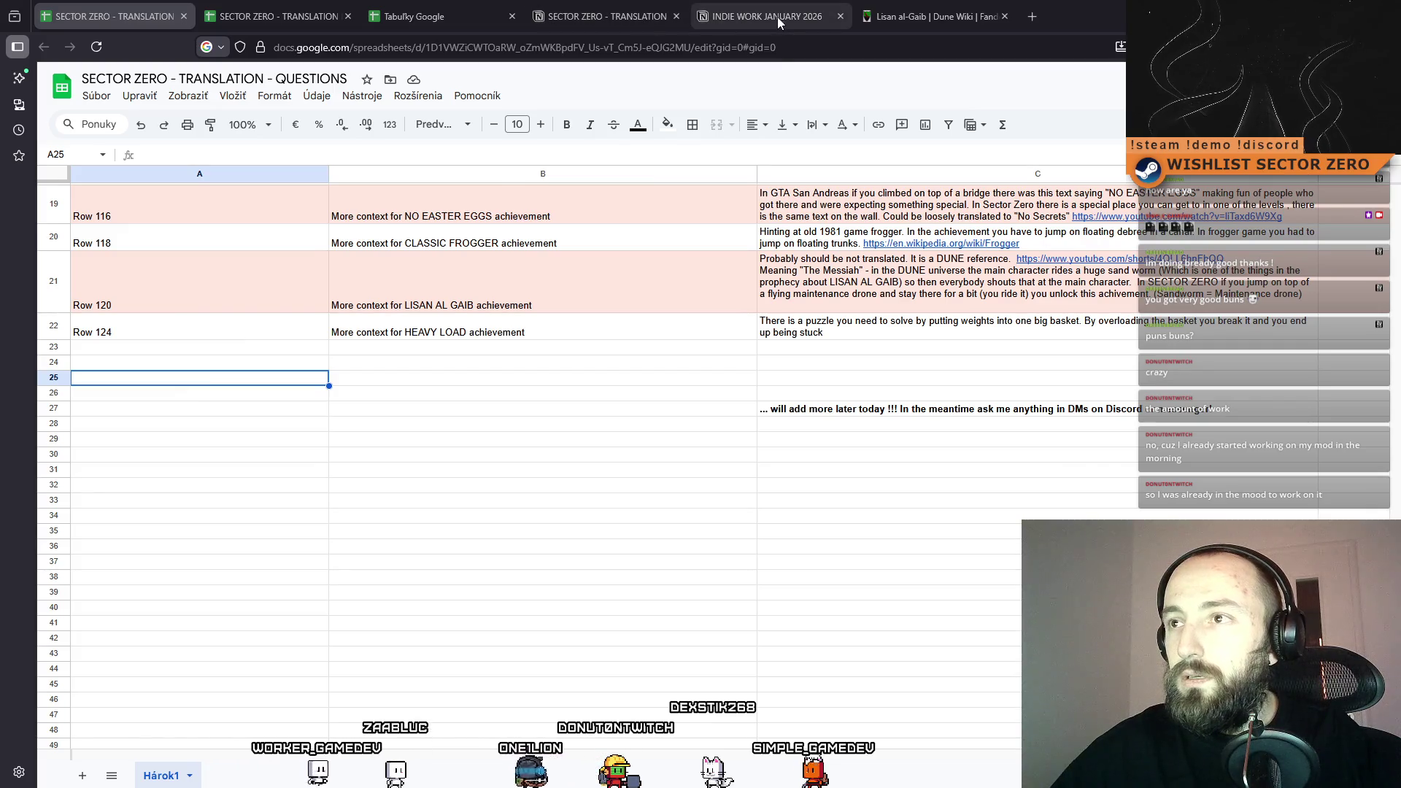
Go to the Notion SECTOR ZERO - TRANSLATION page and scroll through its language status list.
left_click(621, 15)
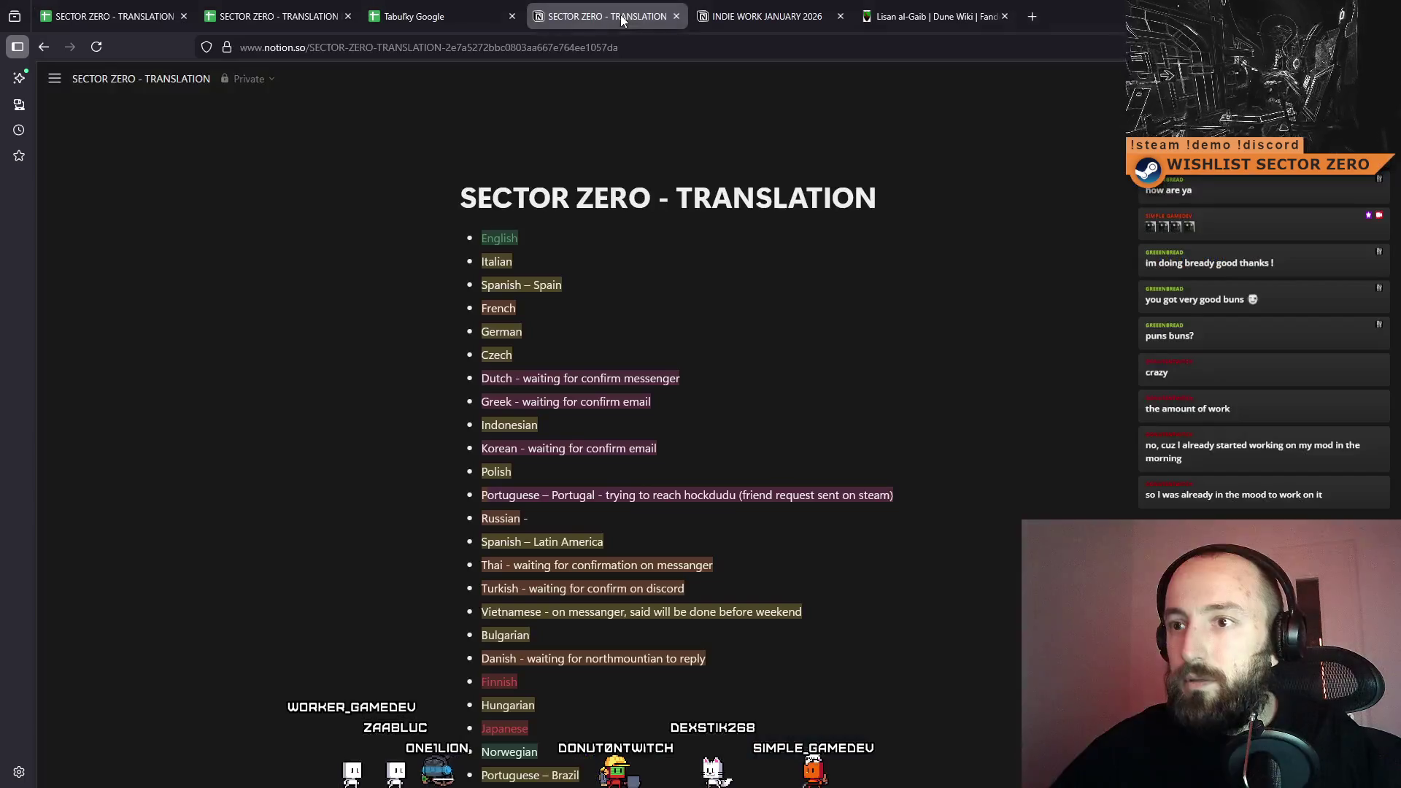
scroll(686, 303, "down", 5)
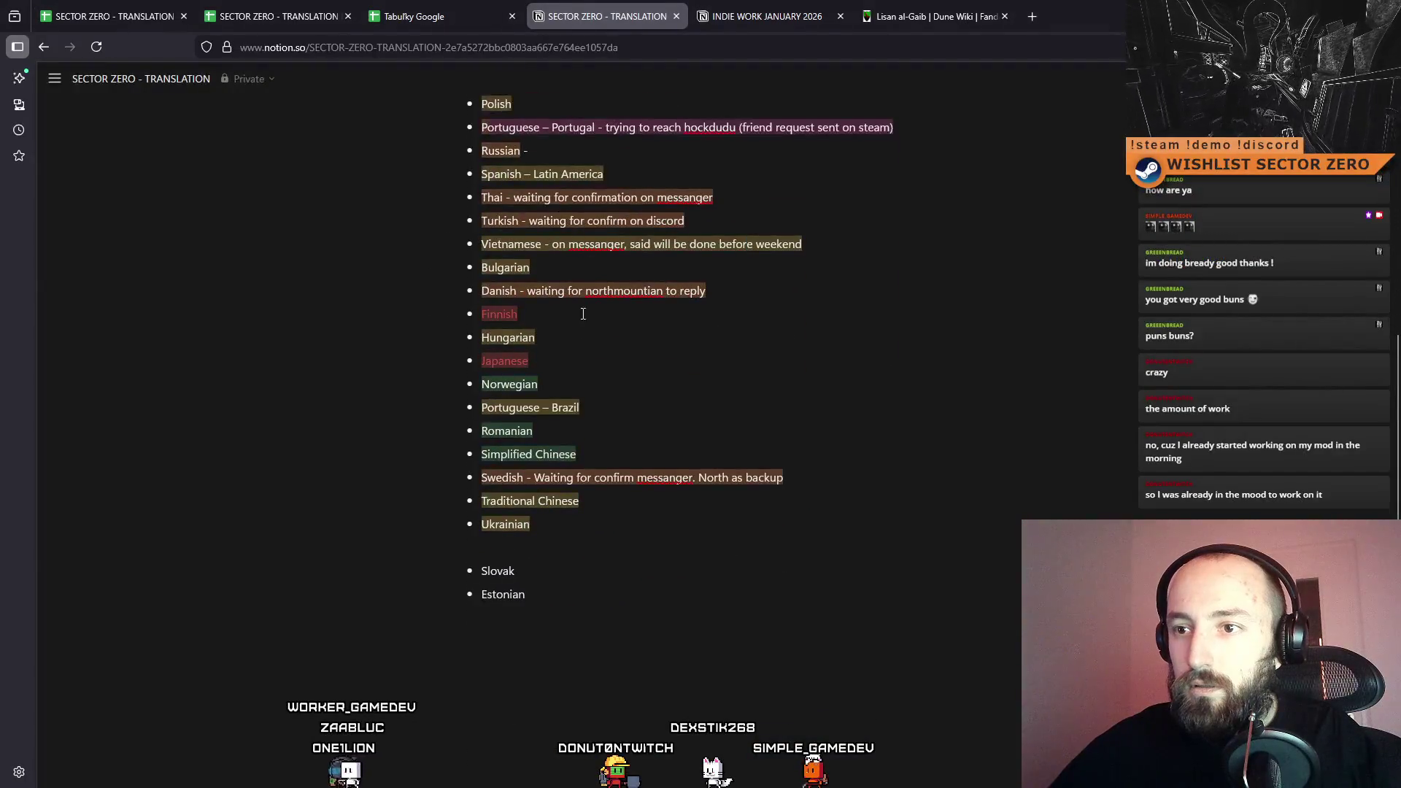
scroll(518, 529, "up", 4)
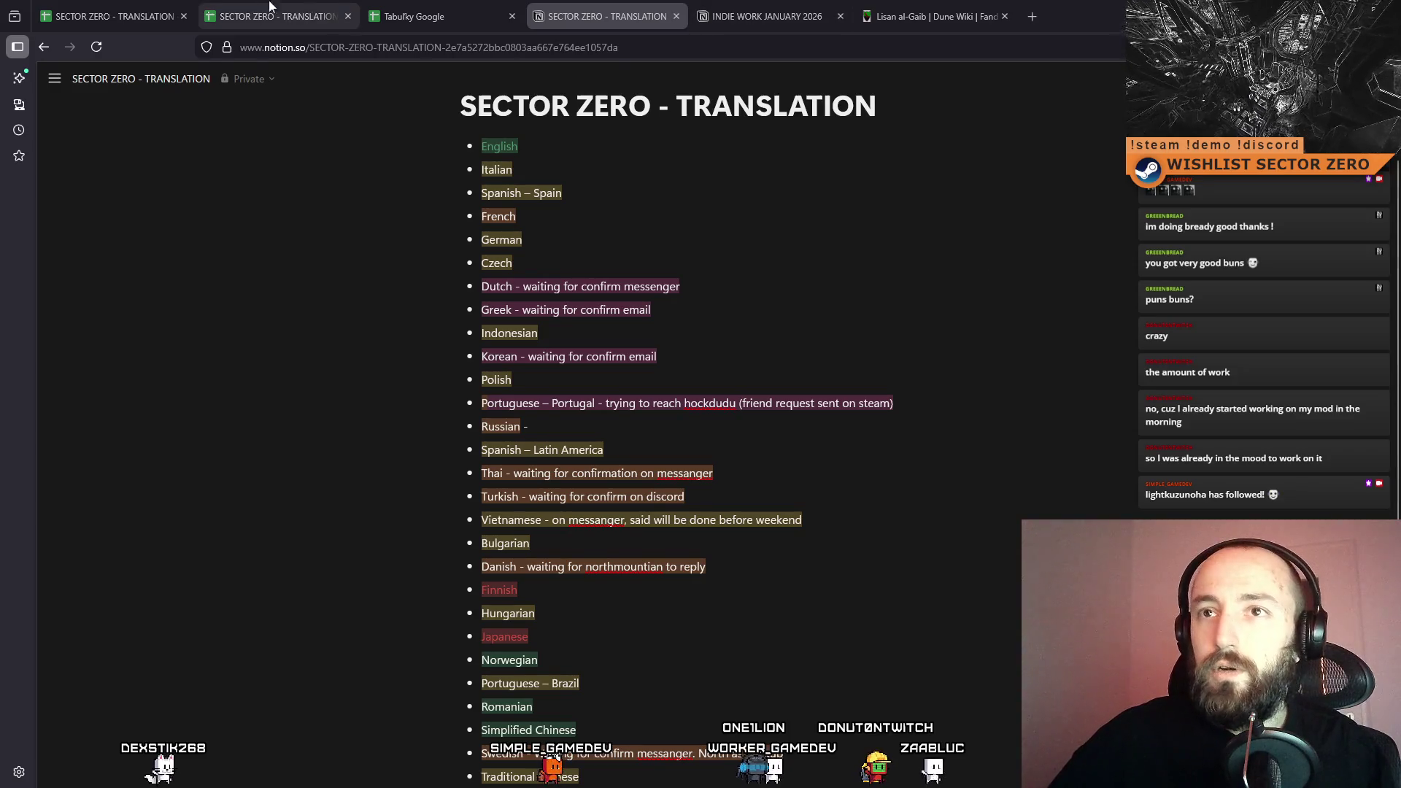
In the spreadsheet, start a Row 247 entry in A23 and paste the translator's note into B23.
left_click(126, 7)
left_click(332, 458)
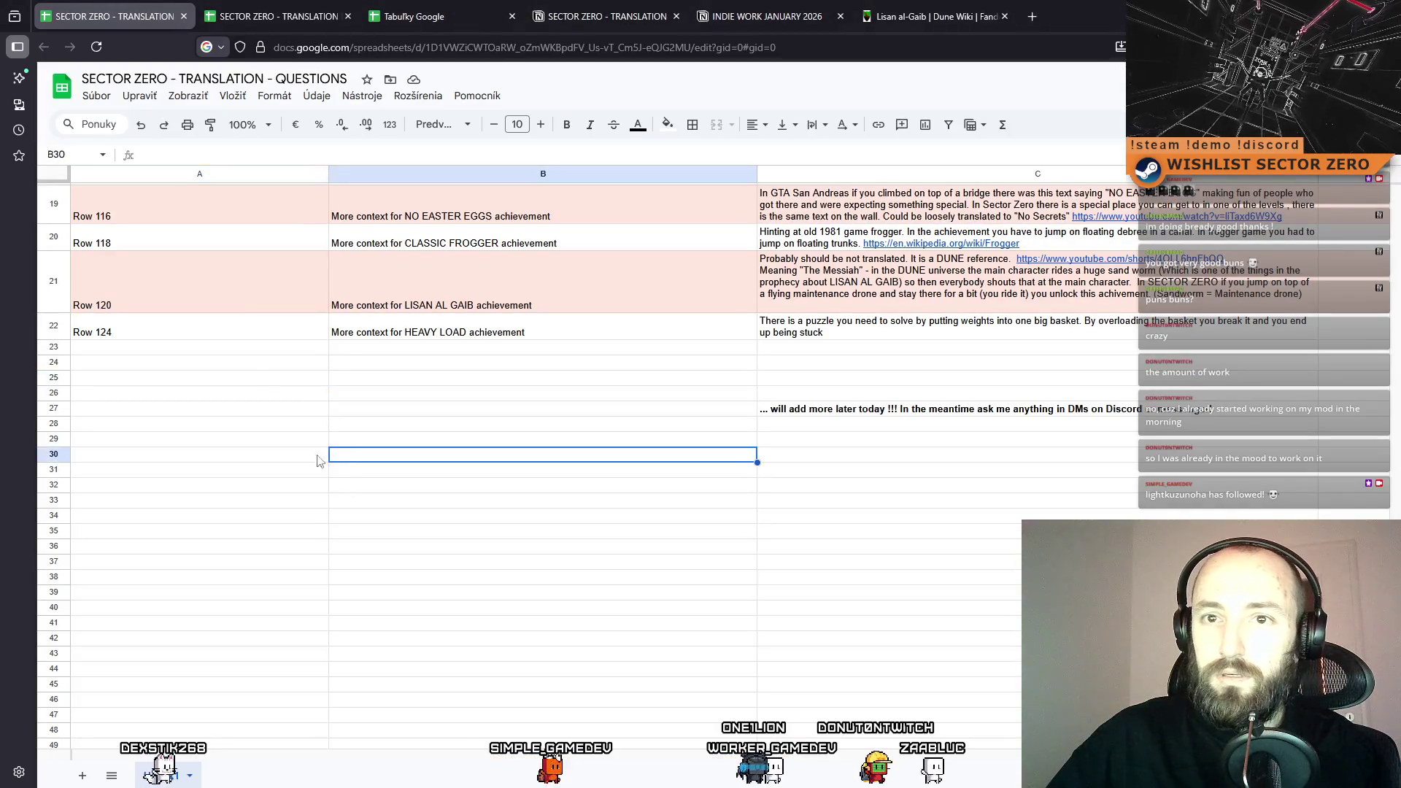
left_click(244, 349)
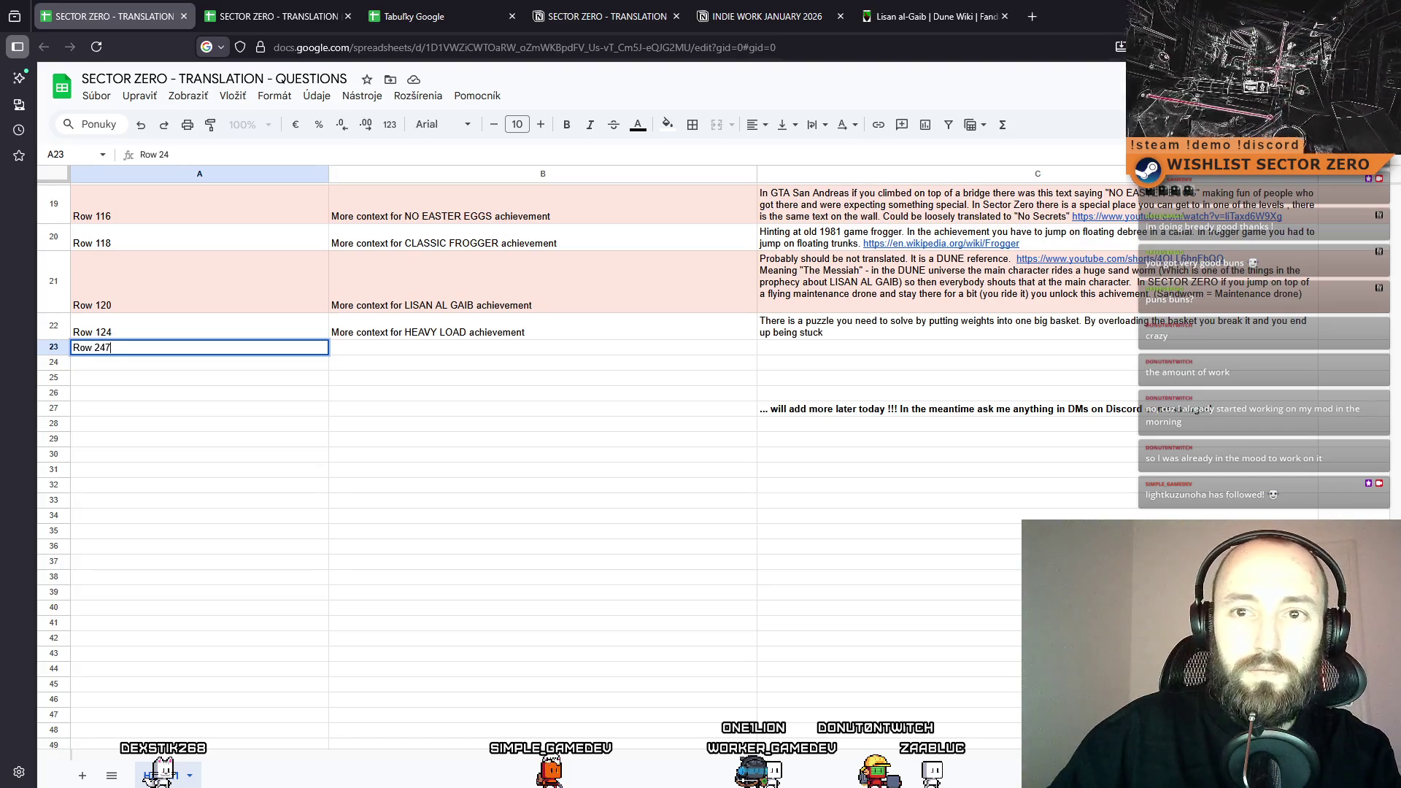
left_click(499, 349)
type("*I will need to know the context here. Because I'm not sure how to translate this object. Once i see it in game it would help to understand how to give it a proper name.")
left_click(509, 404)
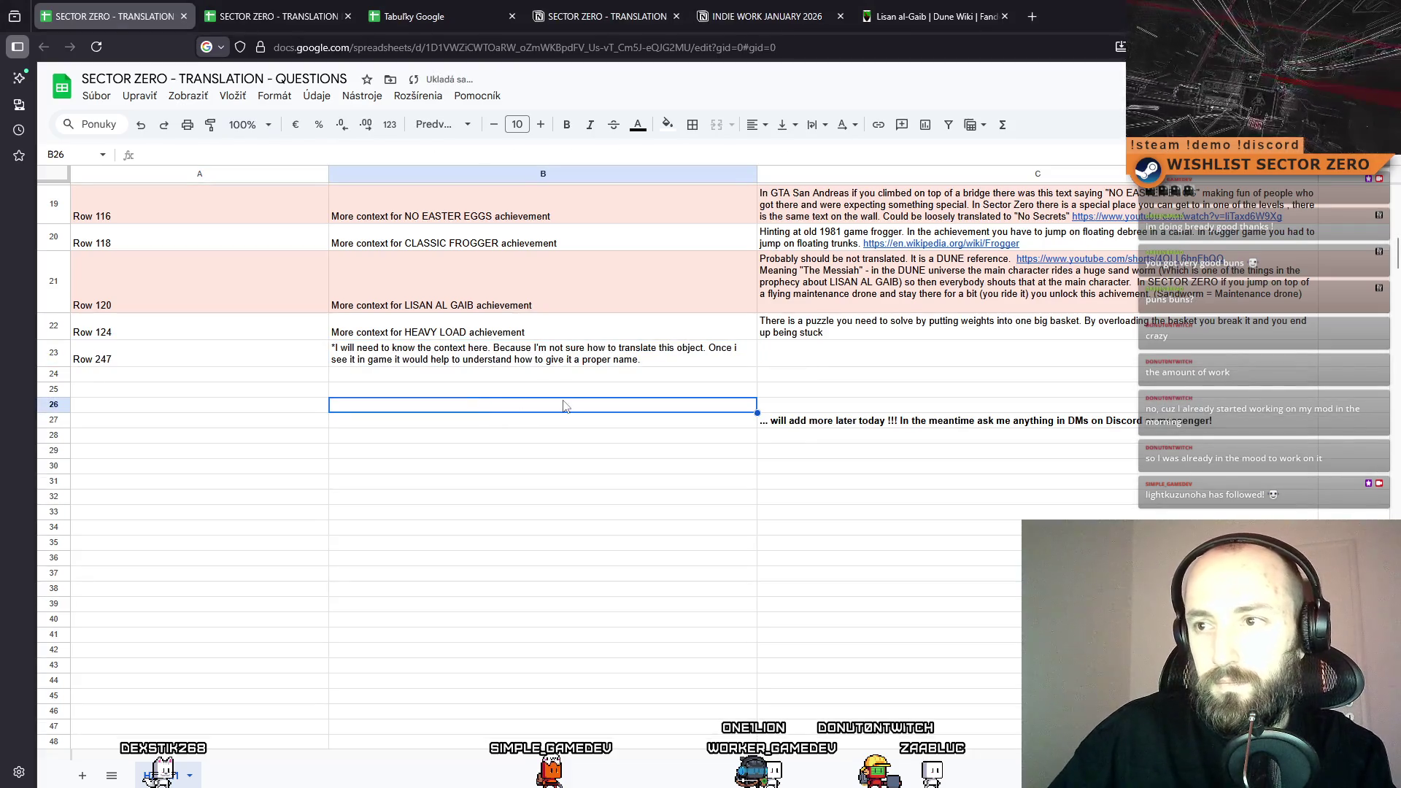
Answer in C23: a metal rail on which objects hang and they move around.
left_click(821, 353)
type("It is a rail")
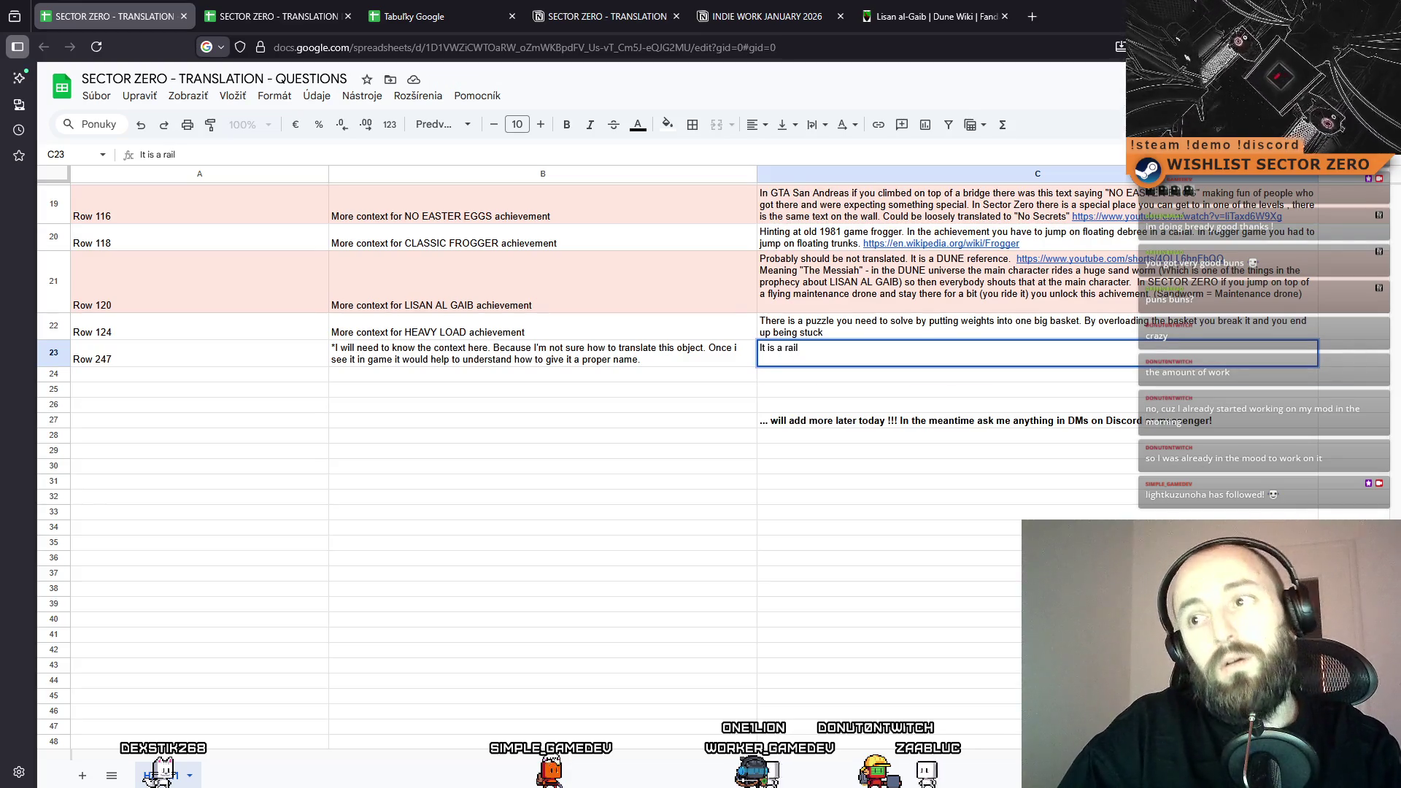
key("BackSpace")
key("BackSpace")
key("BackSpace")
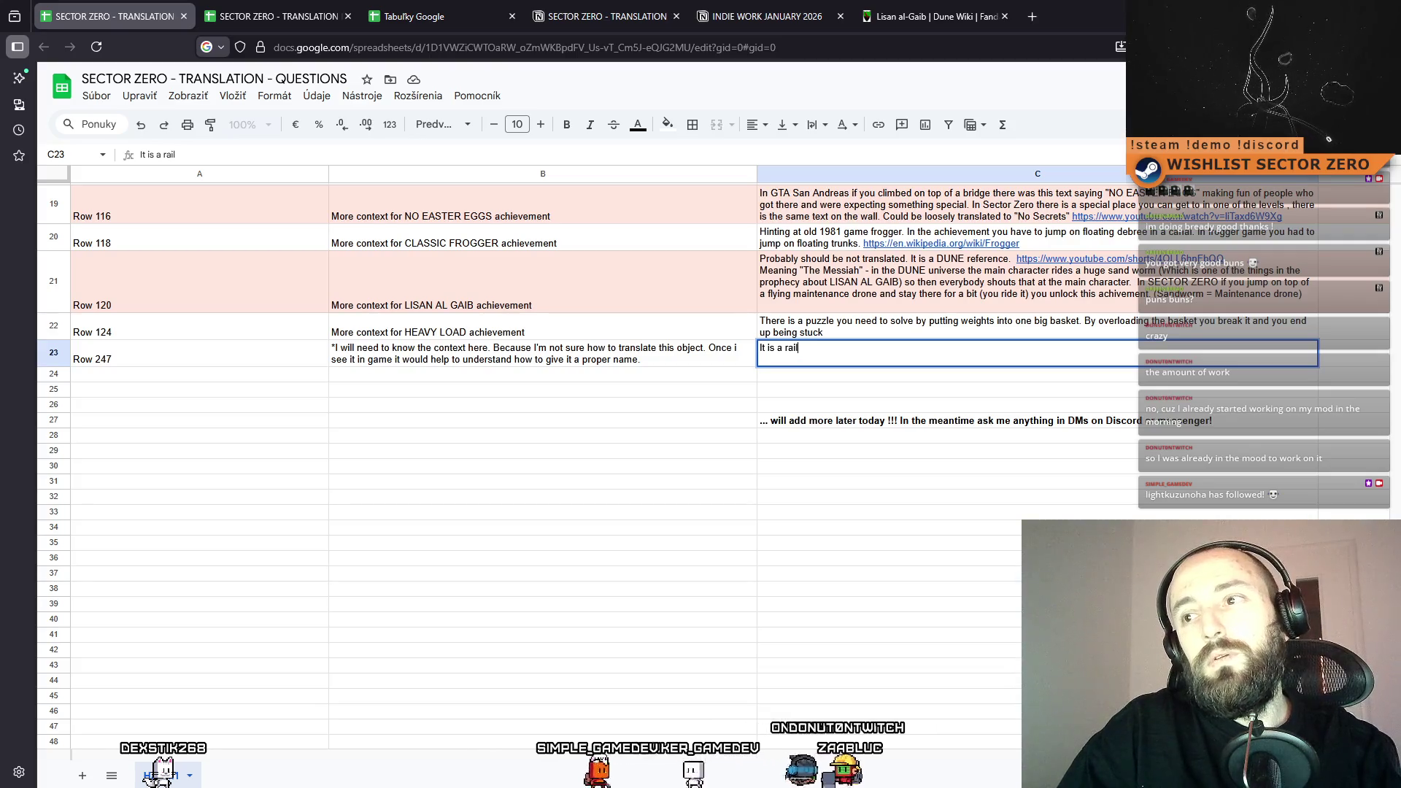
type("metal rail")
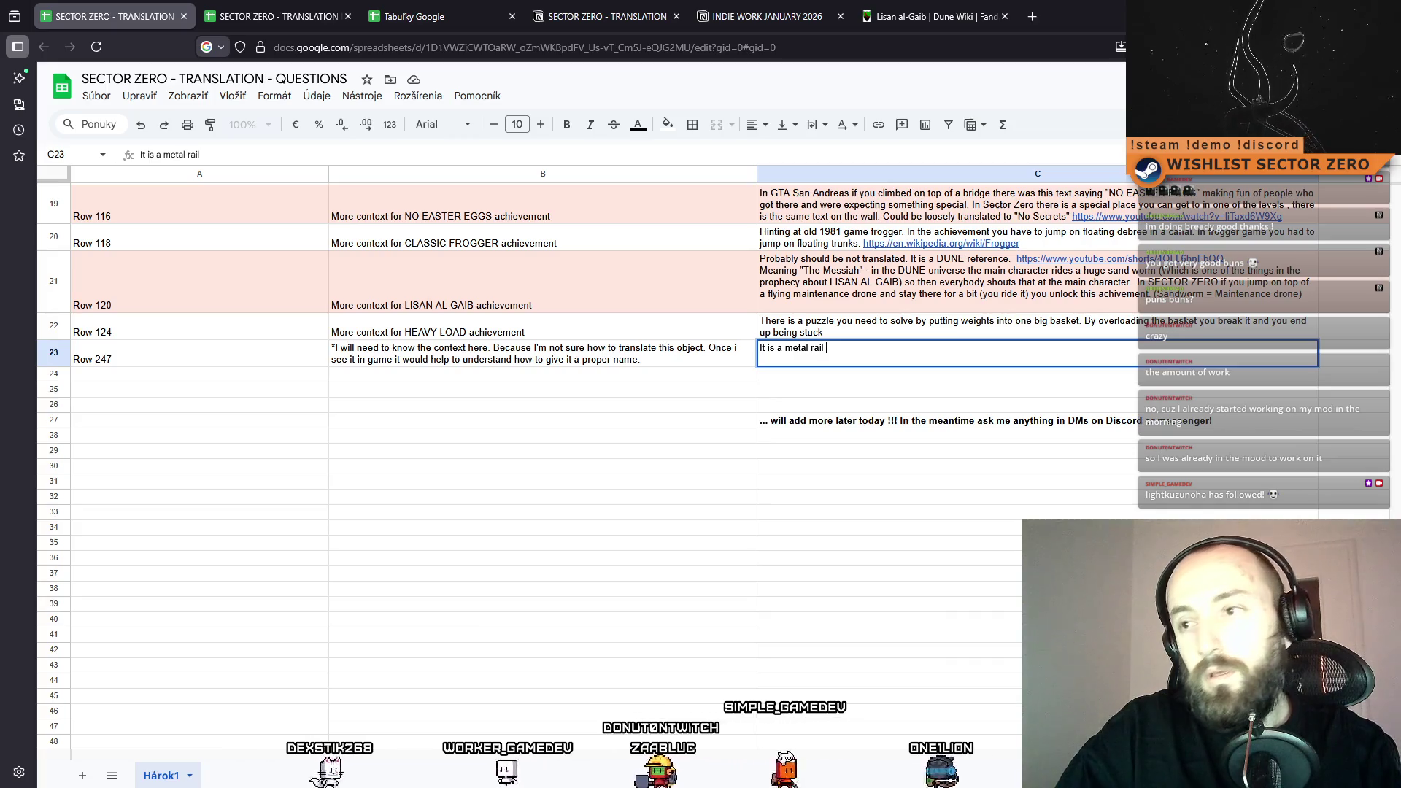
type(" on which ")
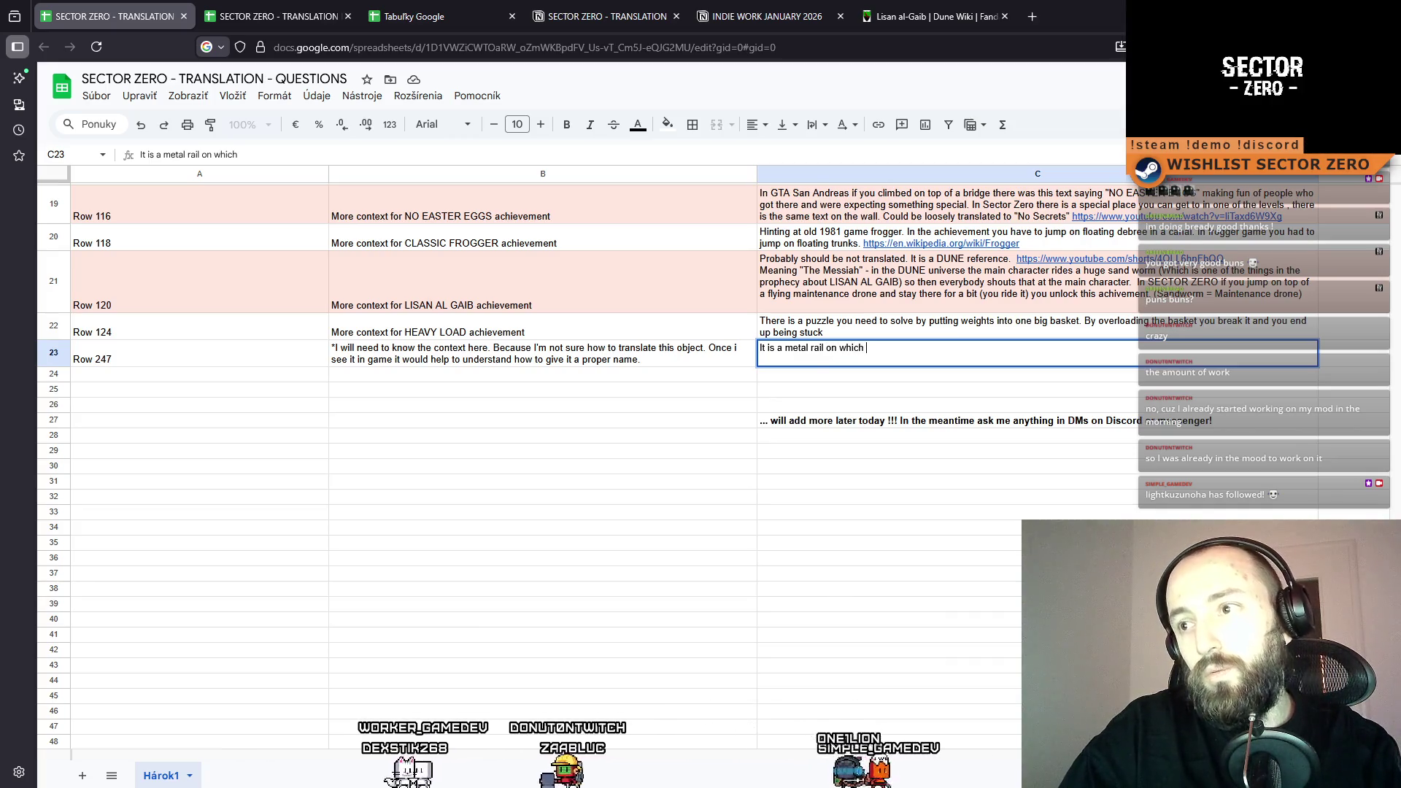
type("objects can be hu")
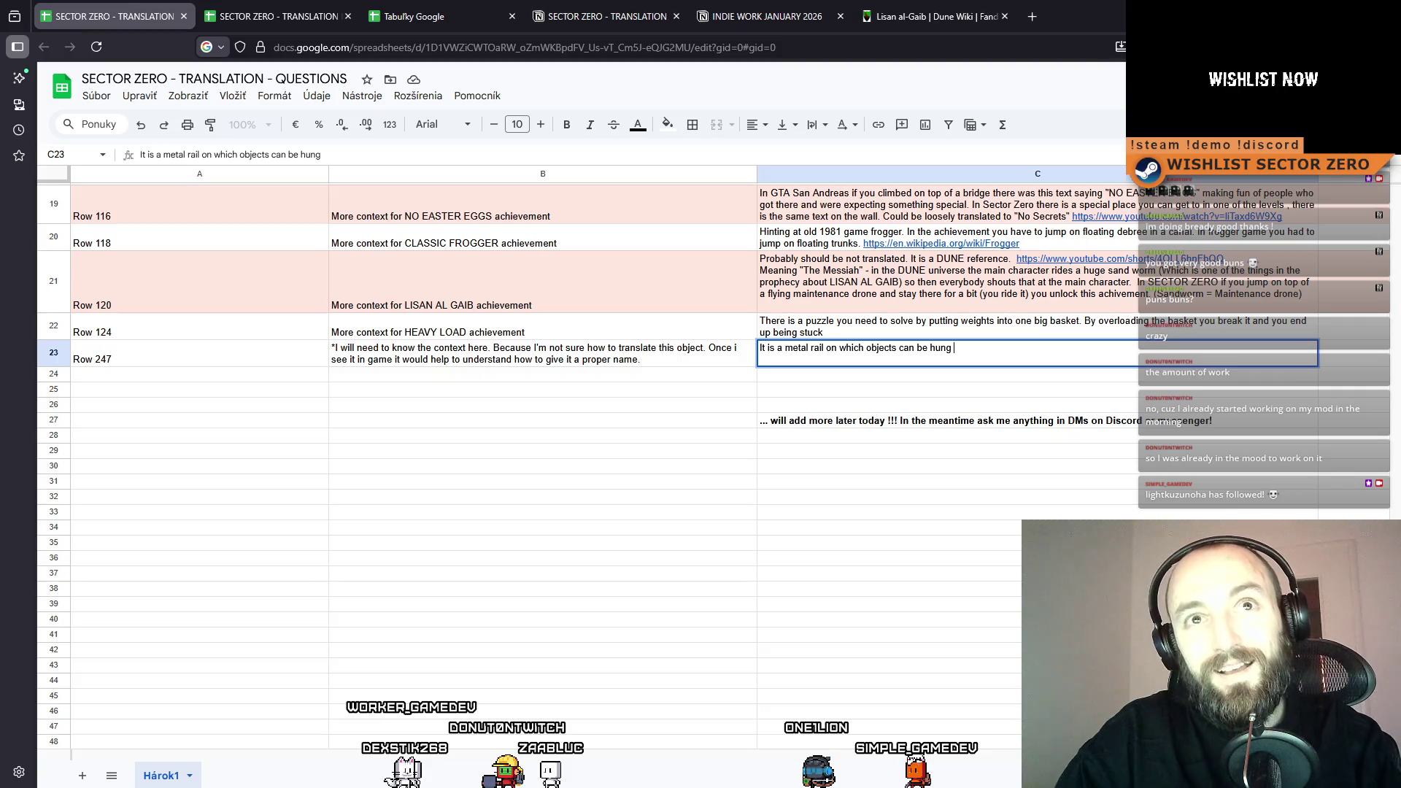
type("nged ")
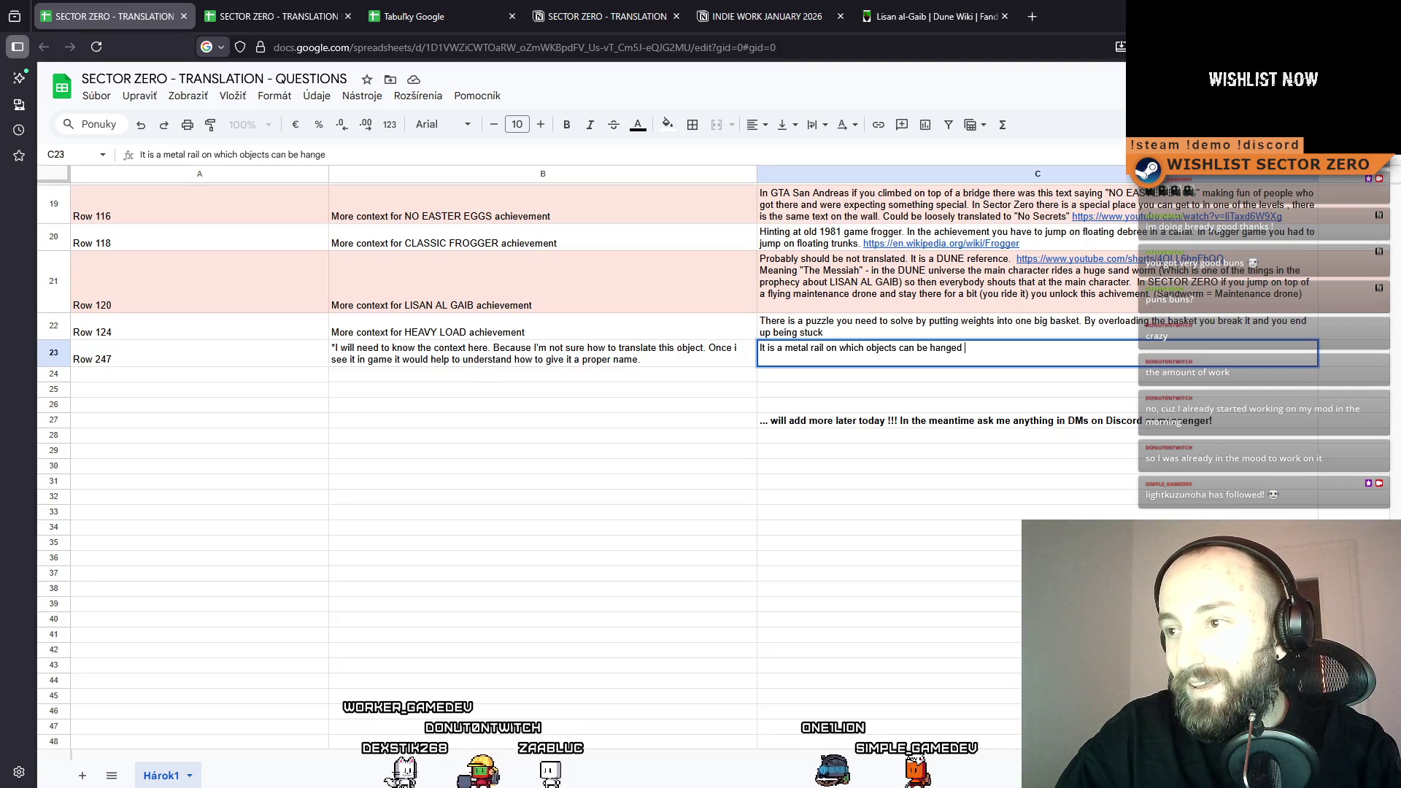
type("and they")
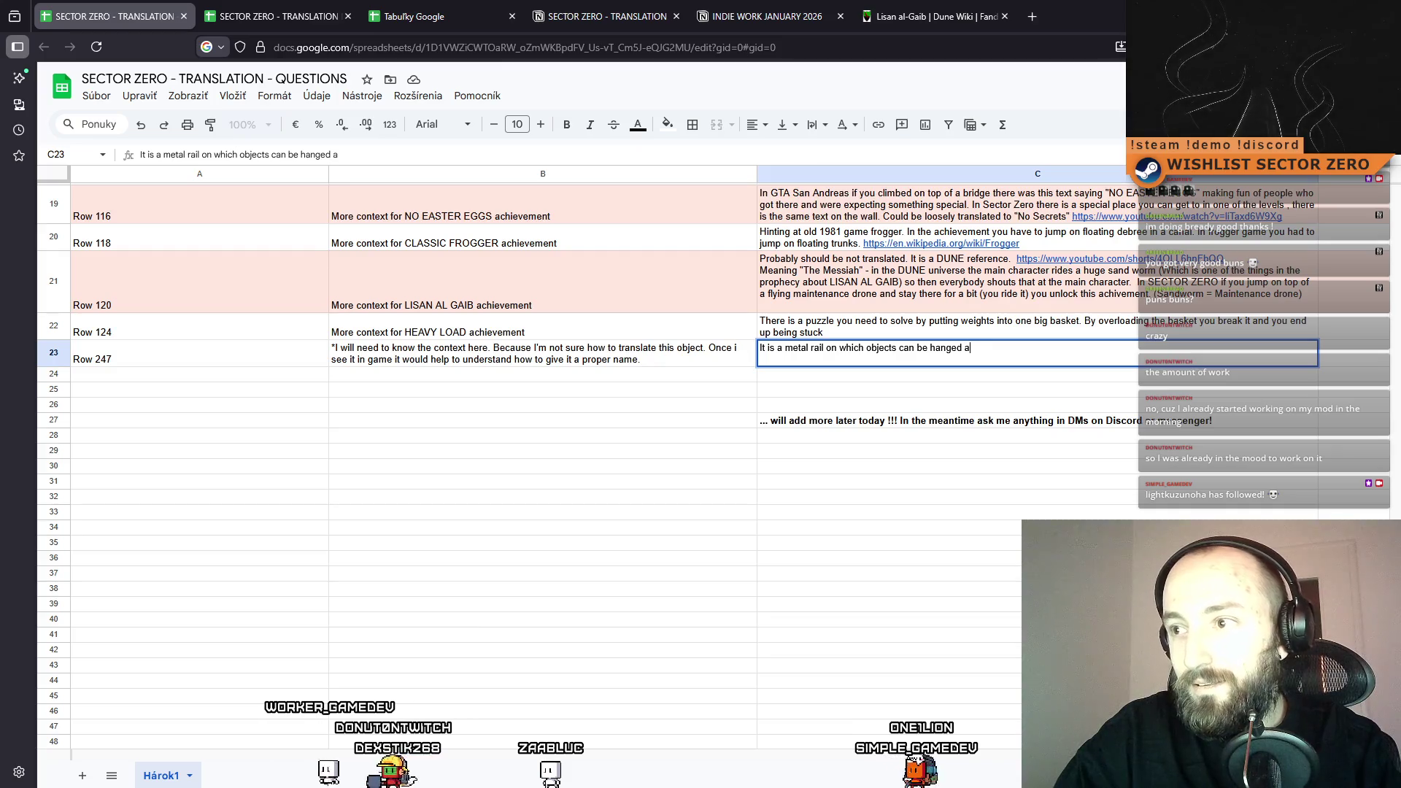
type(" move around.")
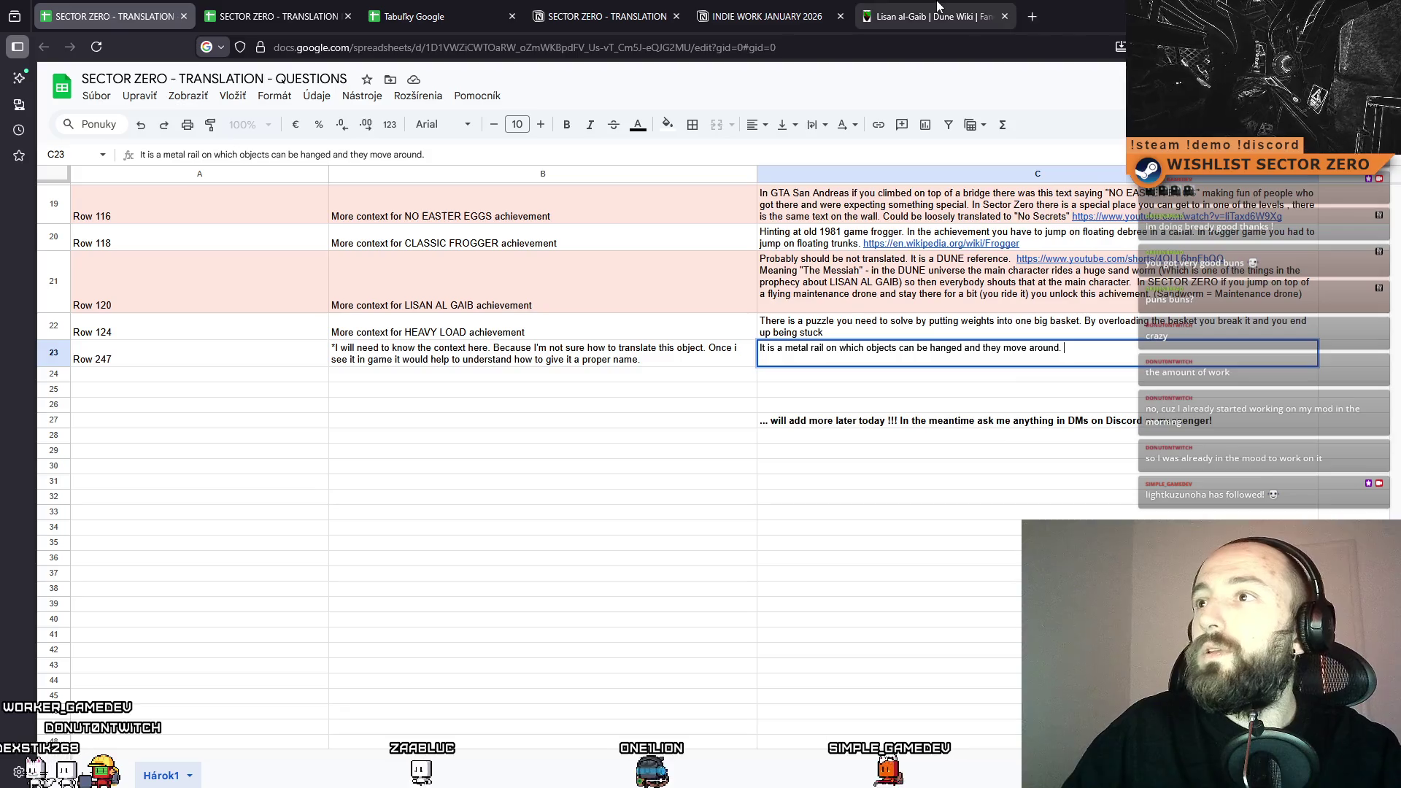
left_click(1032, 16)
Search the web for conveyor rail and browse the image results.
type("conveyor rai")
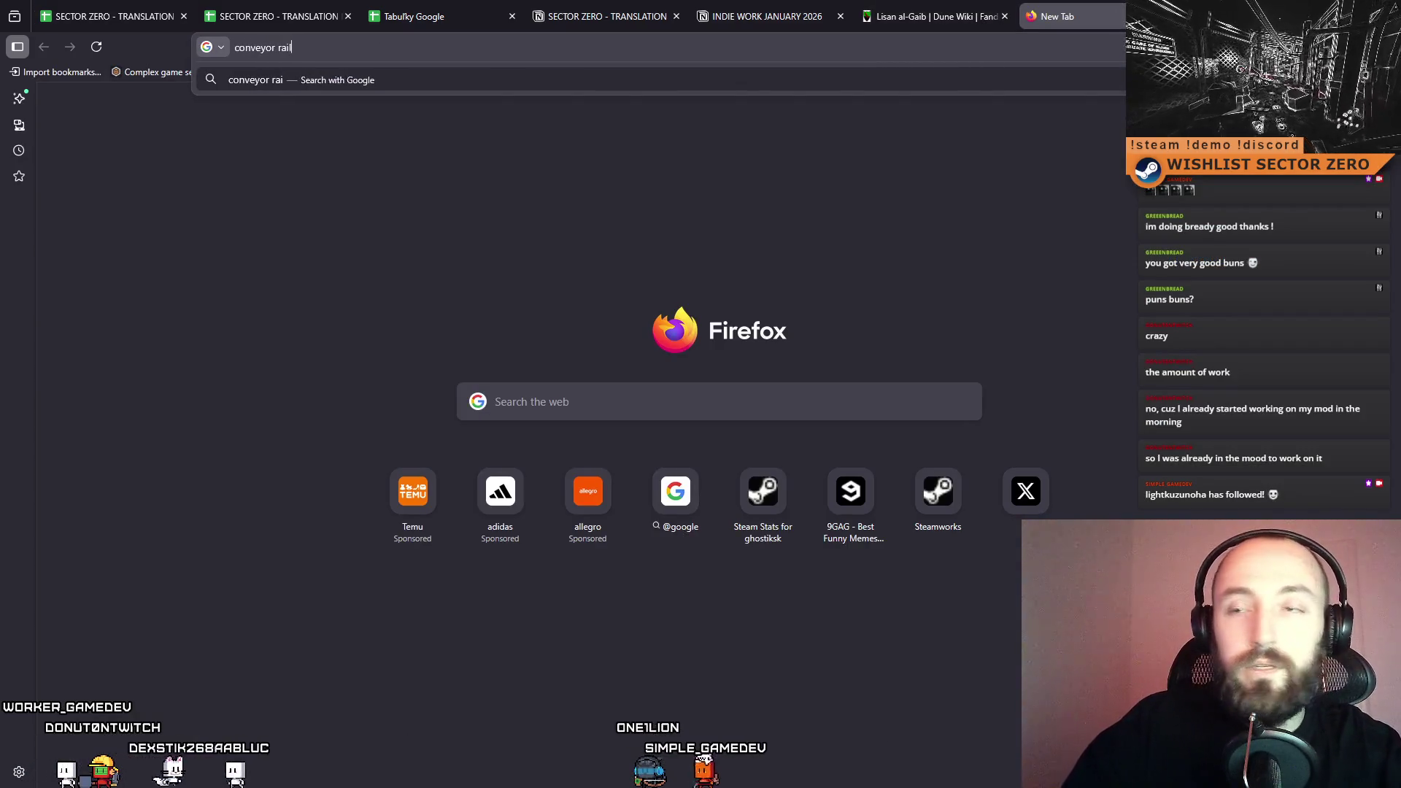
type("l")
key("Return")
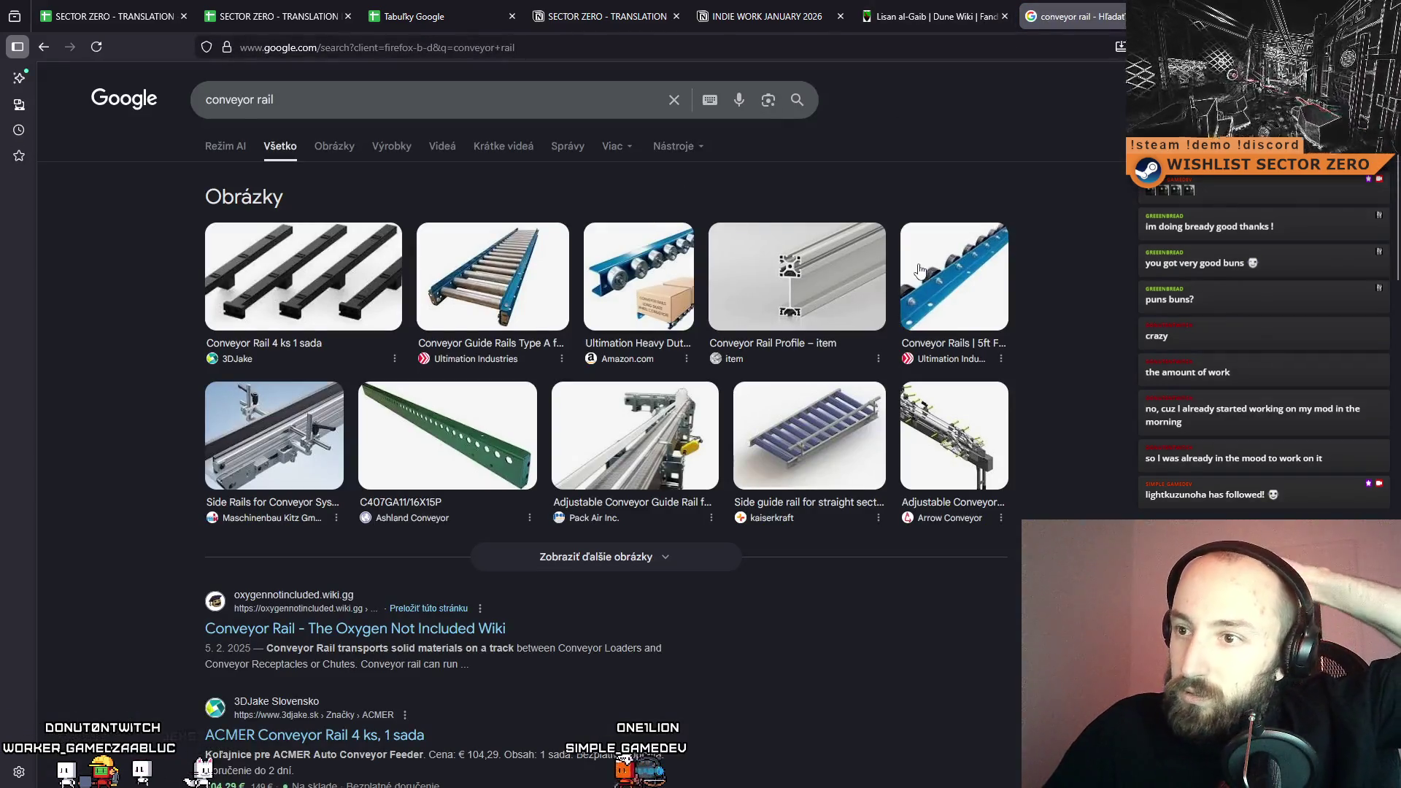
left_click(326, 148)
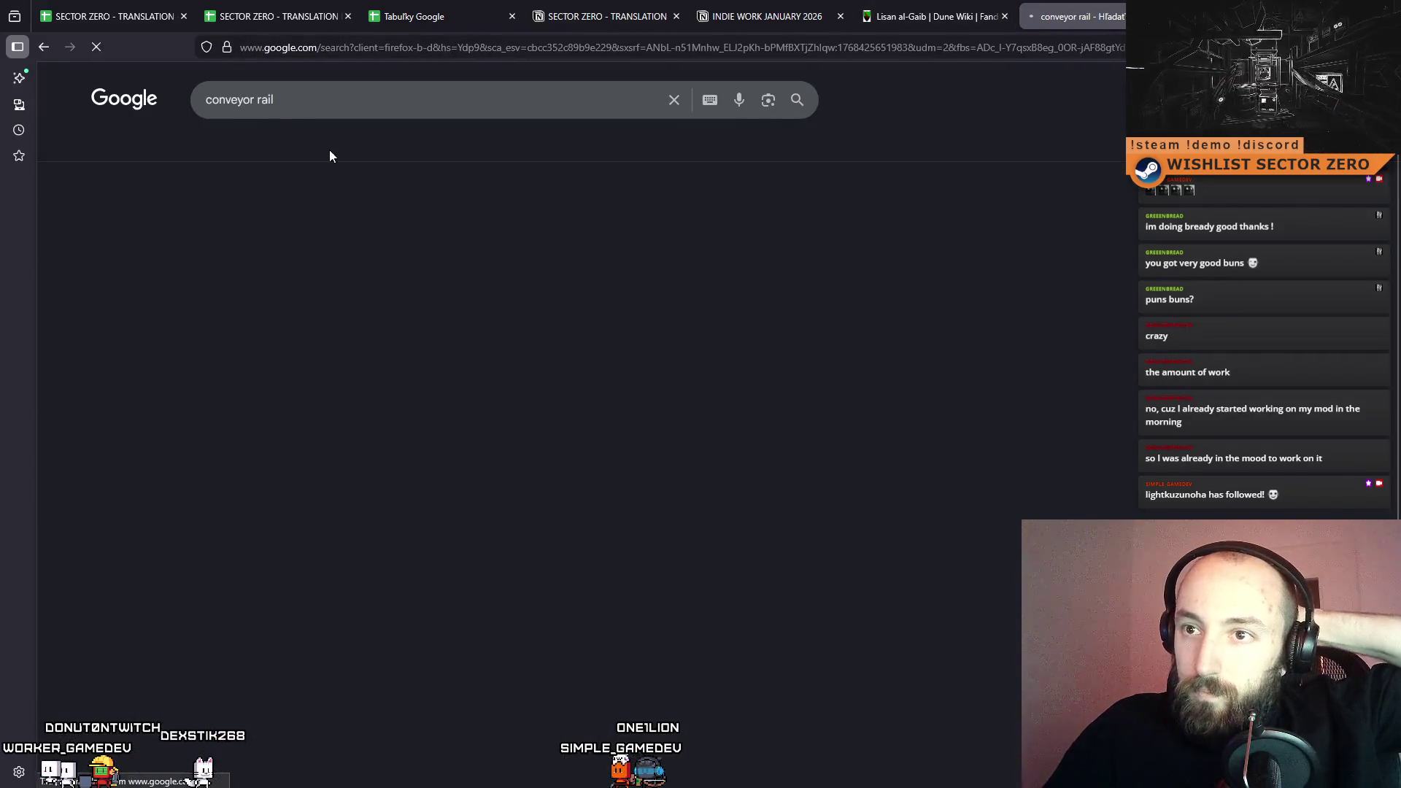
scroll(1016, 317, "down", 5)
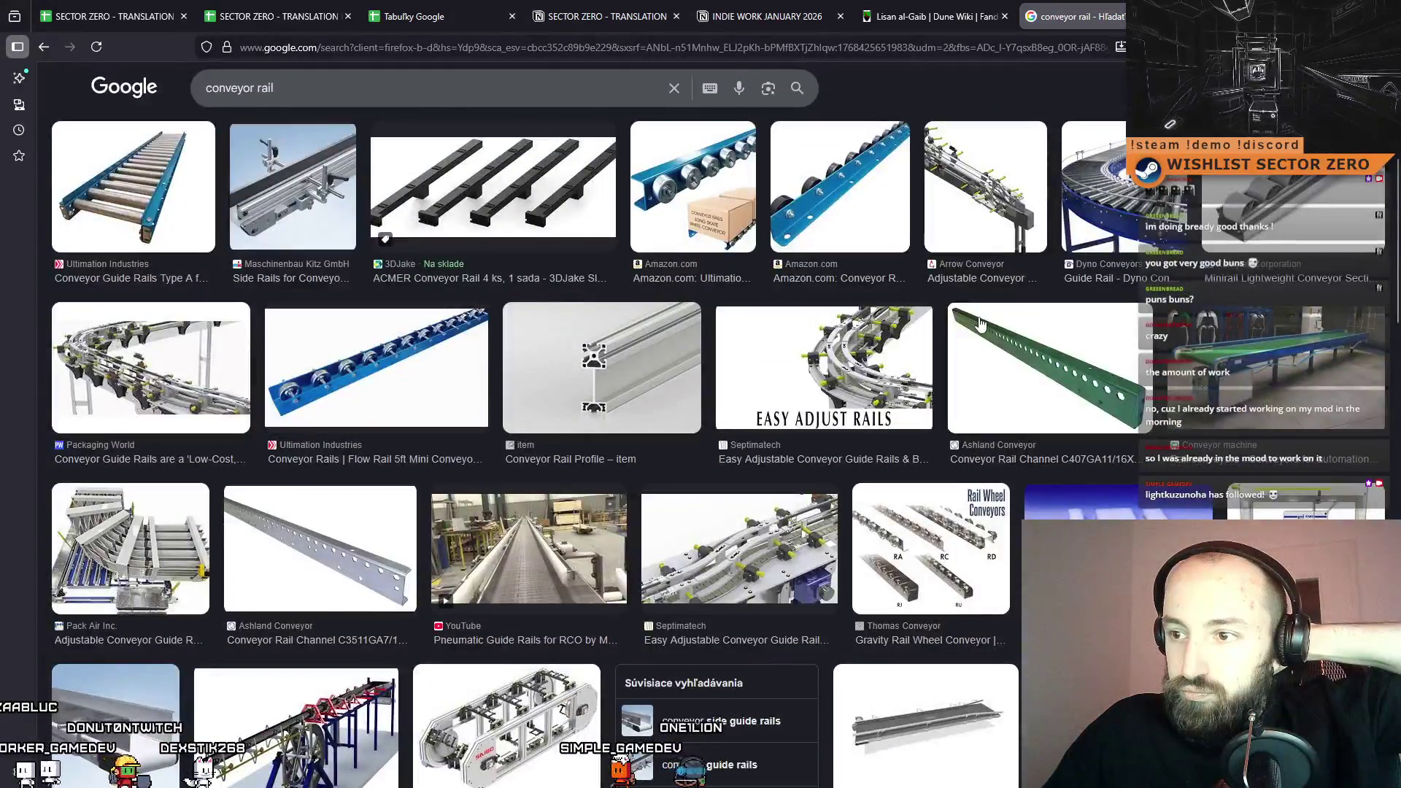
scroll(978, 316, "down", 5)
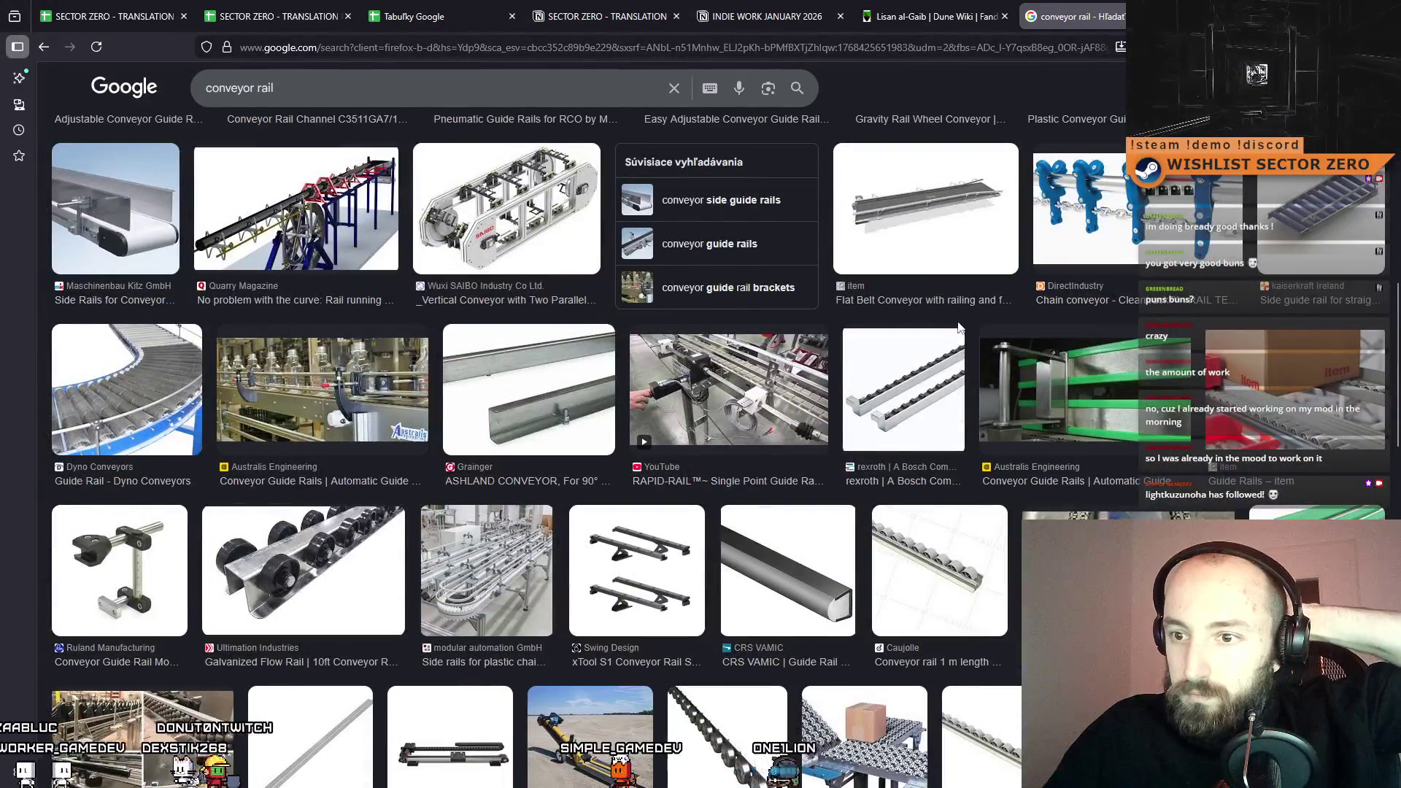
scroll(958, 328, "down", 2)
scroll(958, 328, "down", 5)
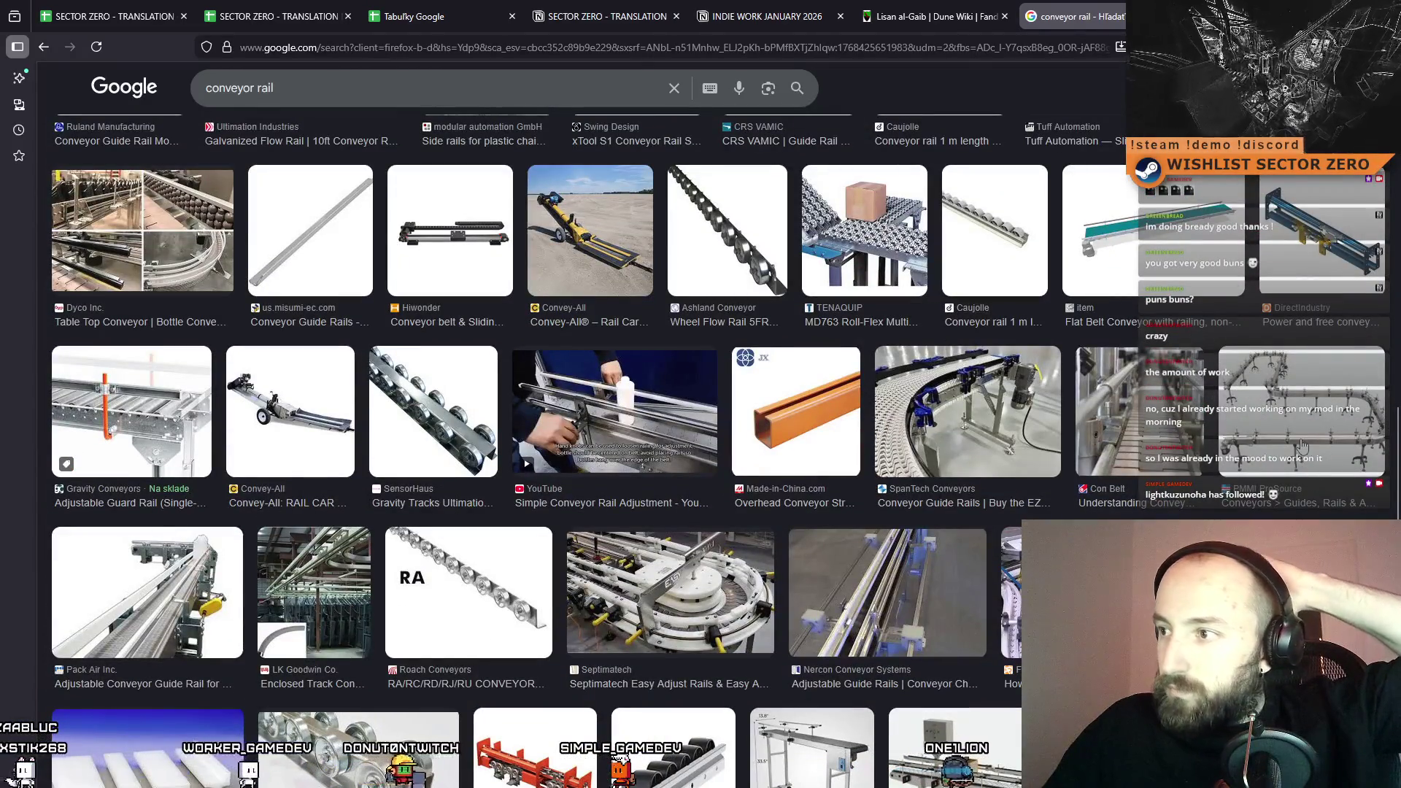
scroll(1302, 445, "down", 4)
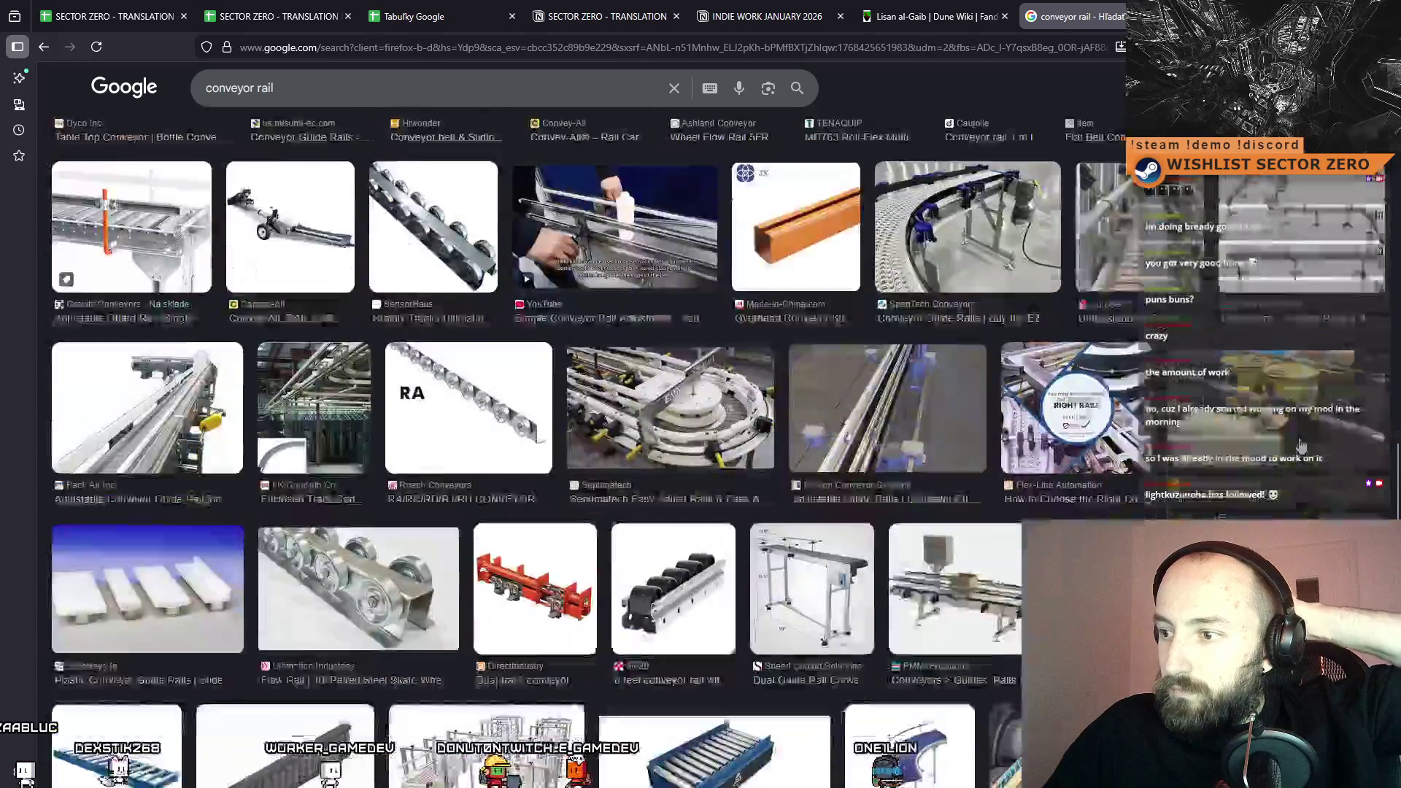
scroll(1276, 443, "down", 1)
scroll(1269, 441, "up", 3)
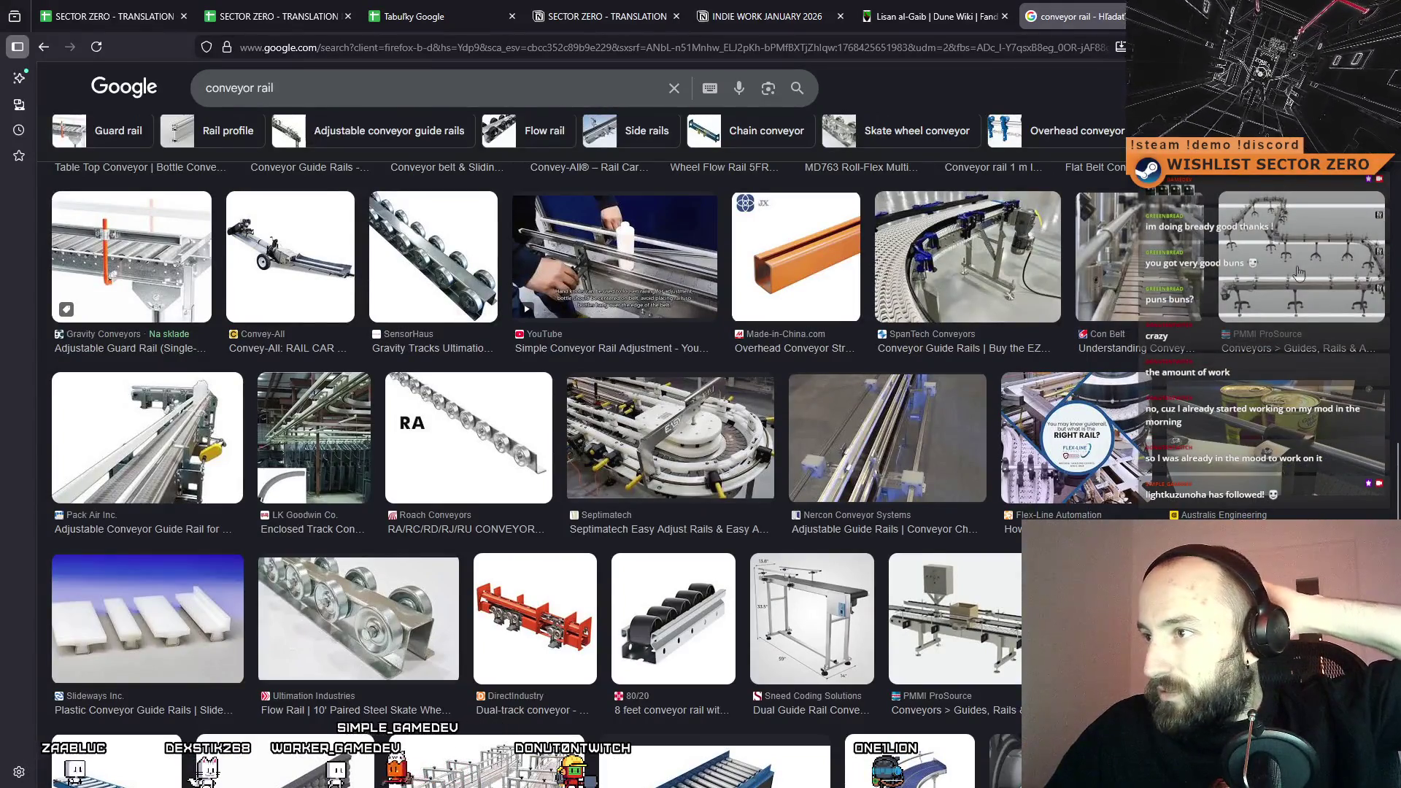
scroll(1299, 272, "down", 8)
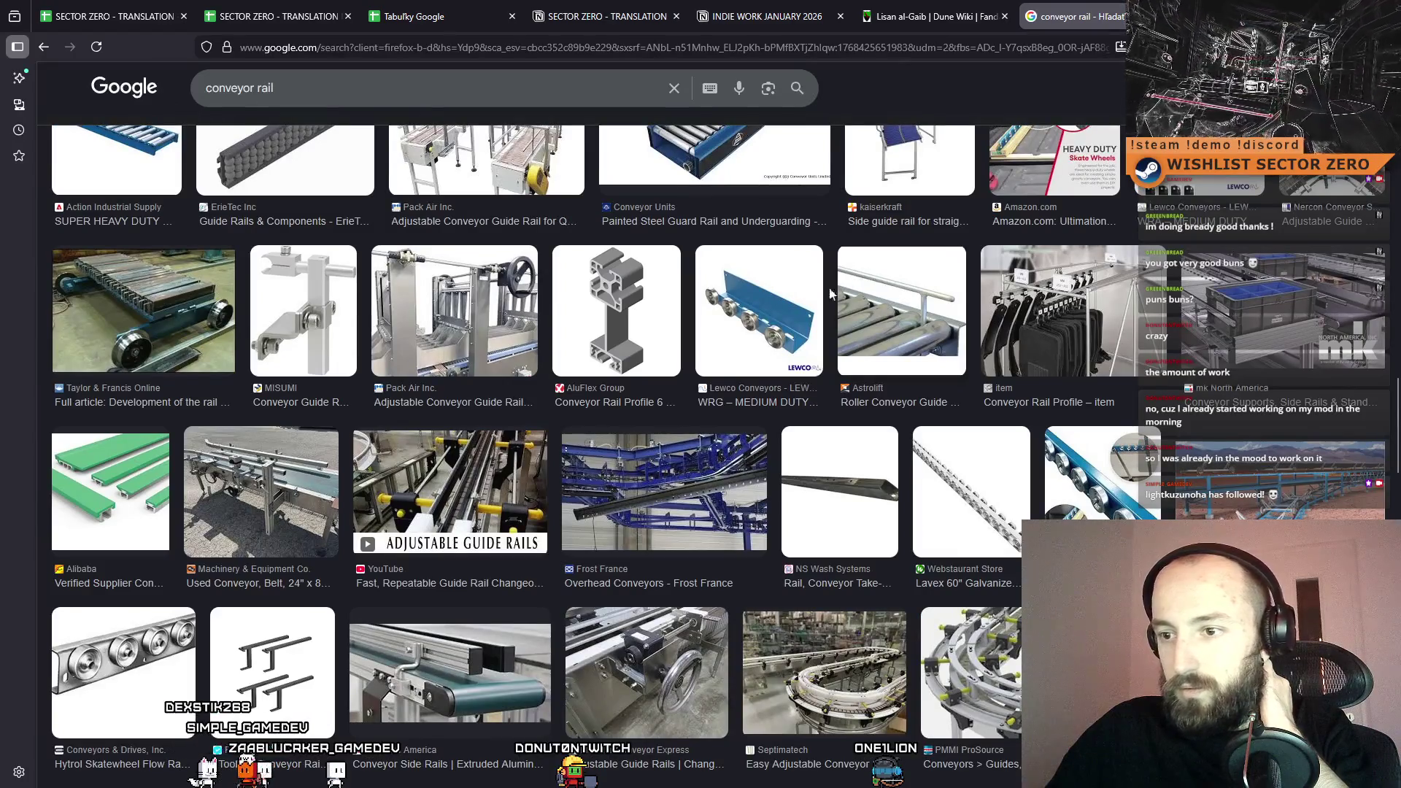
scroll(775, 314, "up", 4)
Refine the image search to 'air hanging conveyor' and open the Pacline overhead conveyor result.
triple_click(240, 88)
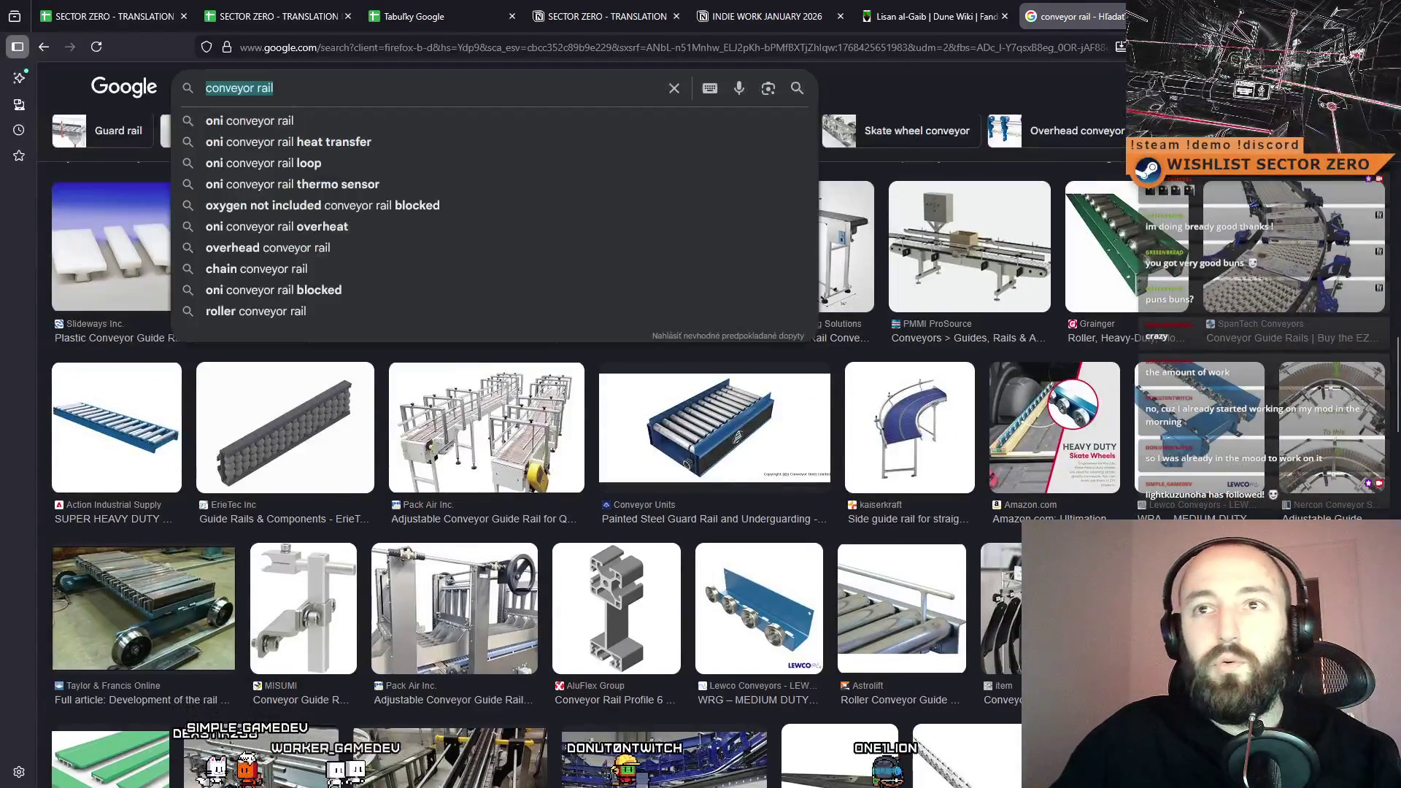
type("air conveyor")
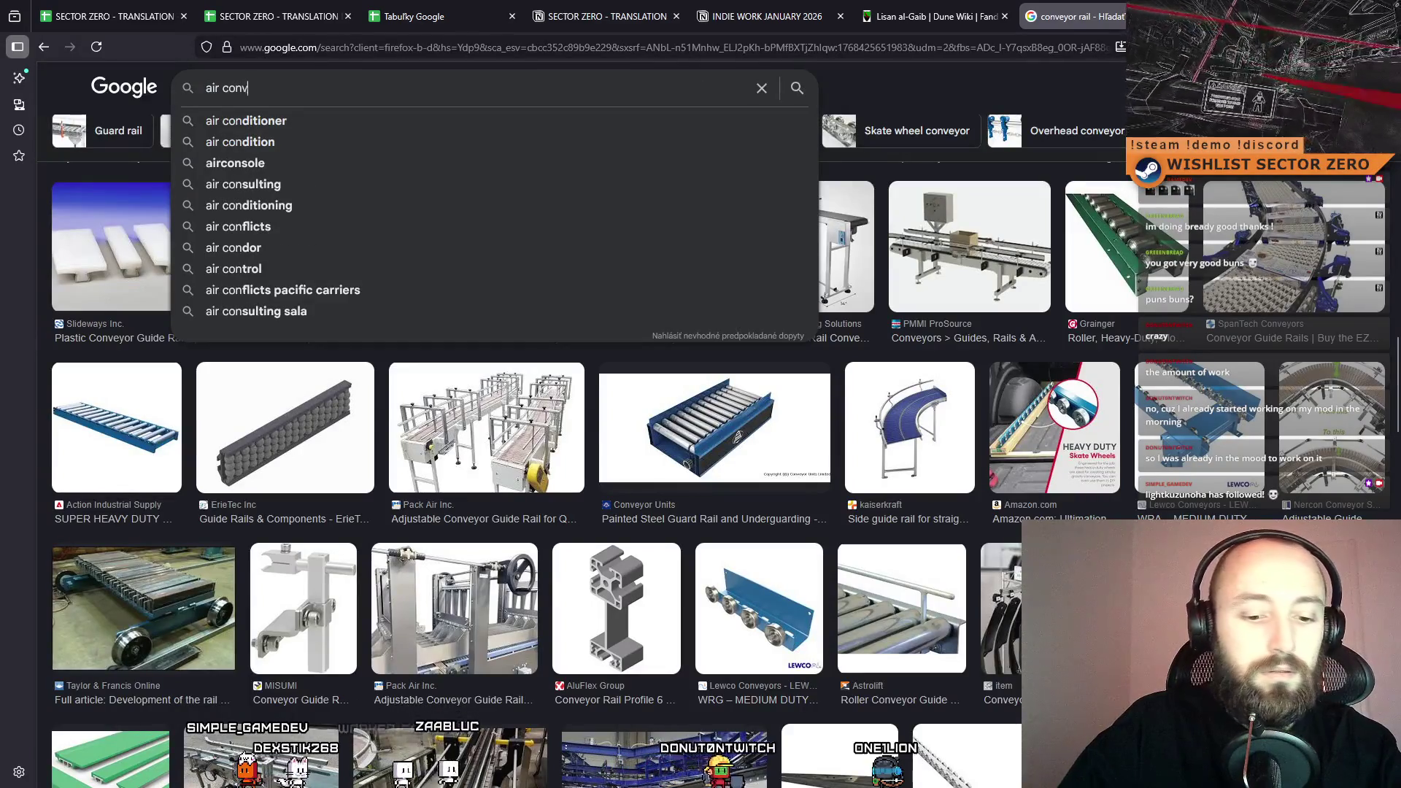
key("Return")
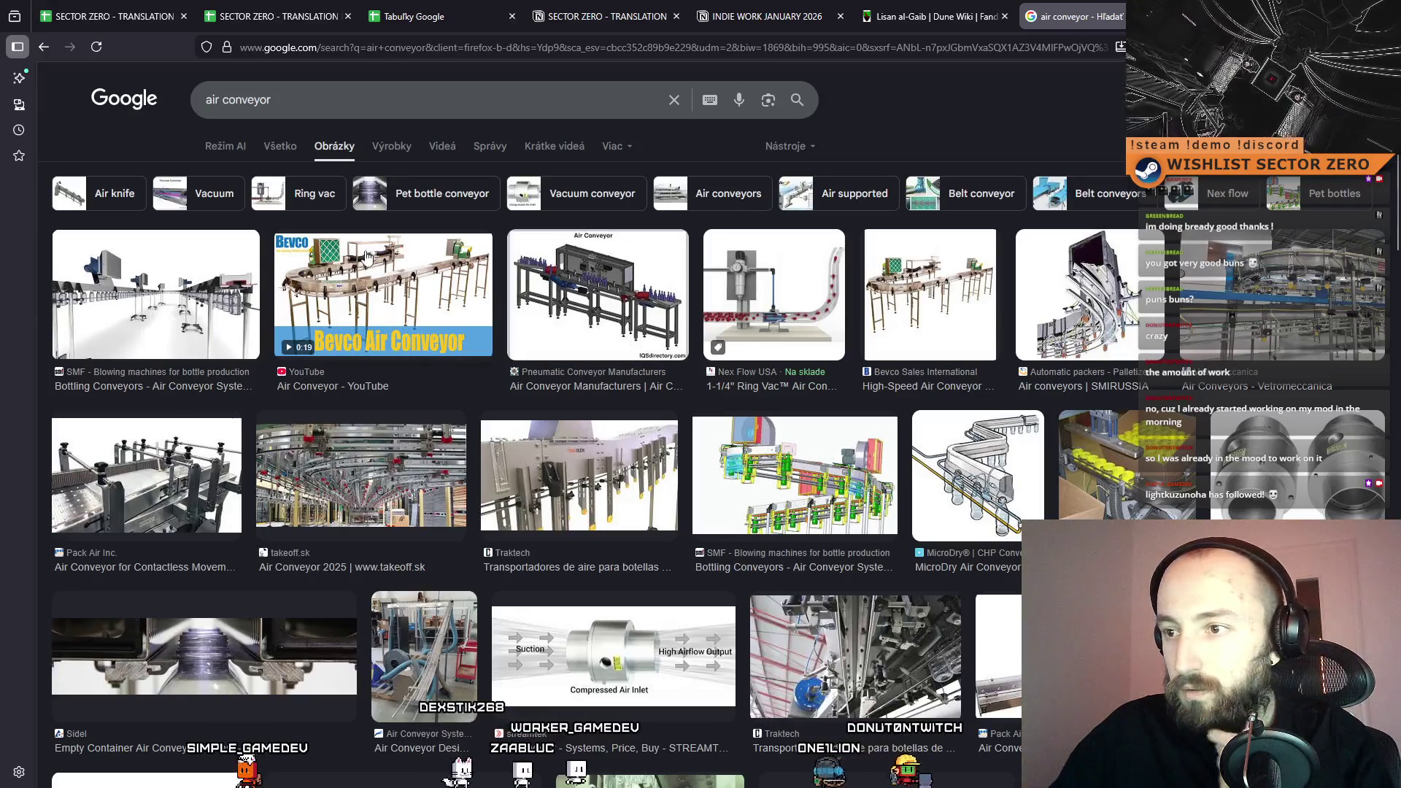
left_click(233, 98)
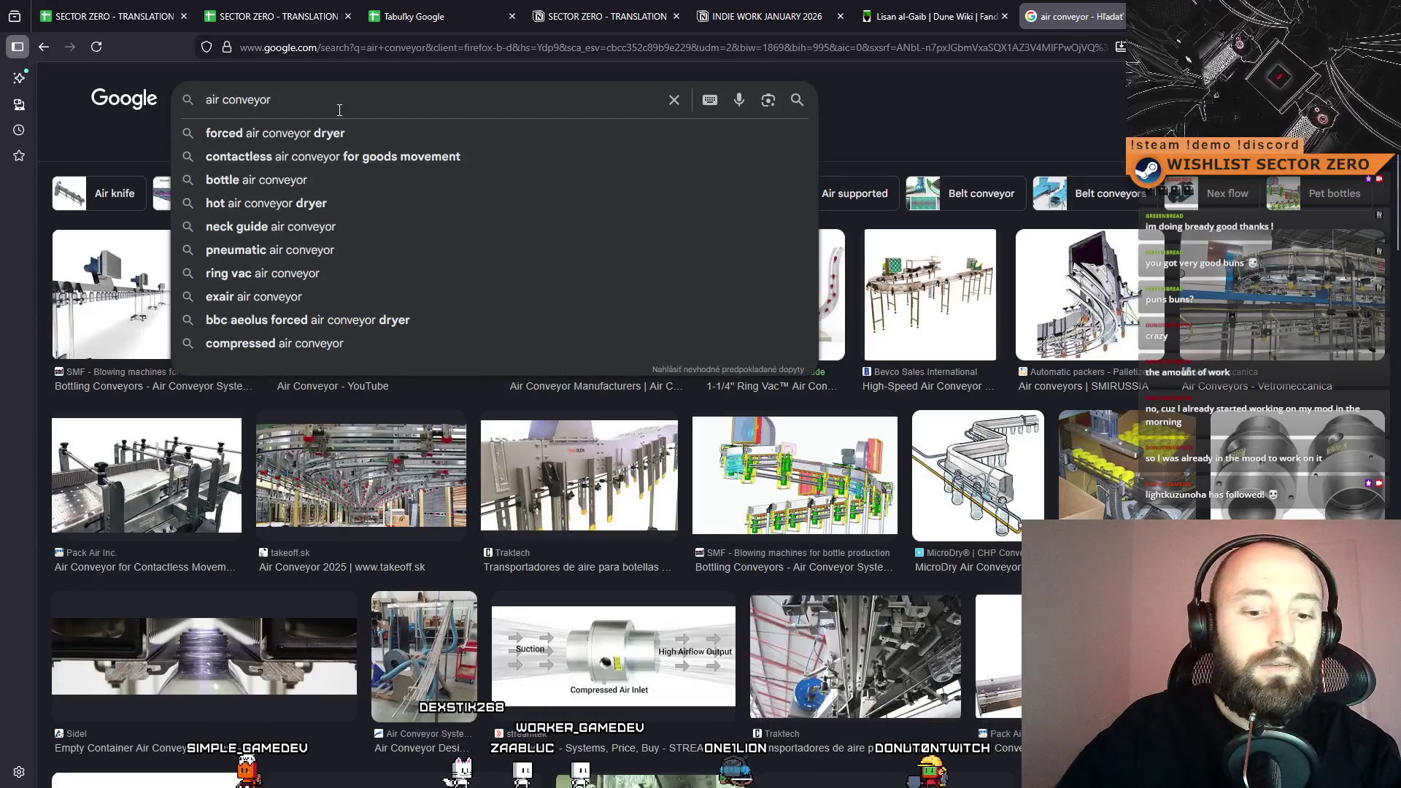
type("hanging")
key("Return")
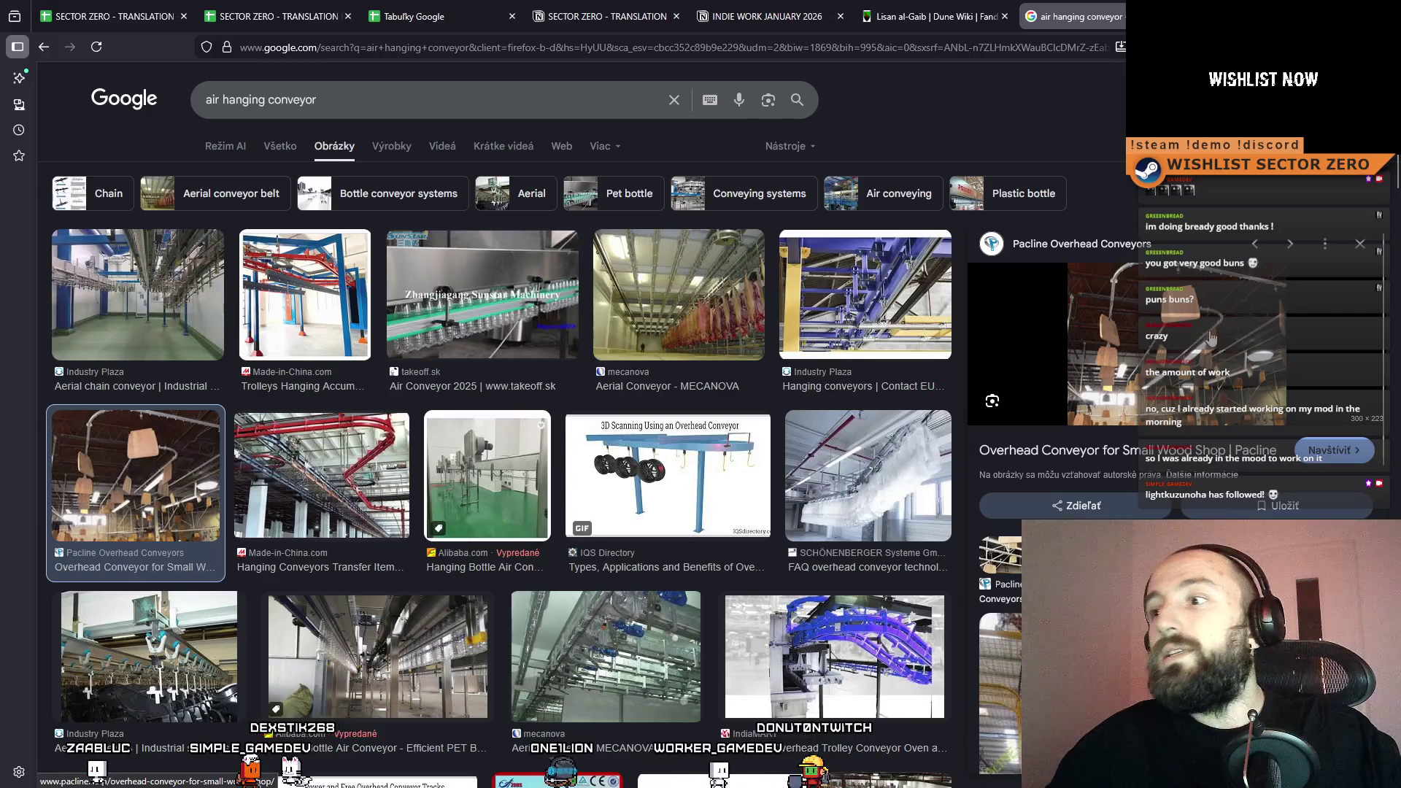
left_click(1168, 319)
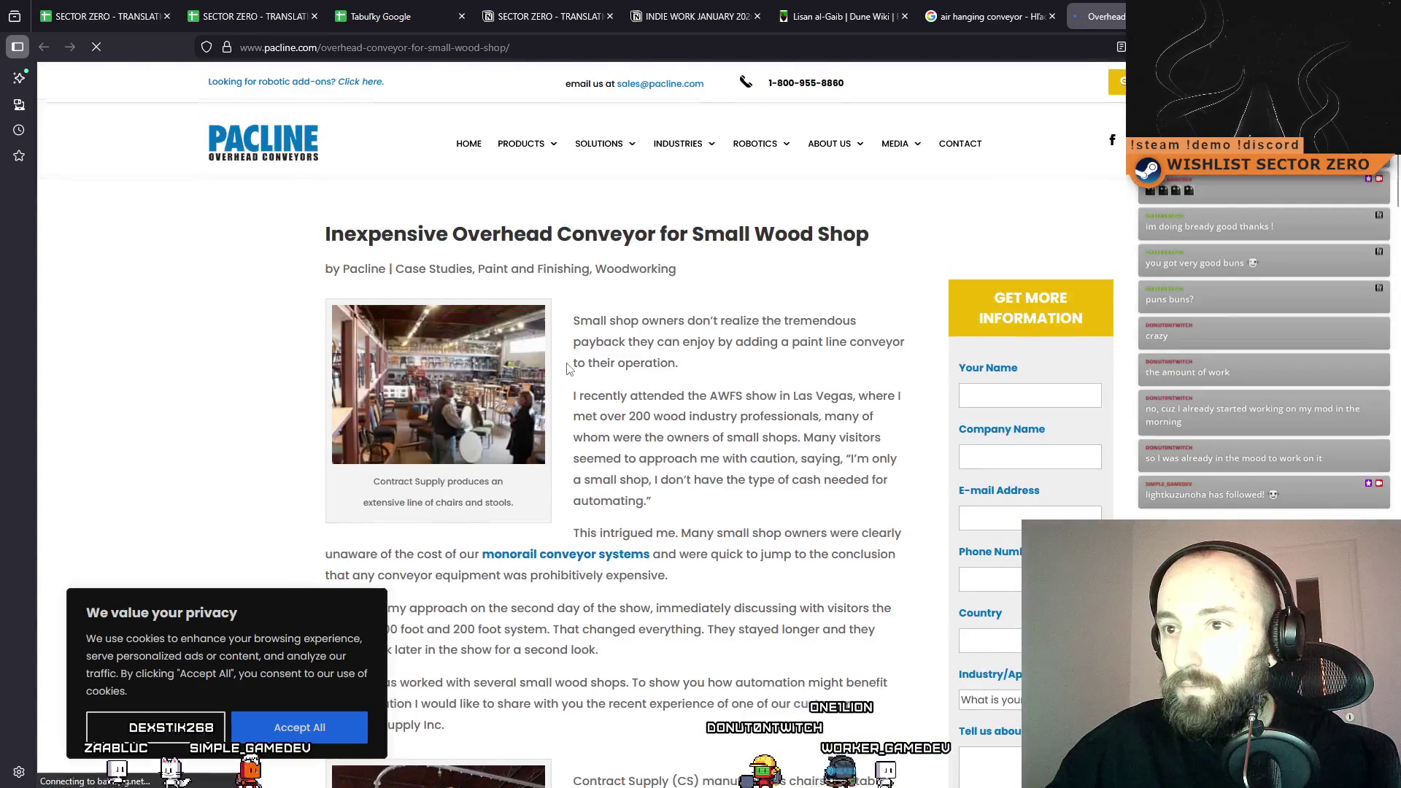
Open the Pacline conveyor photo in its own tab, copy its address, then close it.
scroll(568, 368, "down", 9)
right_click(464, 191)
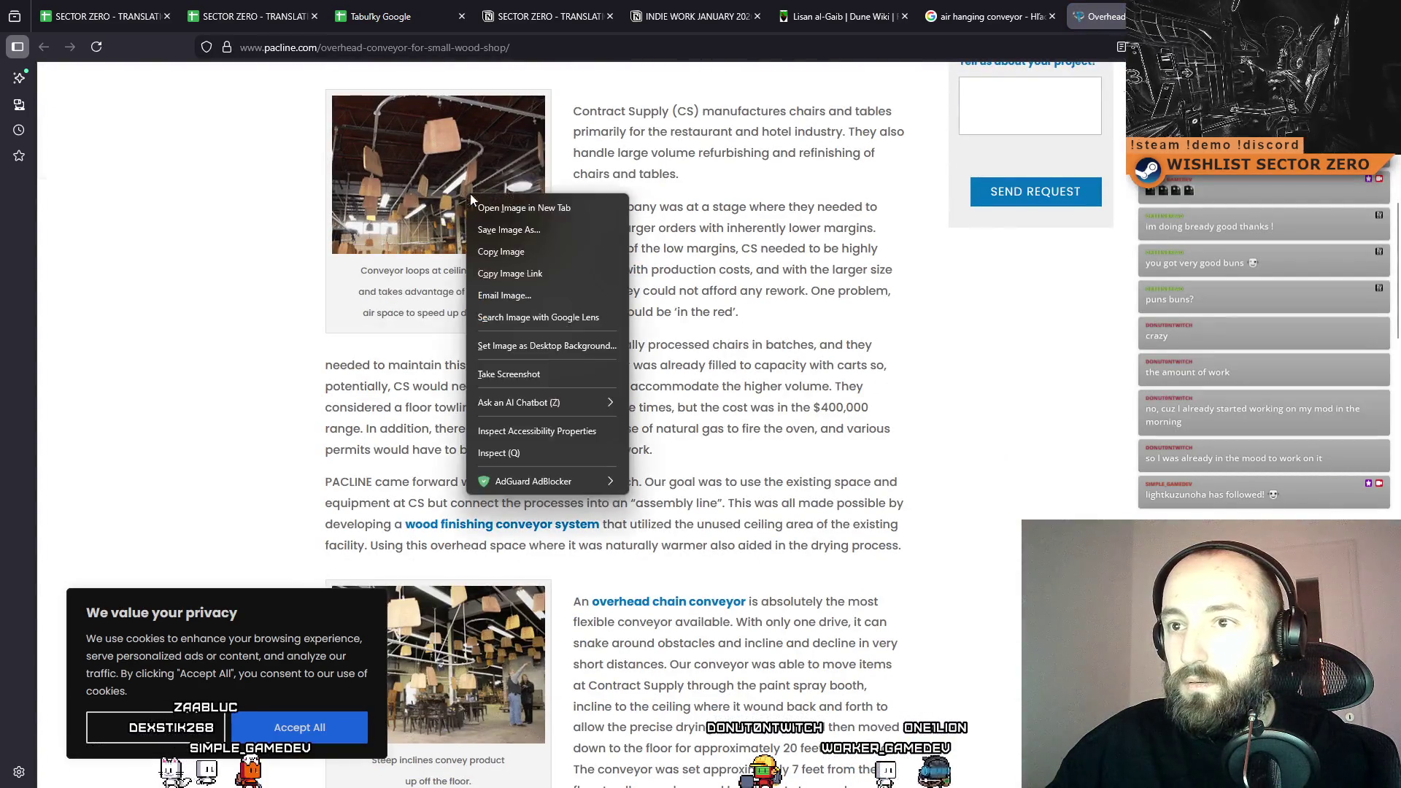
left_click(524, 208)
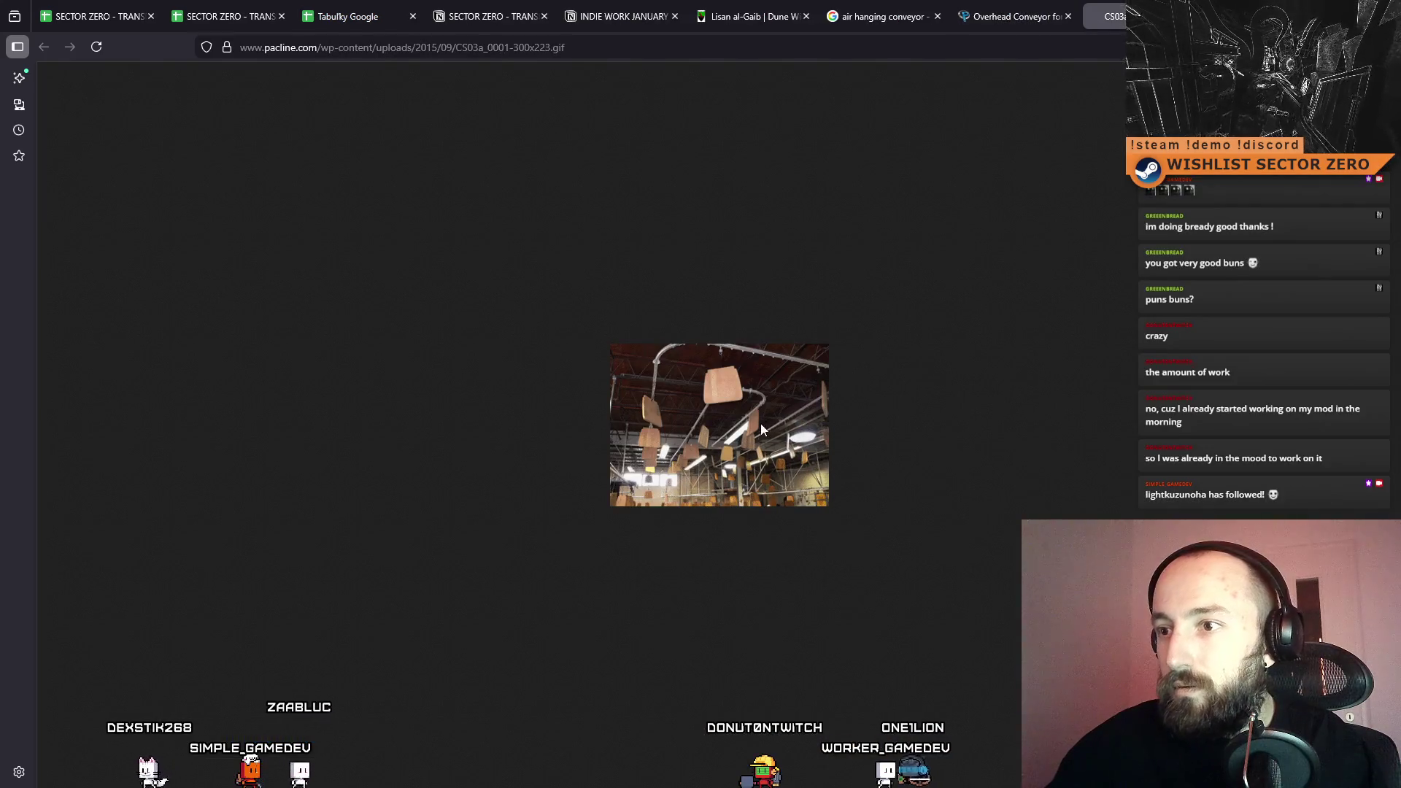
left_click(647, 52)
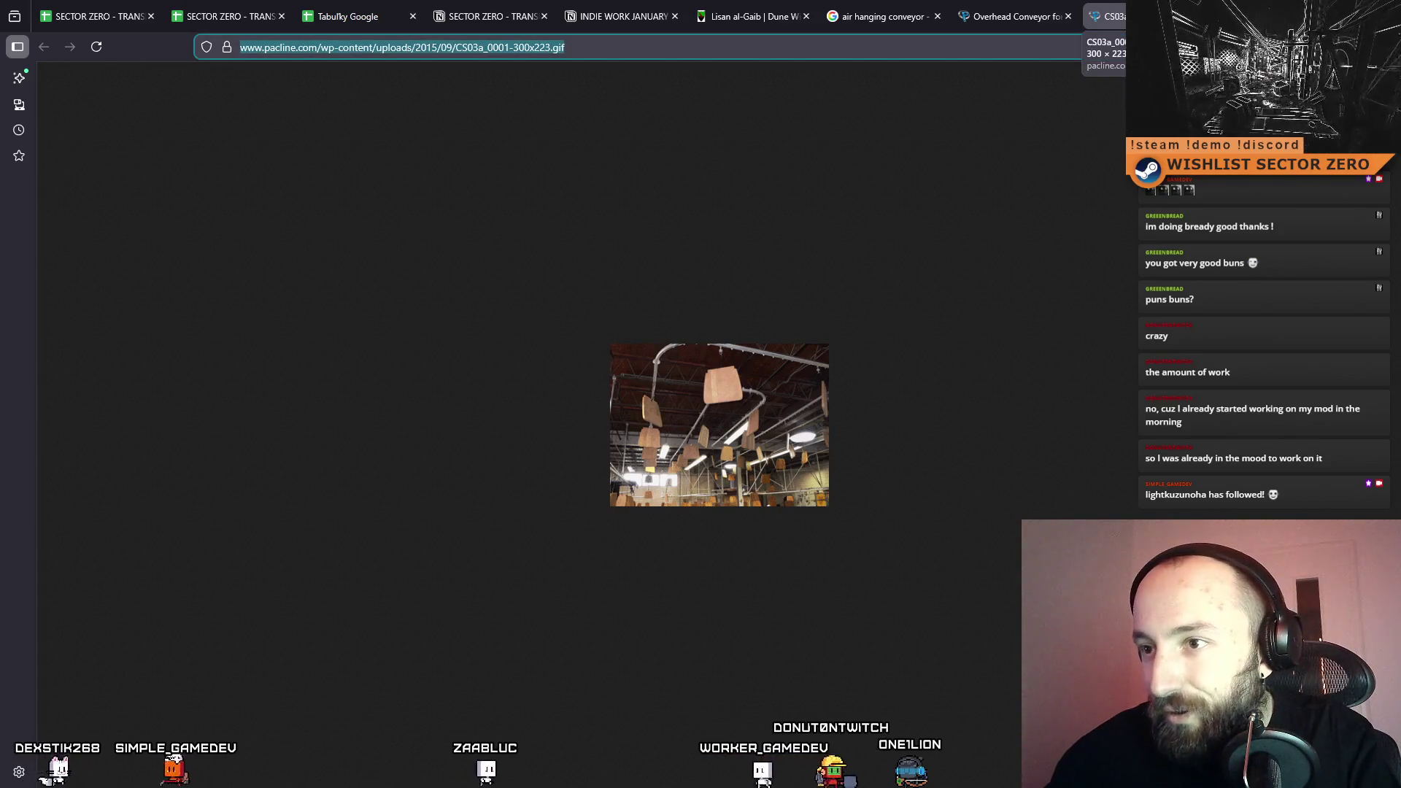
key("ctrl+w")
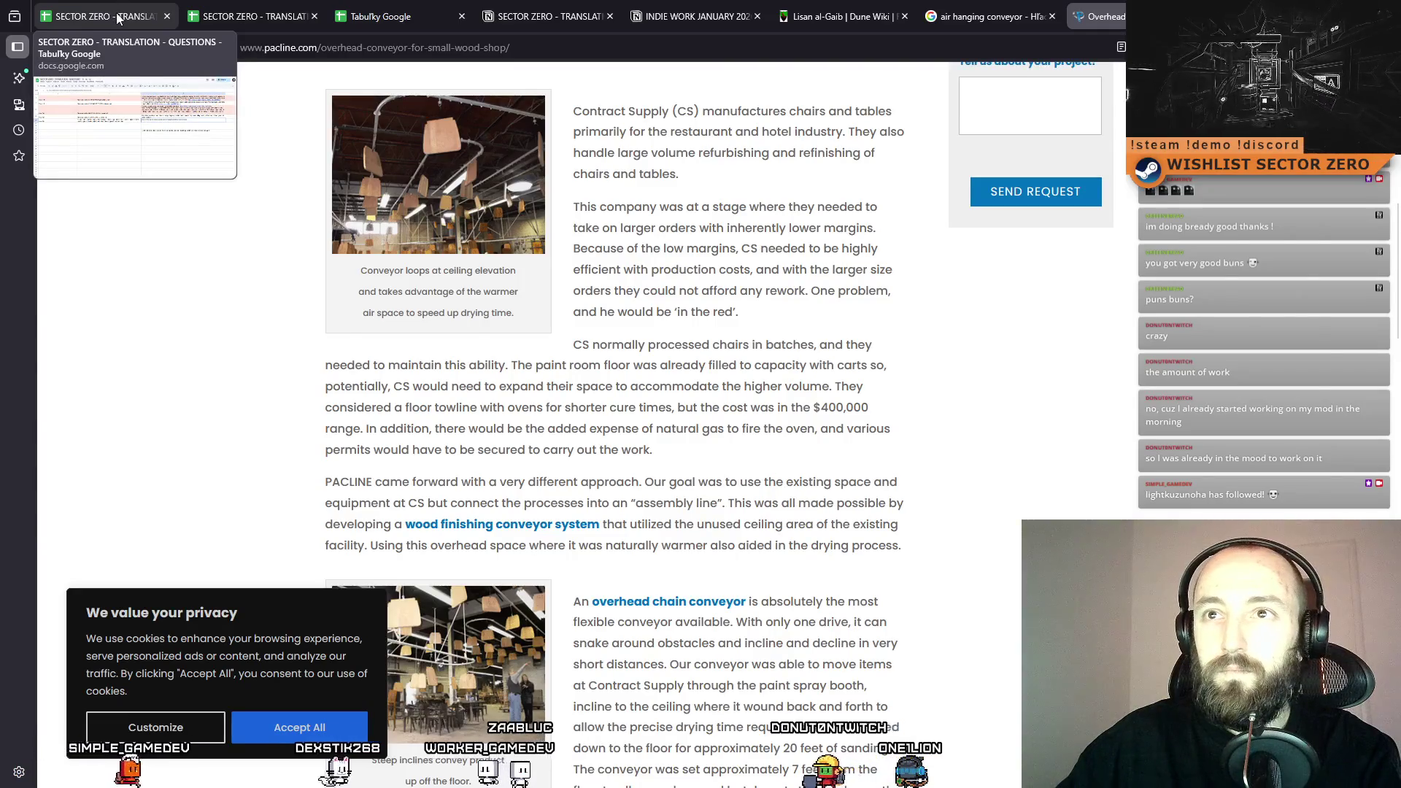
Append 'Overhead conveyor is a better I guess.' to the Row 247 answer in C23.
left_click(118, 17)
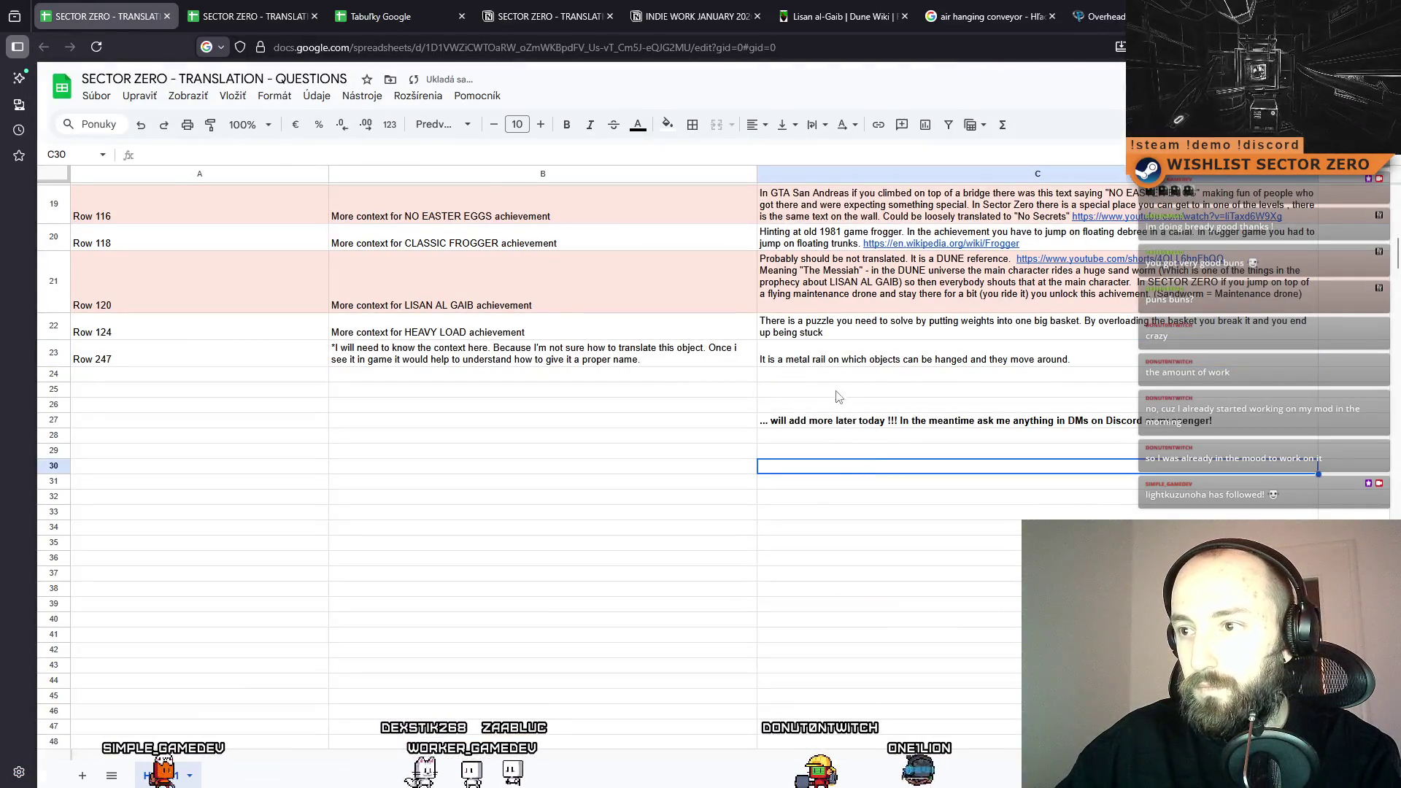
double_click(1121, 367)
type("Overhead convb")
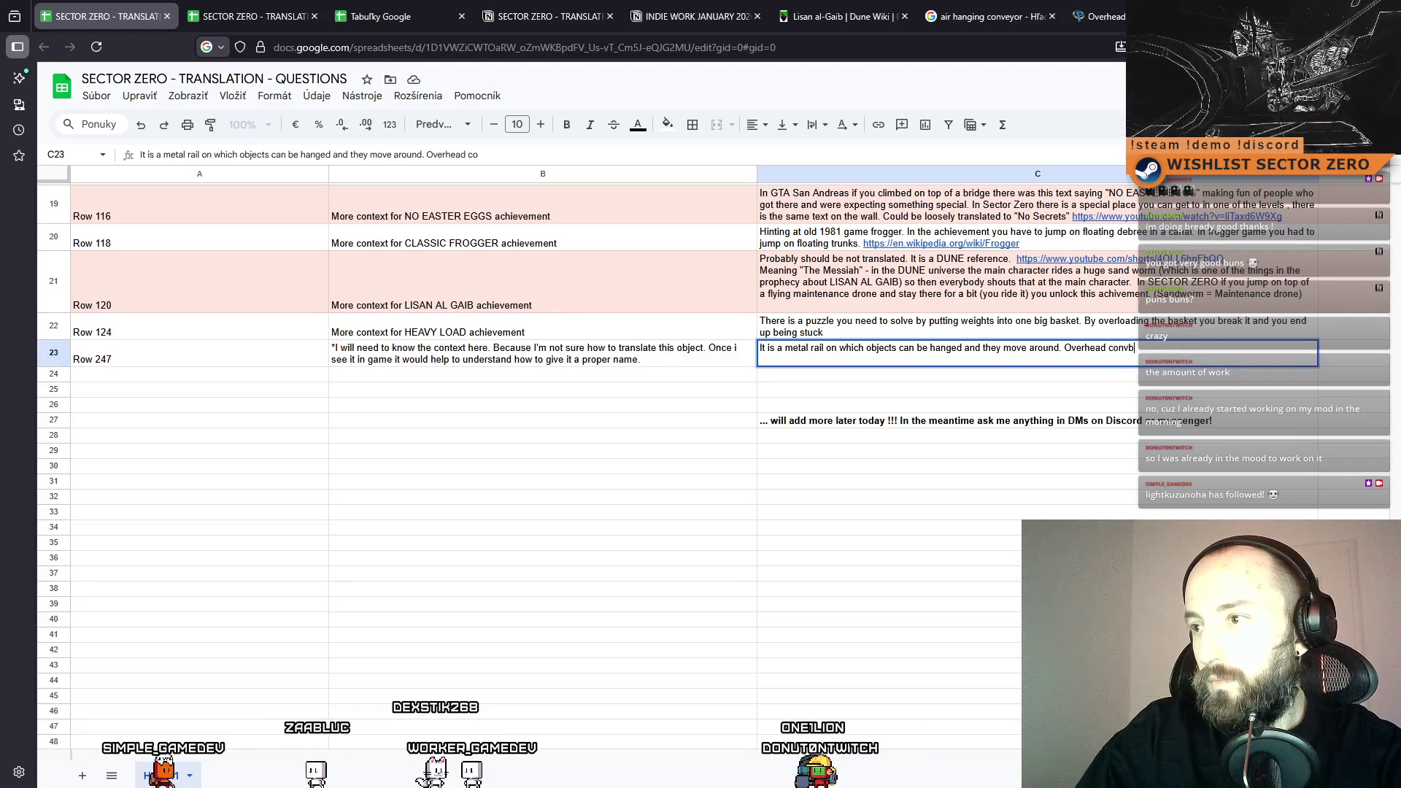
type("eyor ")
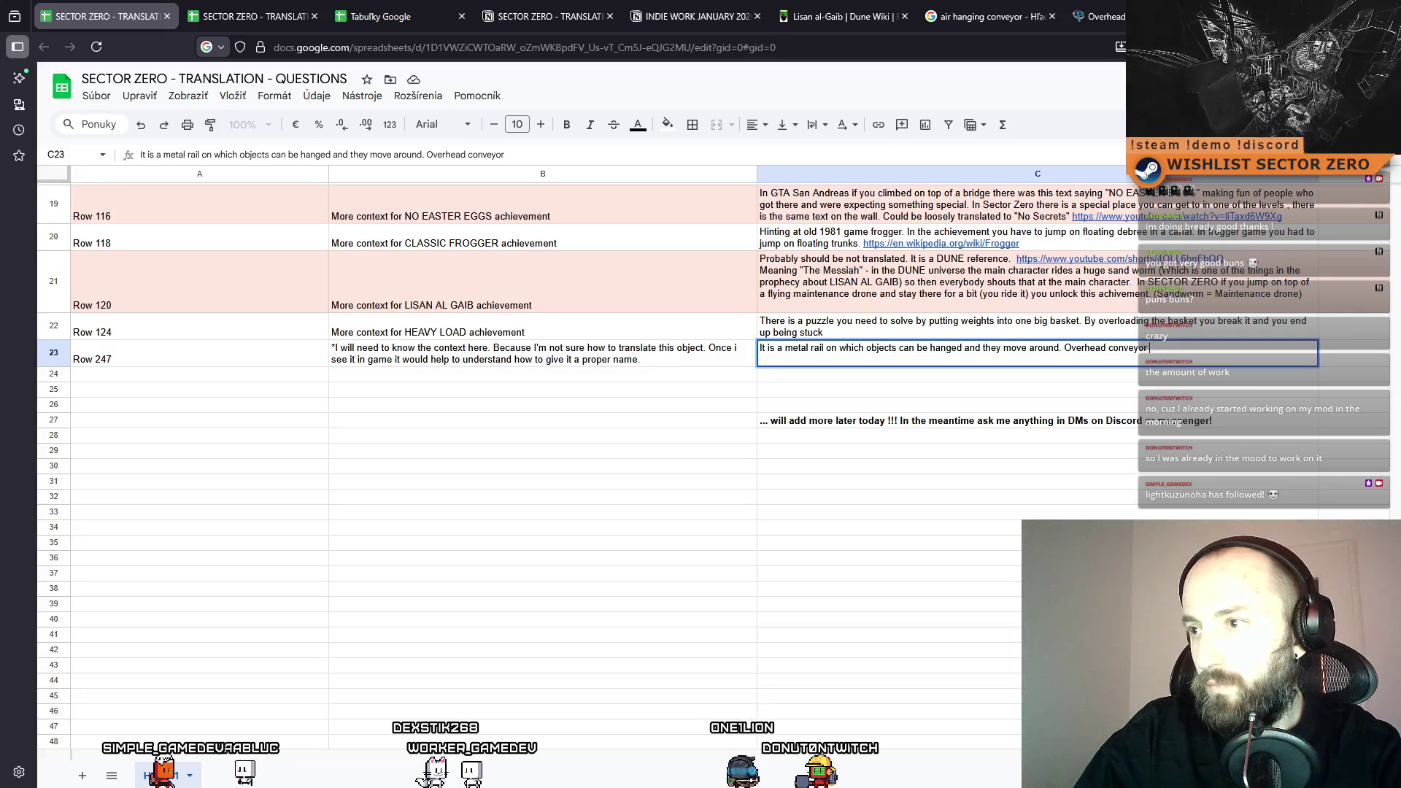
type("is a be")
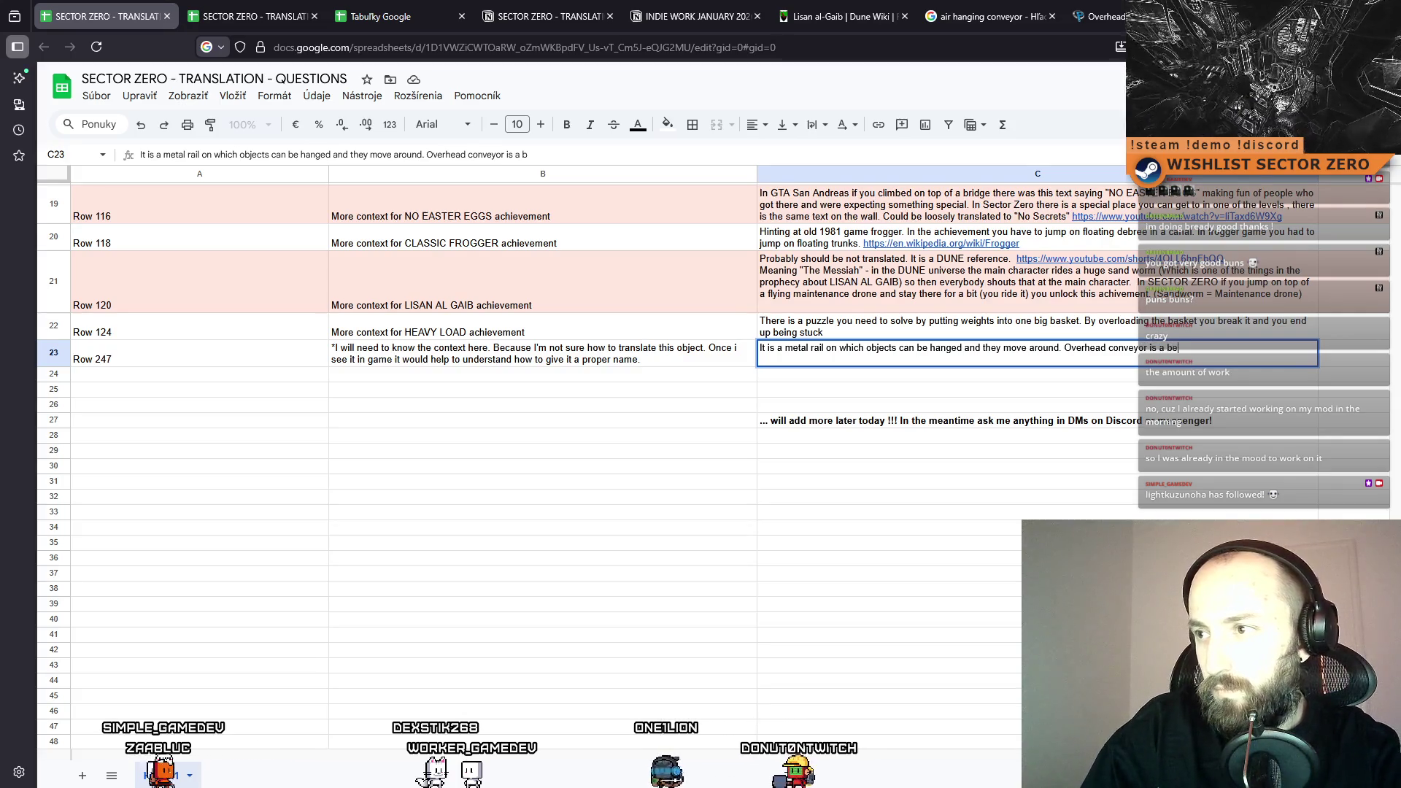
type("tter name")
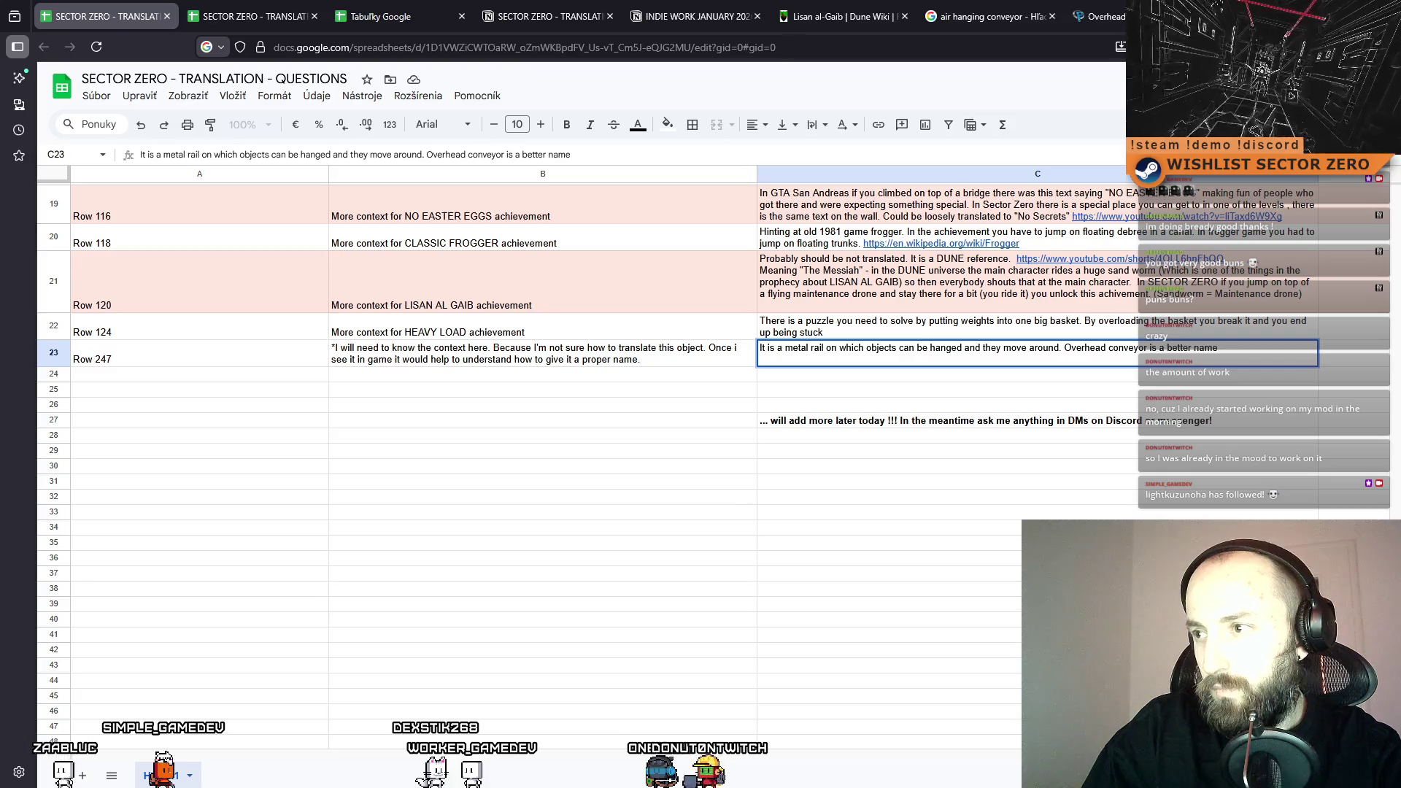
type(" I guess.")
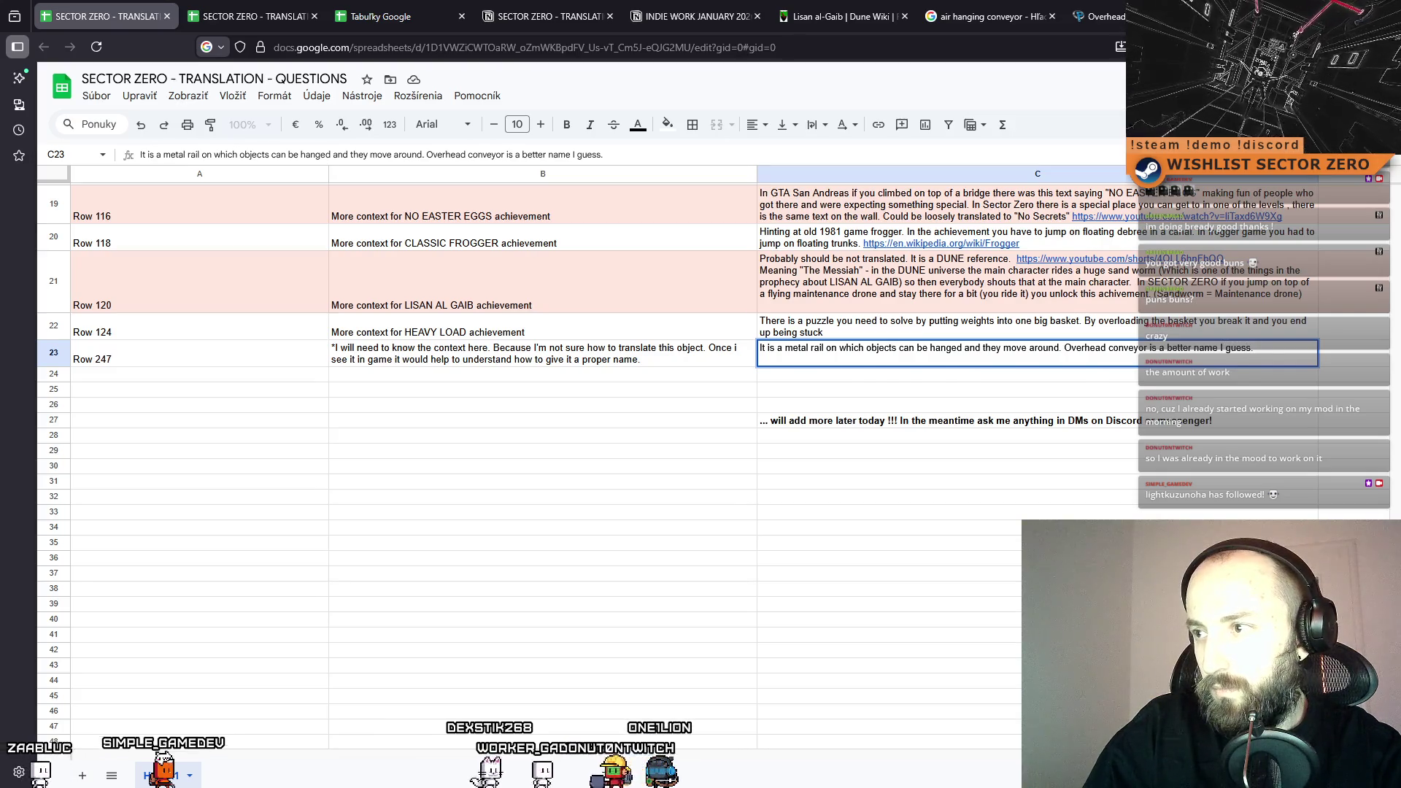
left_click(1290, 326)
double_click(1290, 352)
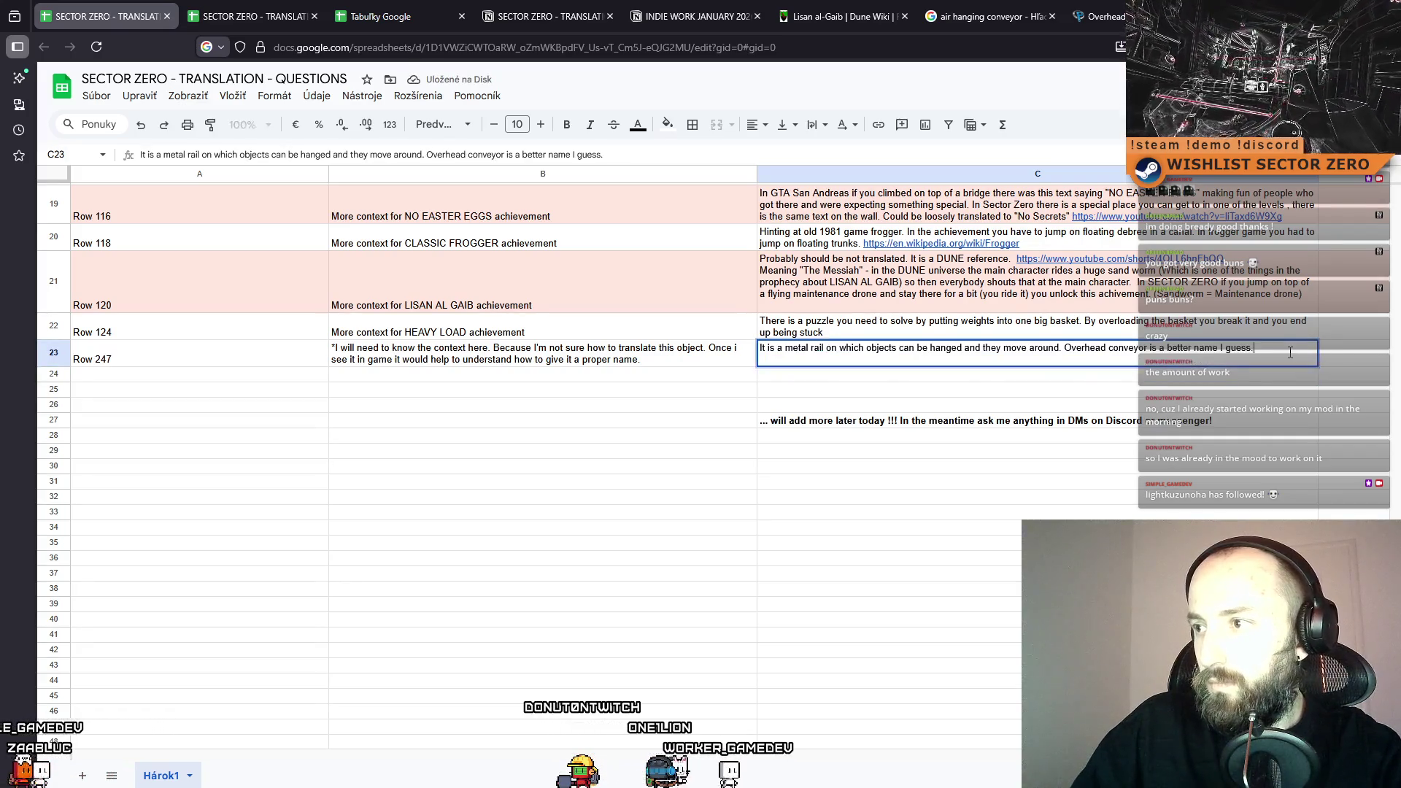
Paste the Pacline conveyor GIF link on a new line inside the C23 answer.
key("shift+Return")
double_click(1290, 353)
key("alt+Return")
type("https://www.pacline.com/wp-content/uploads/2015/09/CS03a_0001-300x223.gif")
key("Return")
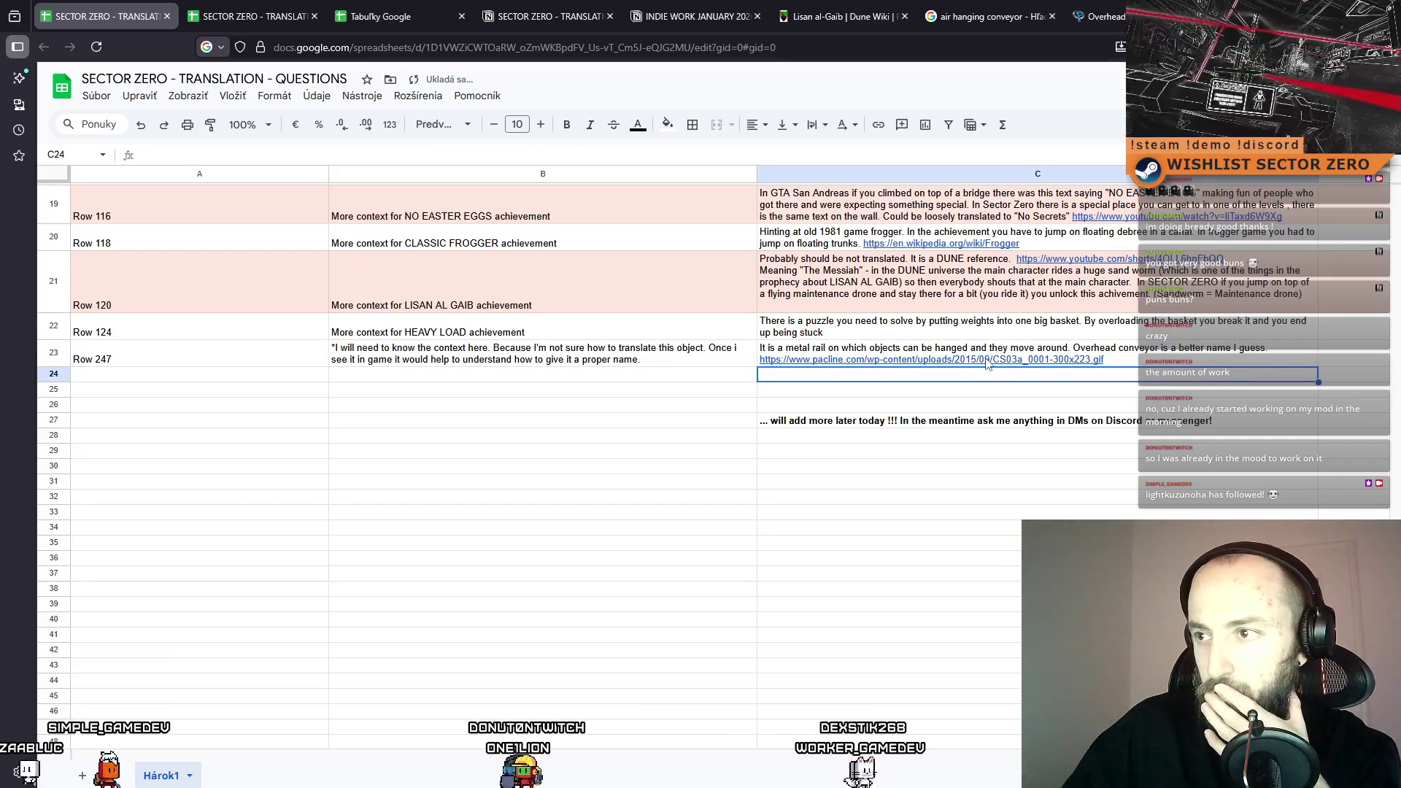
Check the new link in C23, then copy the Row 247 answer cell.
left_click(1271, 351)
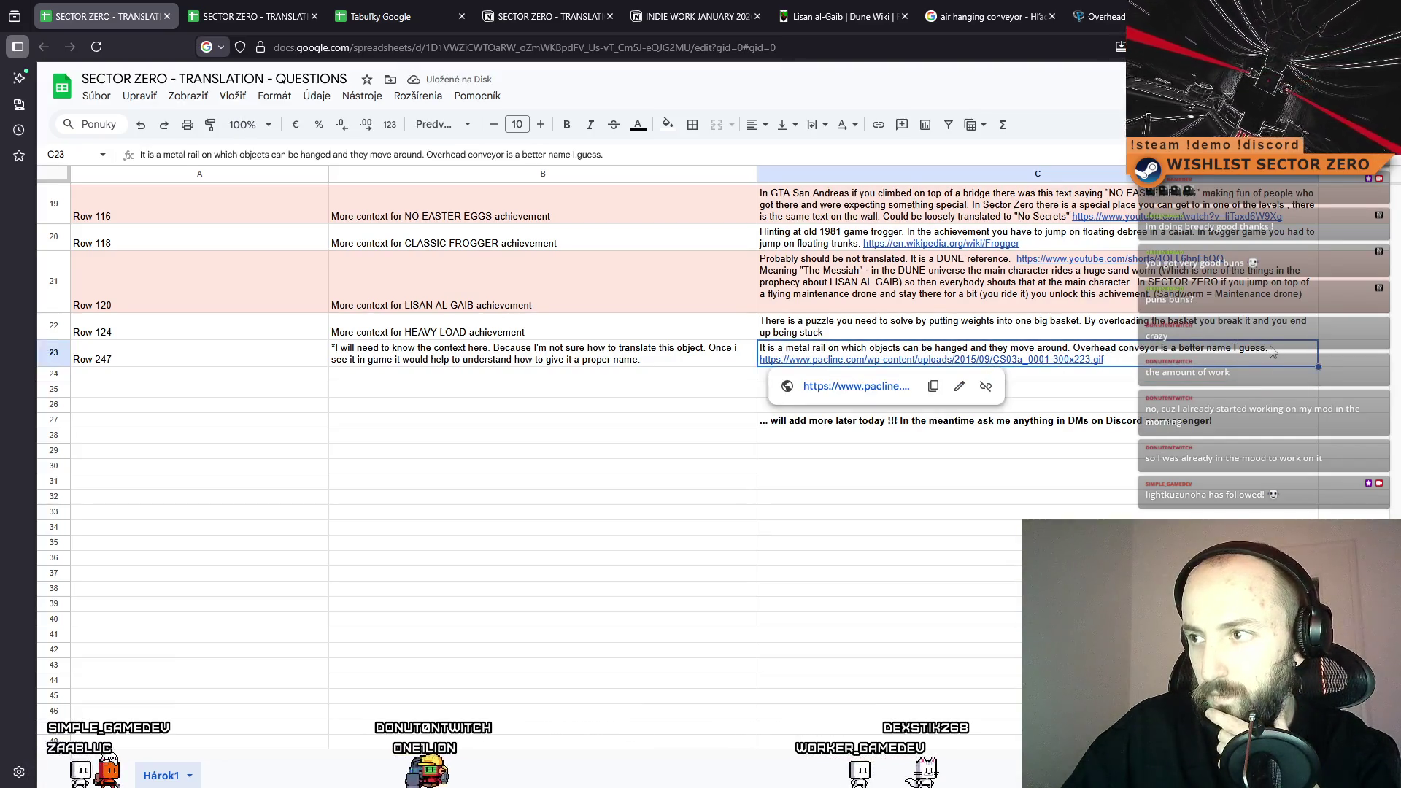
left_click(1212, 392)
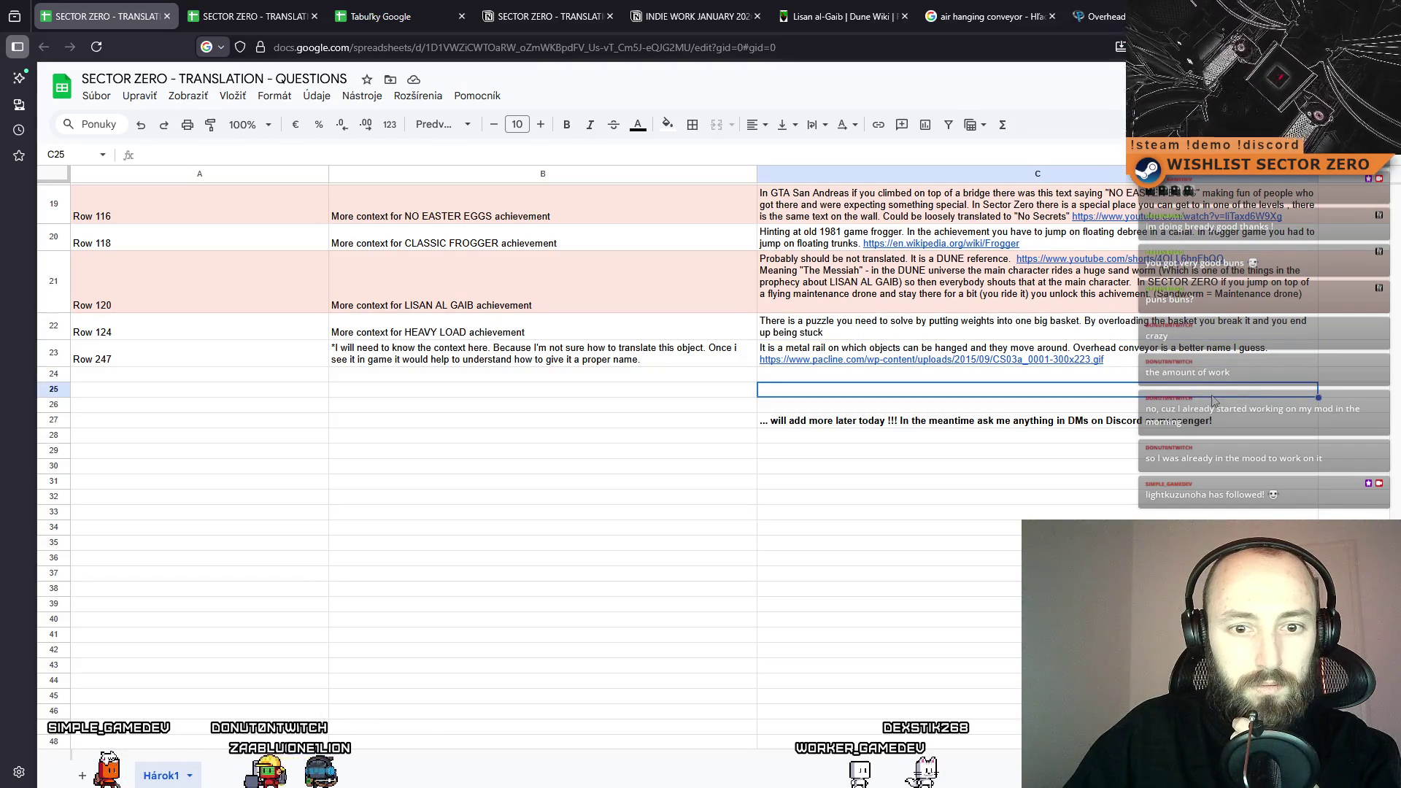
left_click(979, 486)
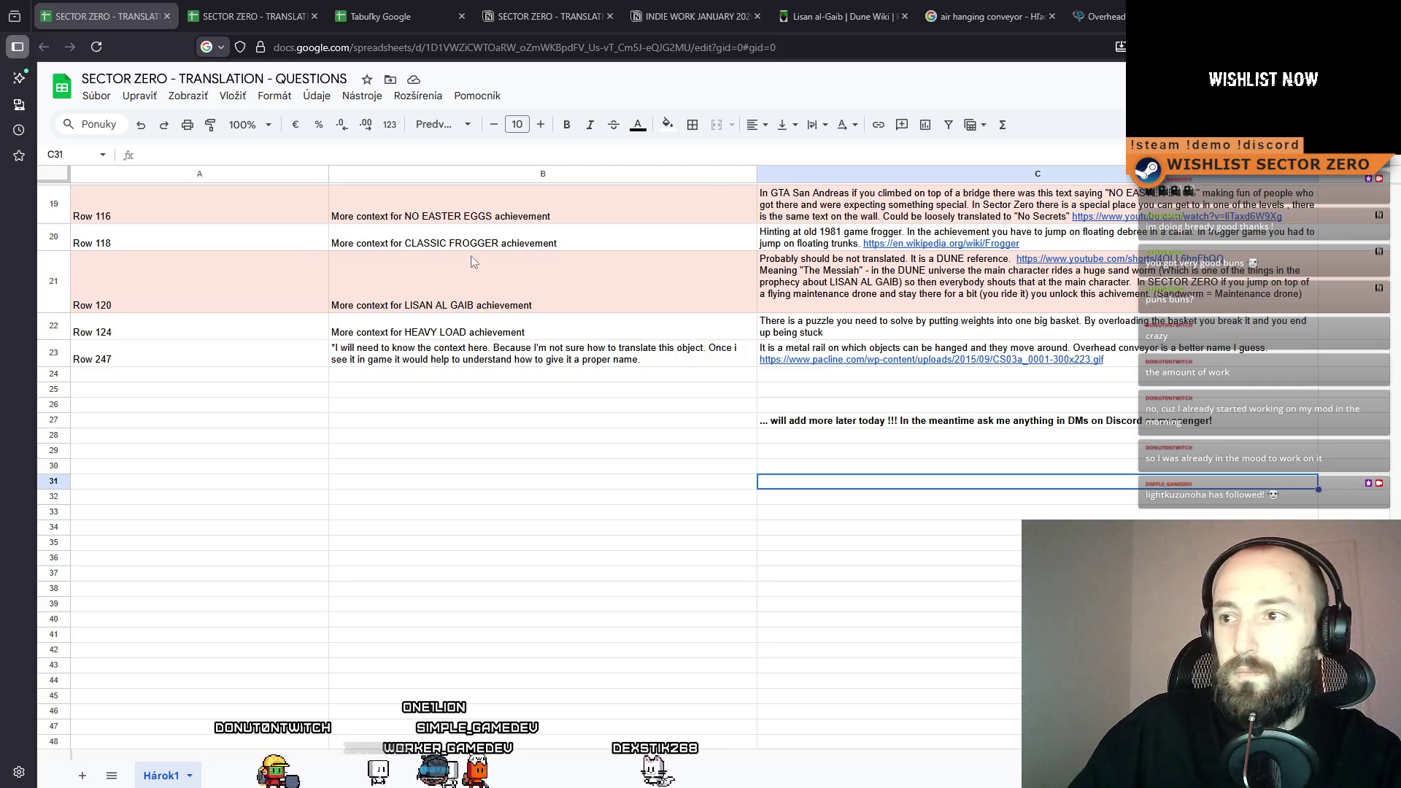
left_click(1160, 358)
key("ctrl+c")
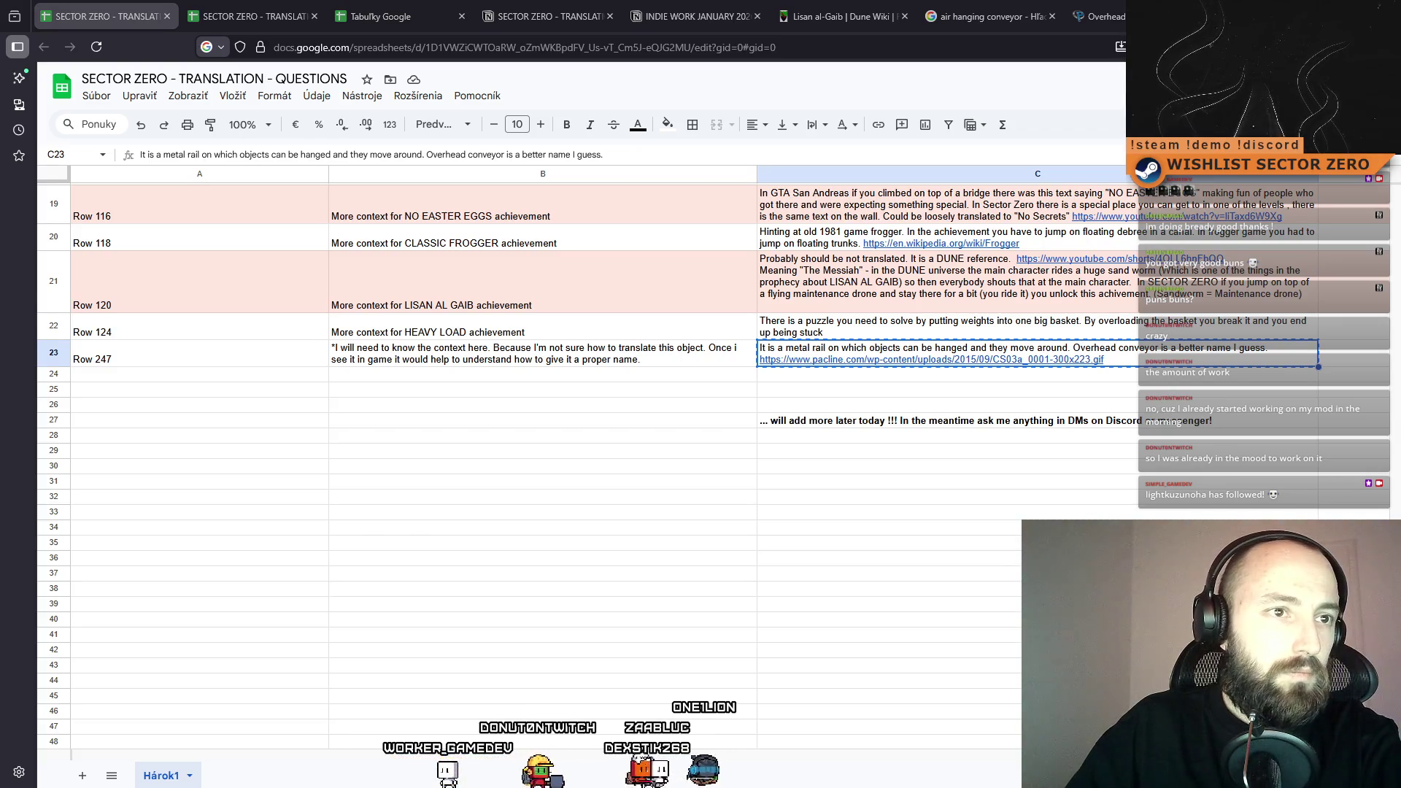
left_click(1223, 363)
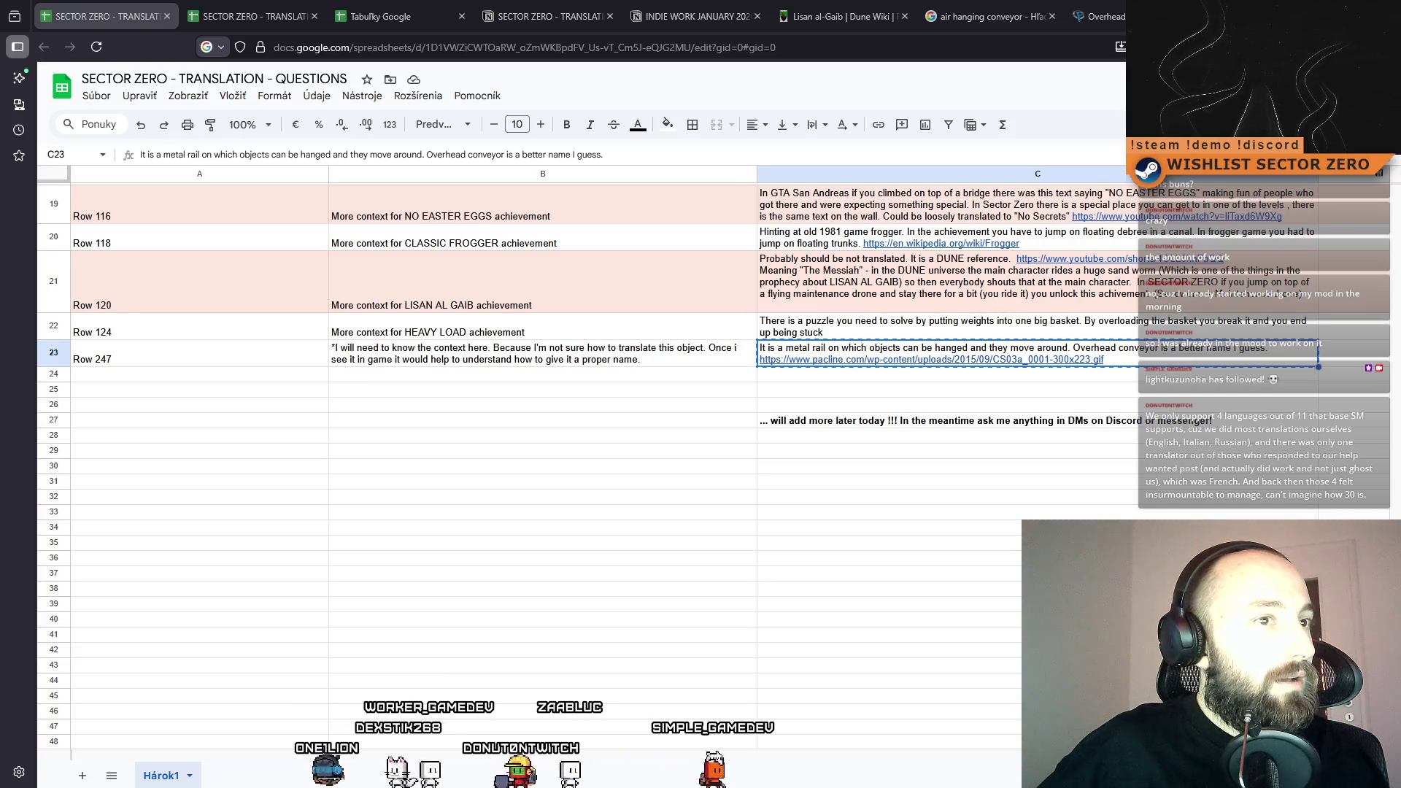
left_click(372, 512)
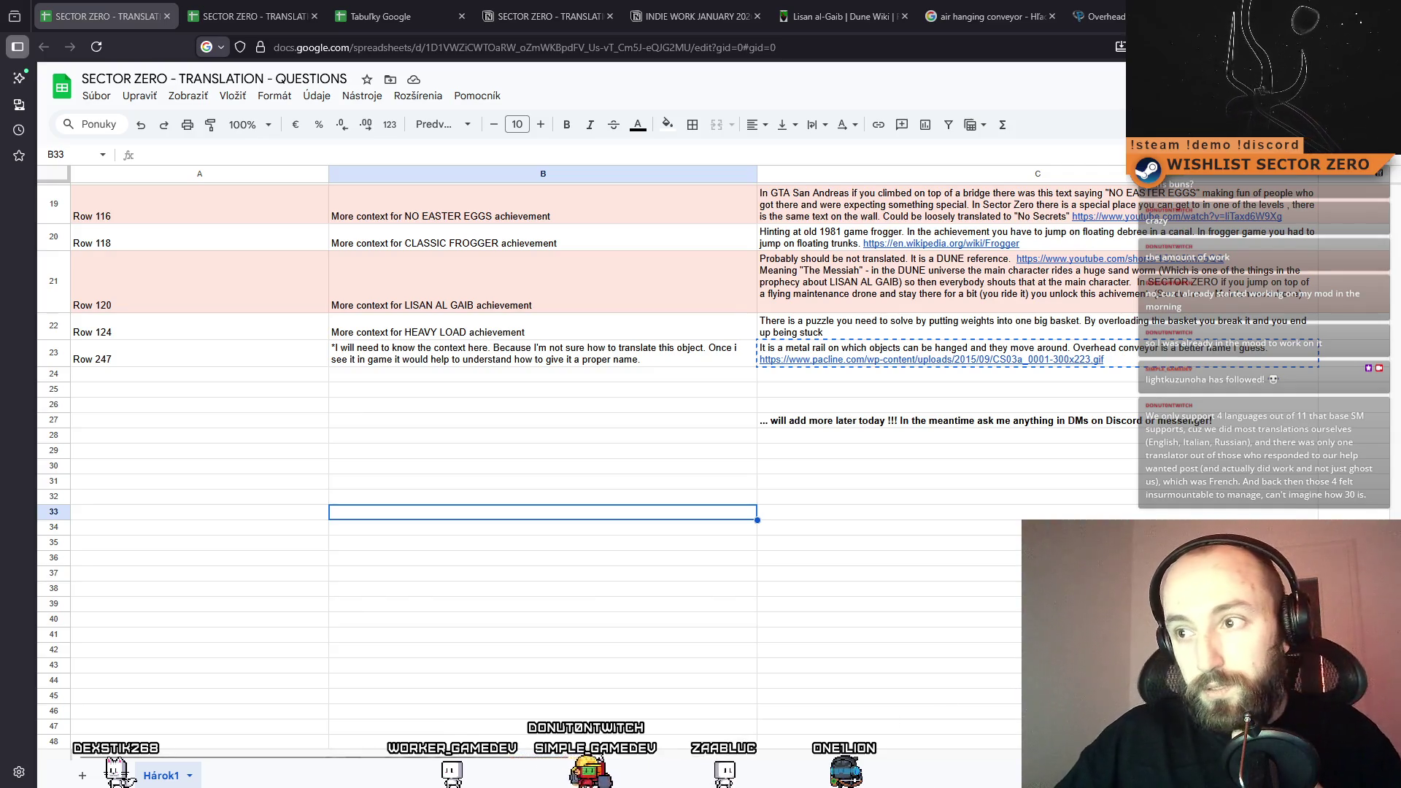
Select the Line column from the Row 9 entry in A2 down to Row 247 in A23.
left_click(925, 649)
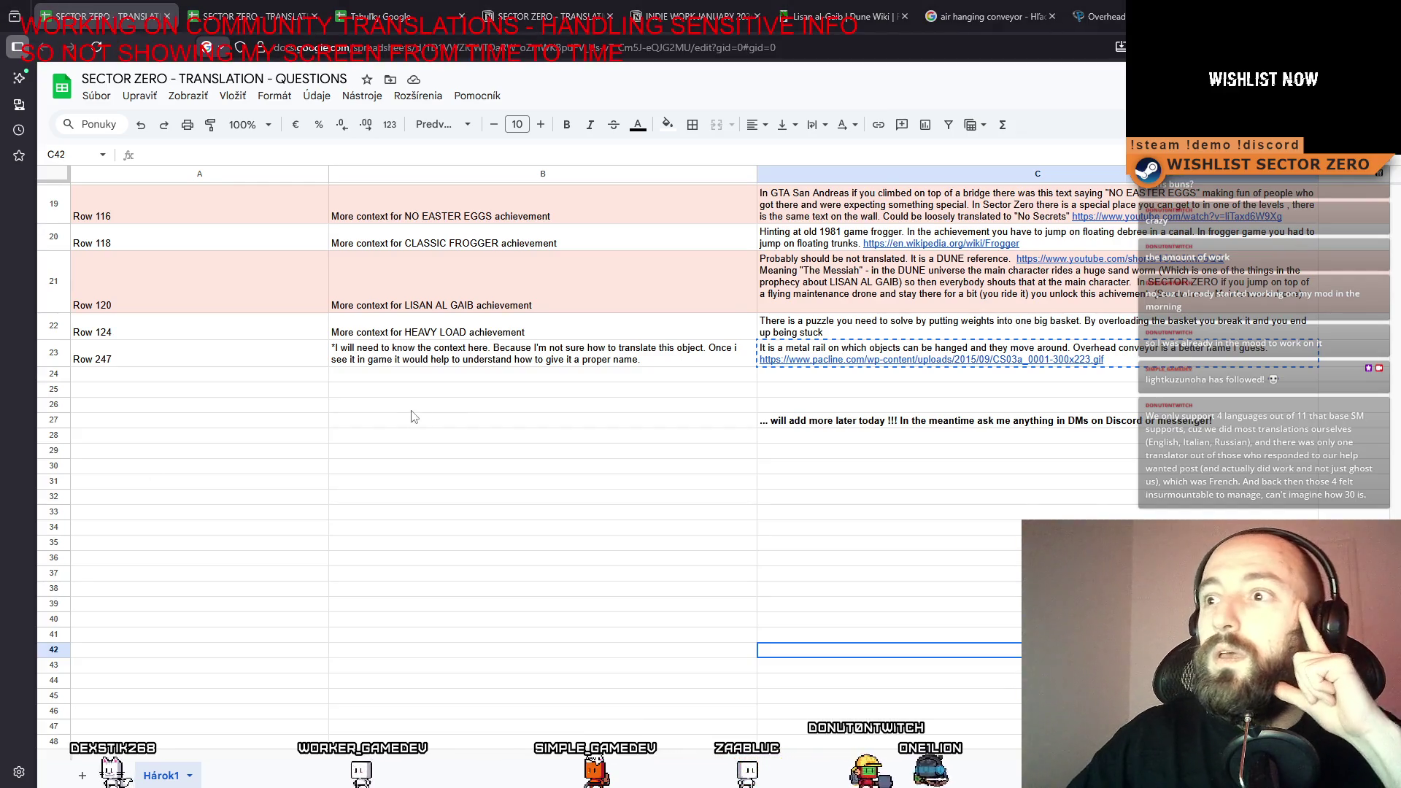
left_click(410, 436)
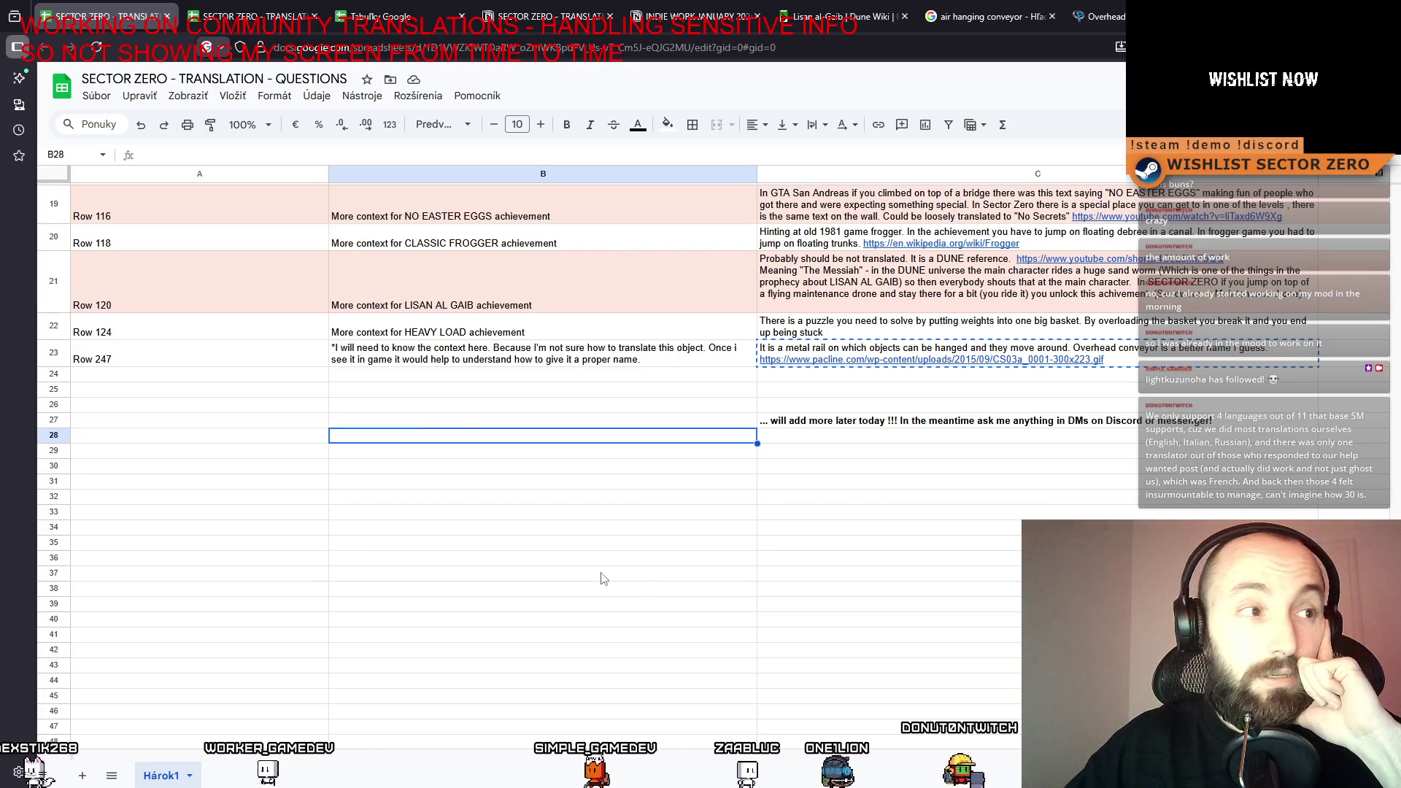
scroll(547, 527, "up", 15)
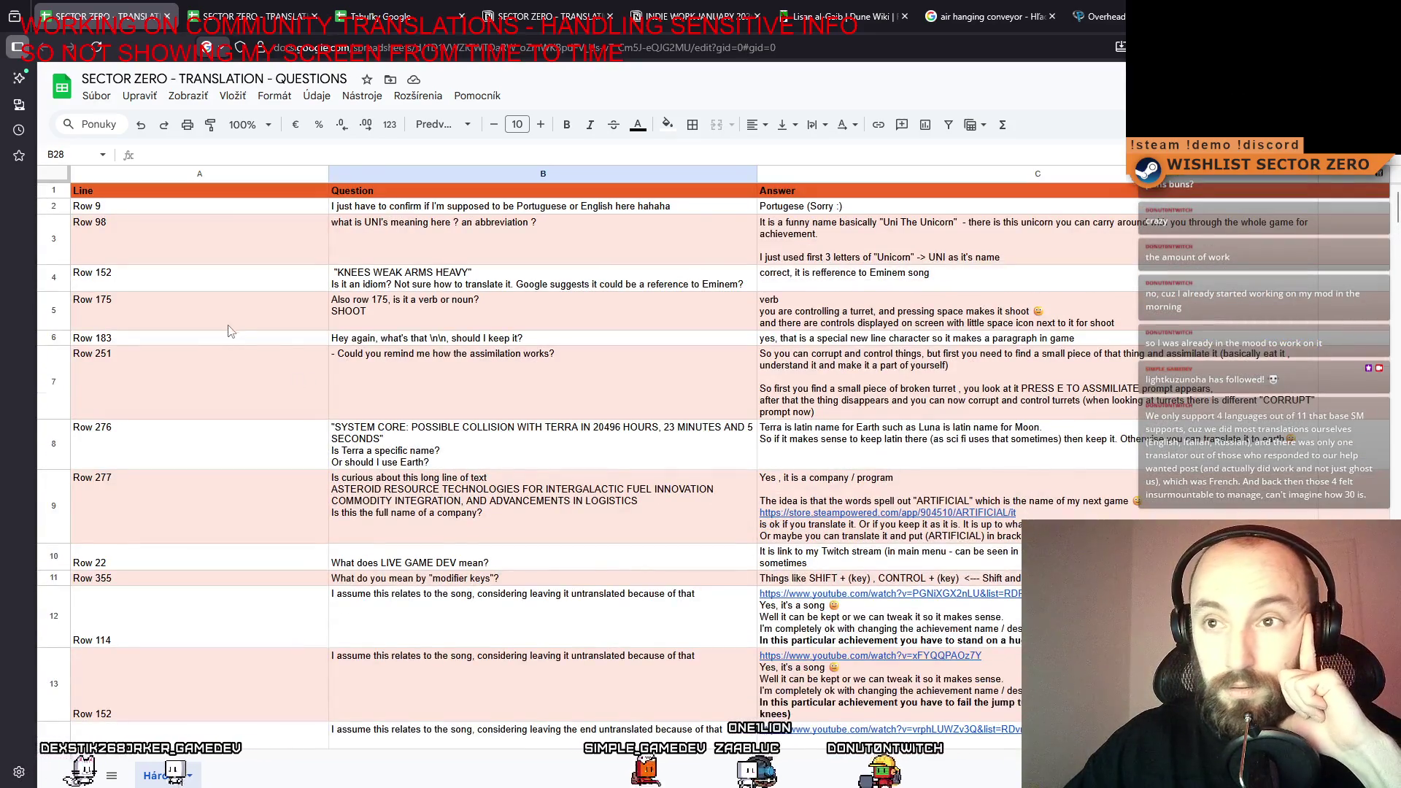
left_click(167, 241)
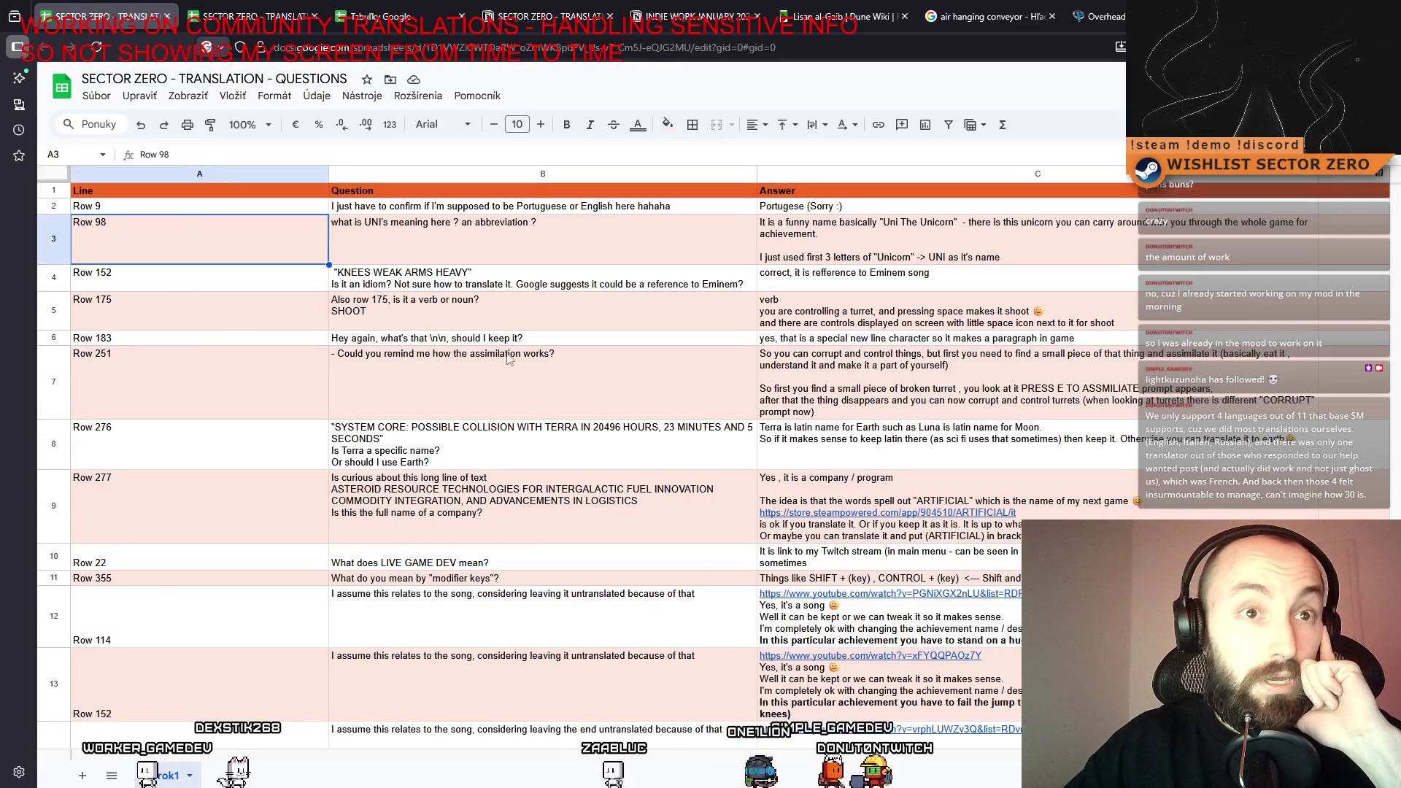
left_click(335, 320)
scroll(264, 299, "down", 7)
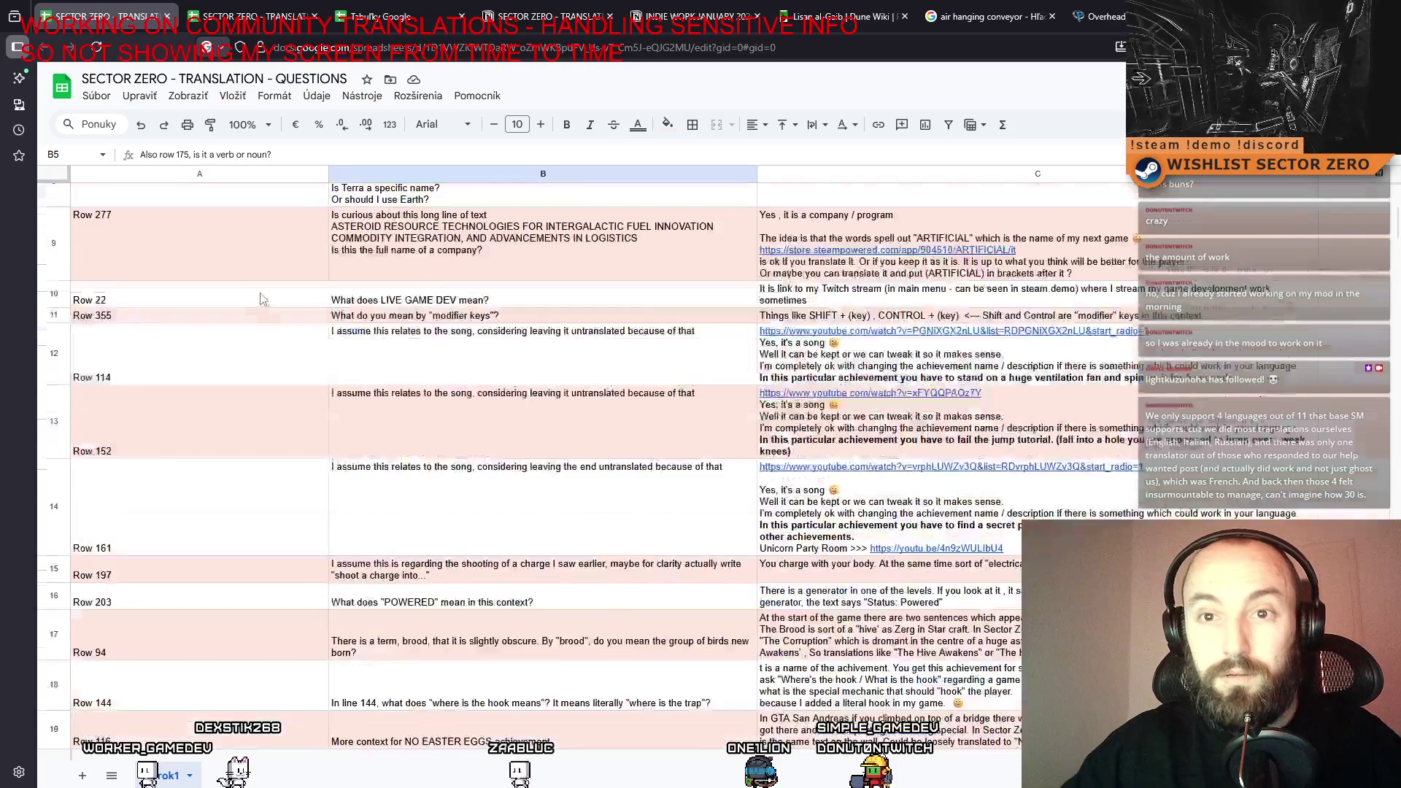
left_click(187, 599)
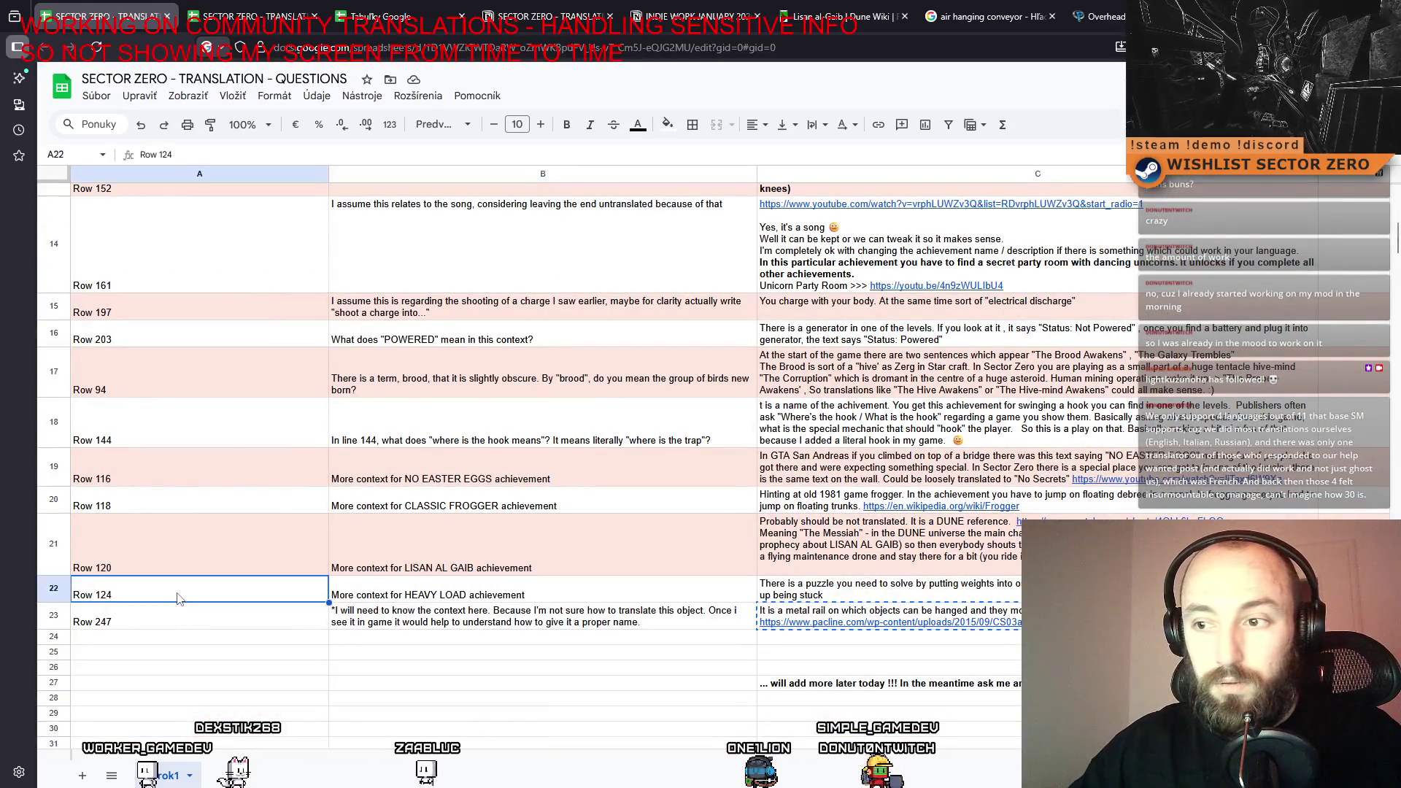
scroll(1020, 600, "down", 1)
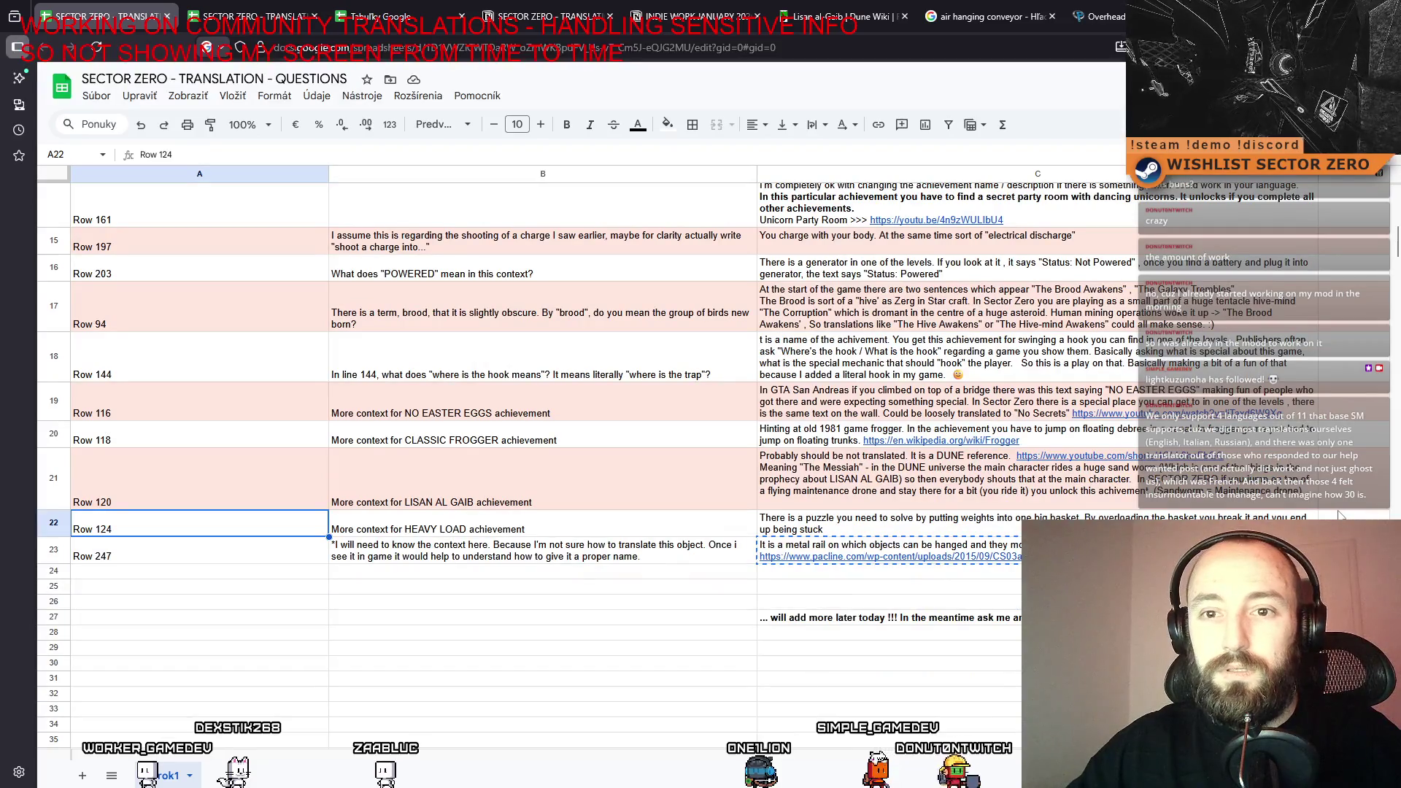
scroll(441, 547, "up", 8)
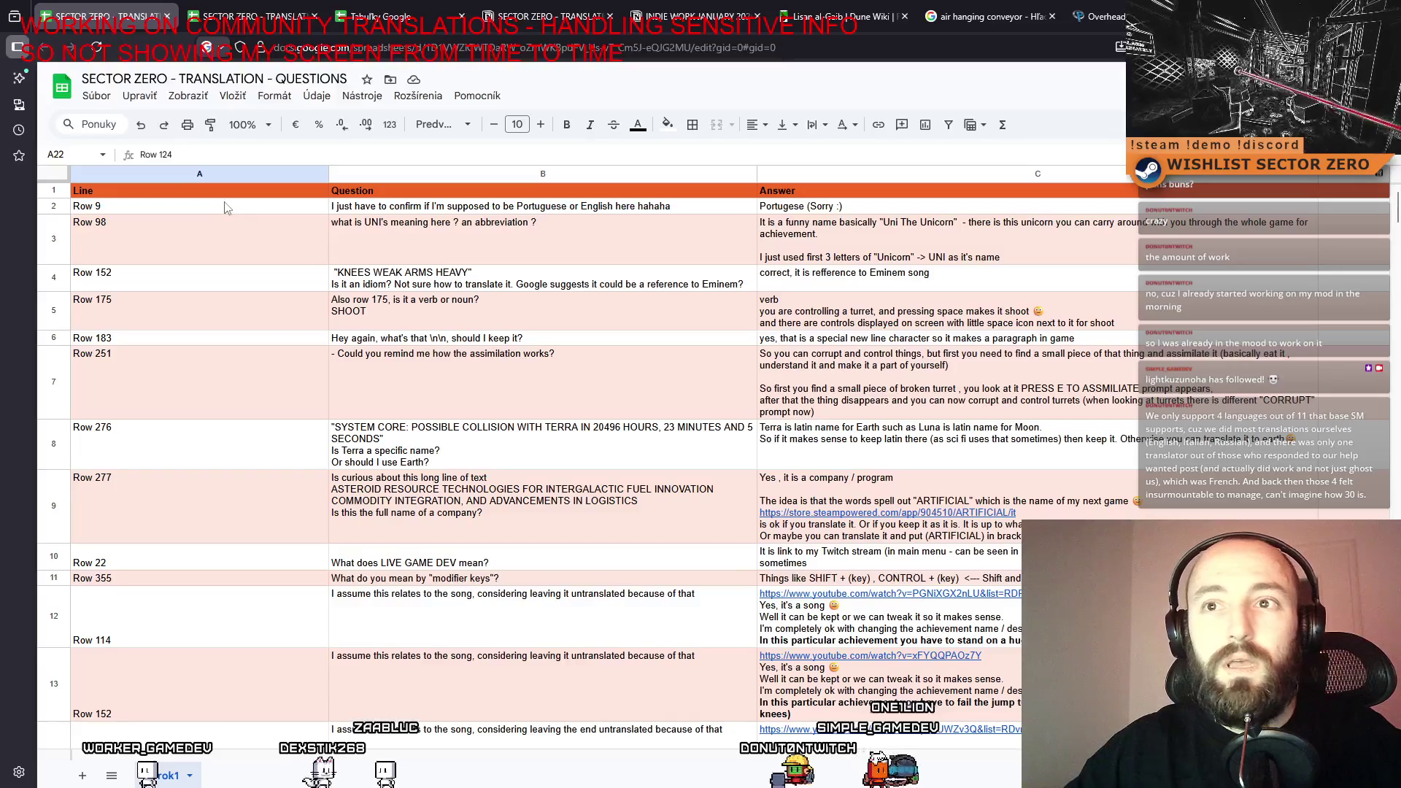
left_click(216, 207)
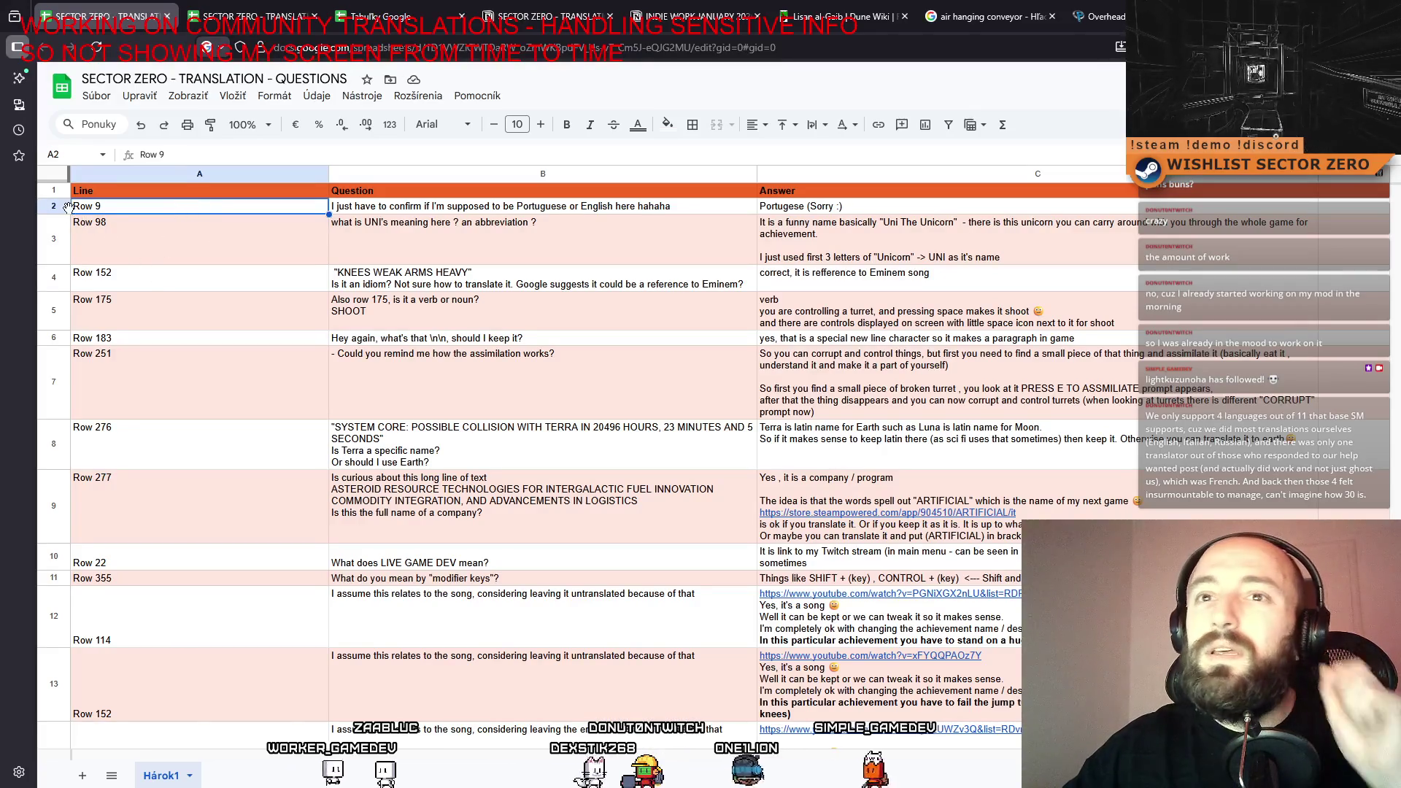
scroll(190, 458, "down", 7)
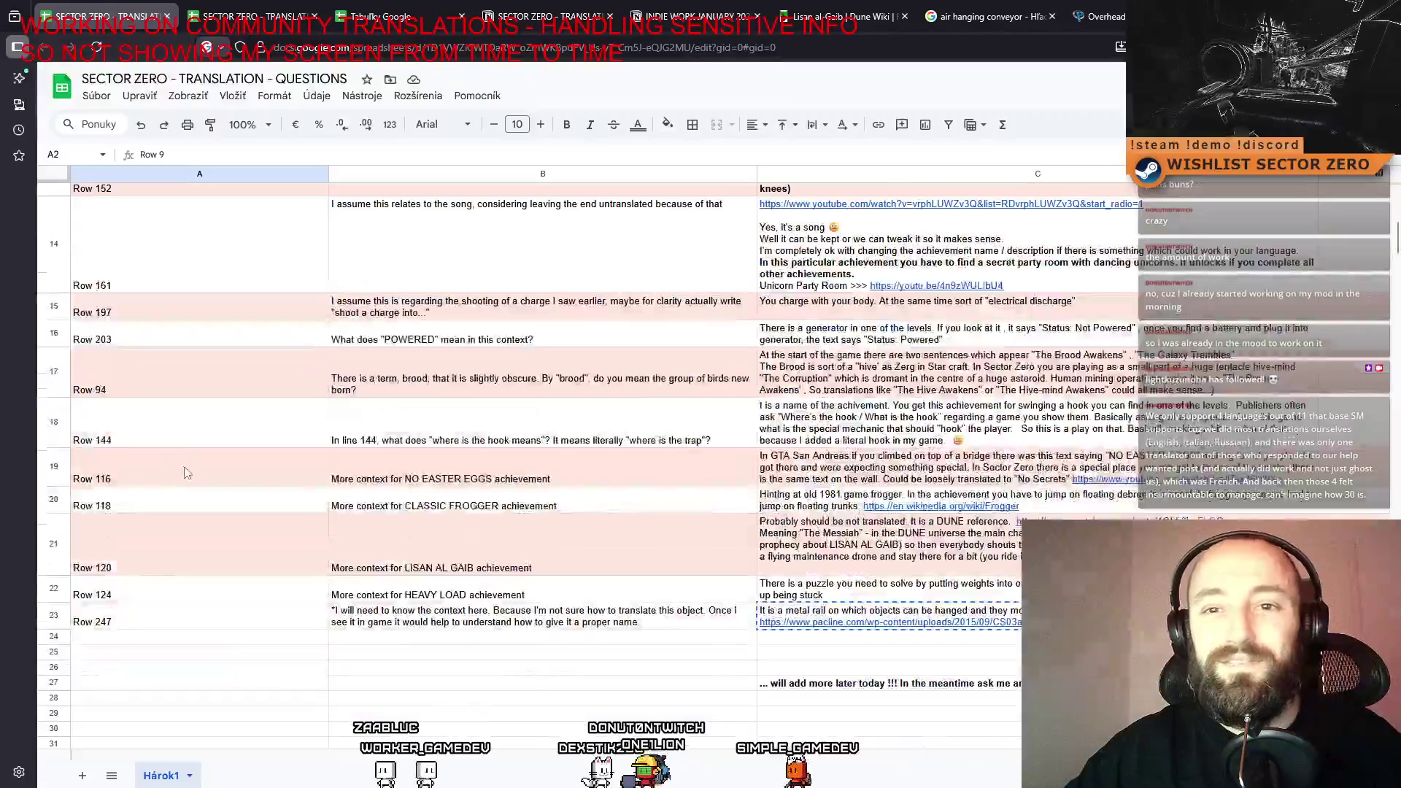
left_click(153, 620, "shift")
Select rows 3–23, the Row 98 entry onward, across columns A to D.
right_click(153, 620)
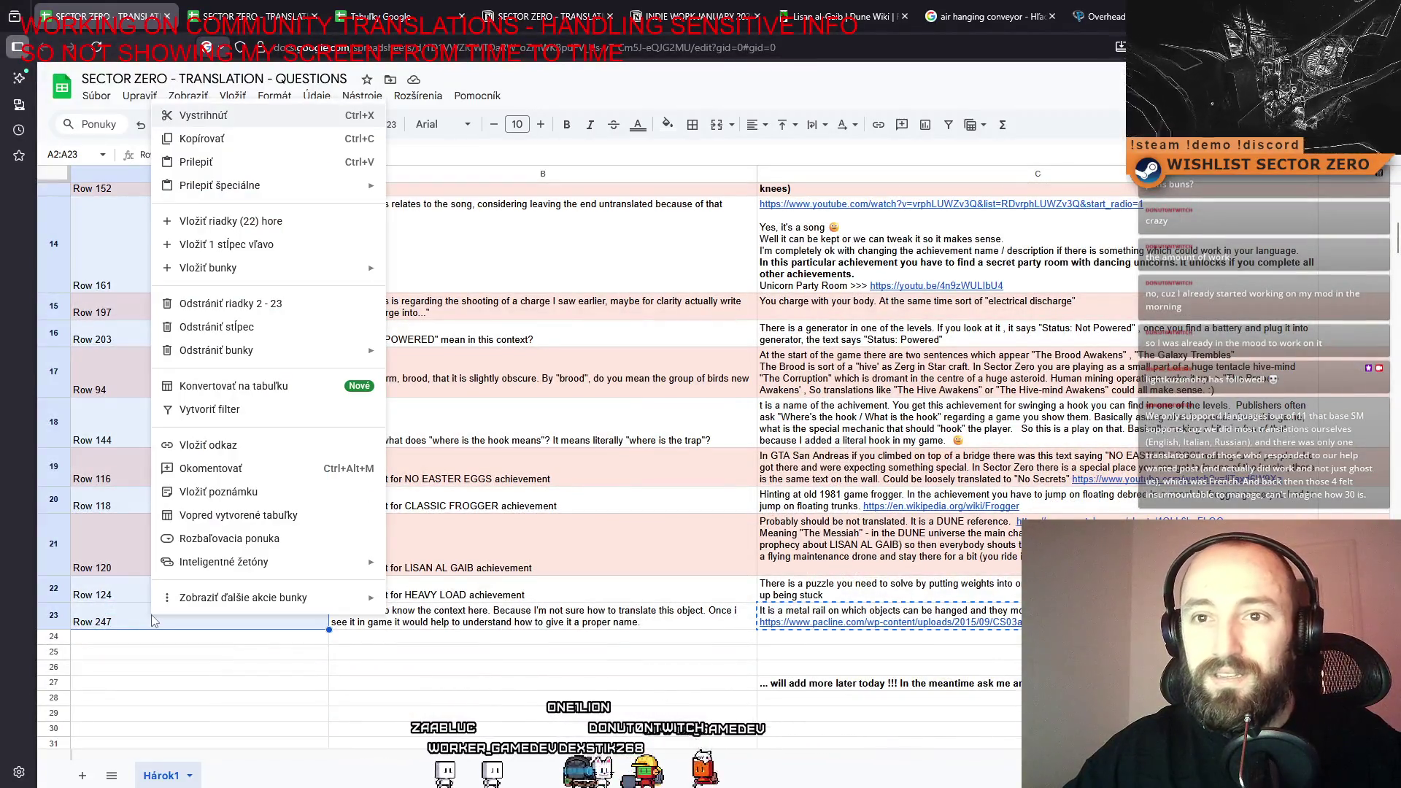
left_click(286, 734)
scroll(252, 605, "up", 5)
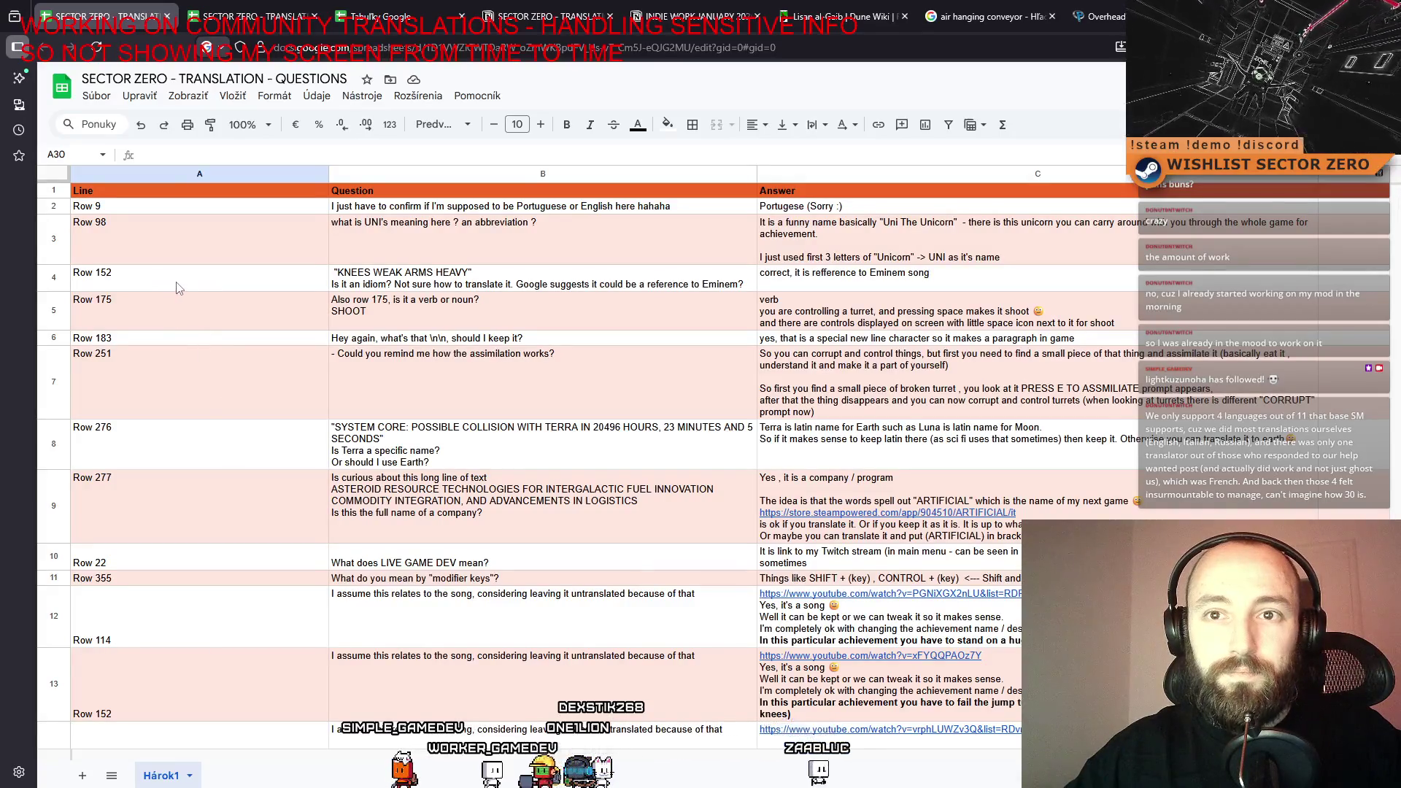
scroll(245, 379, "down", 15)
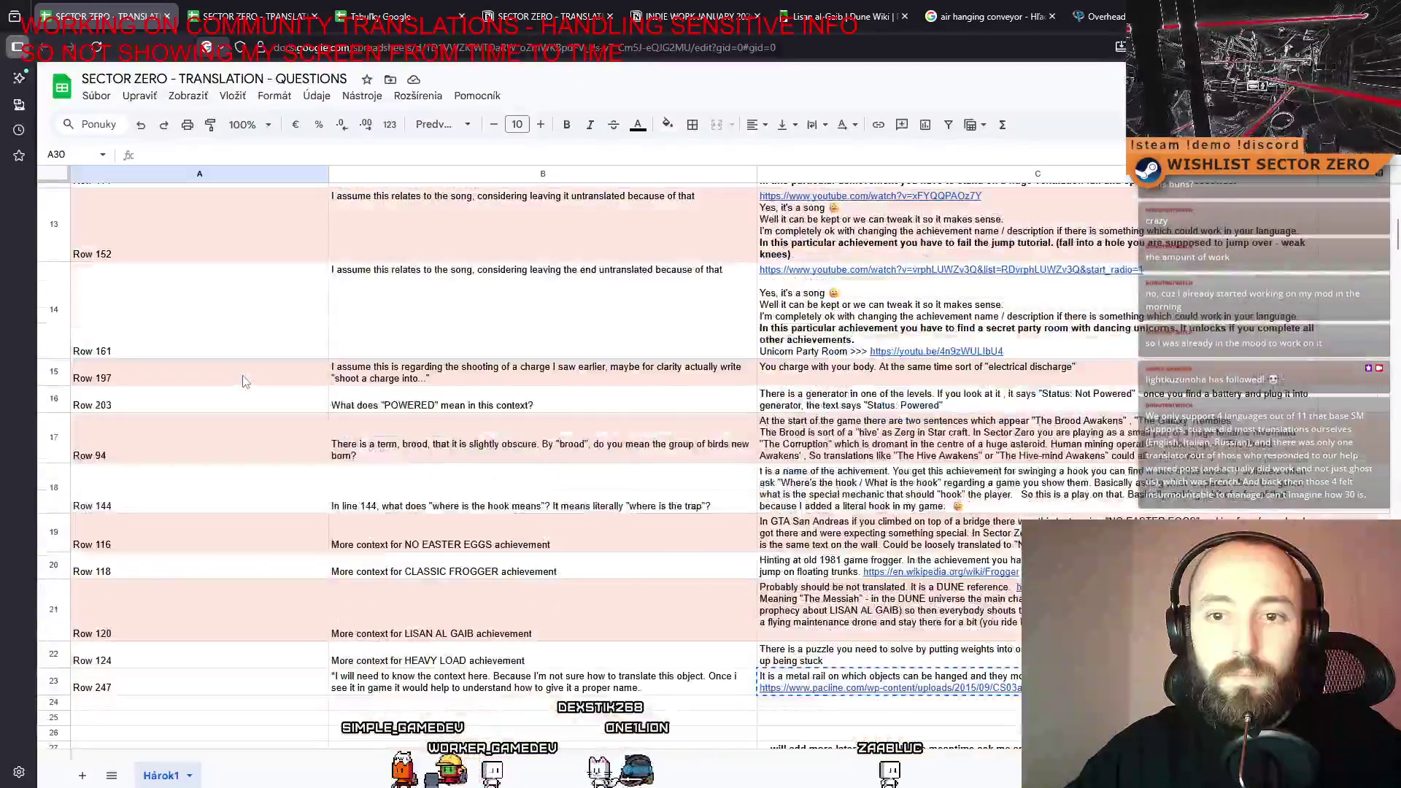
scroll(245, 380, "up", 15)
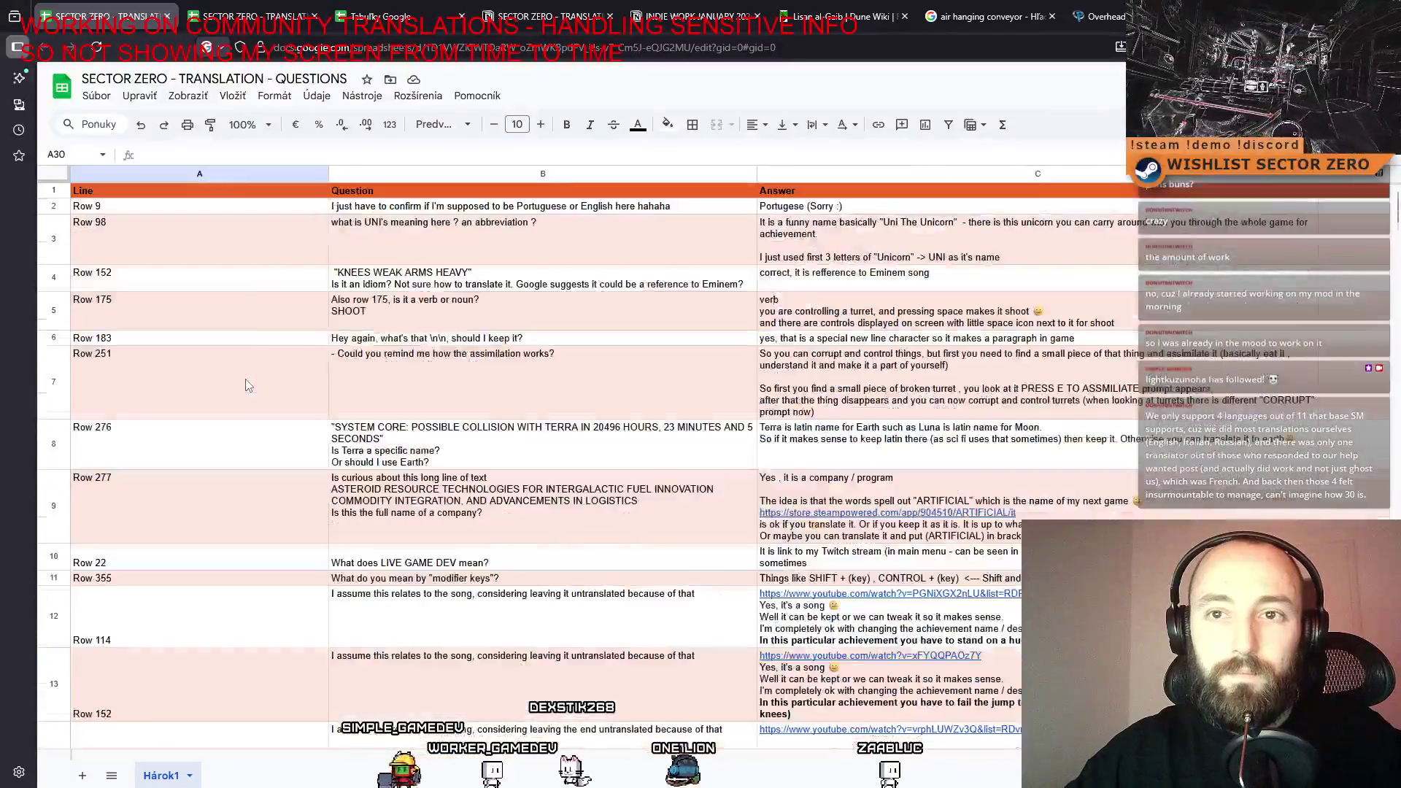
left_click(199, 289)
scroll(200, 290, "down", 10)
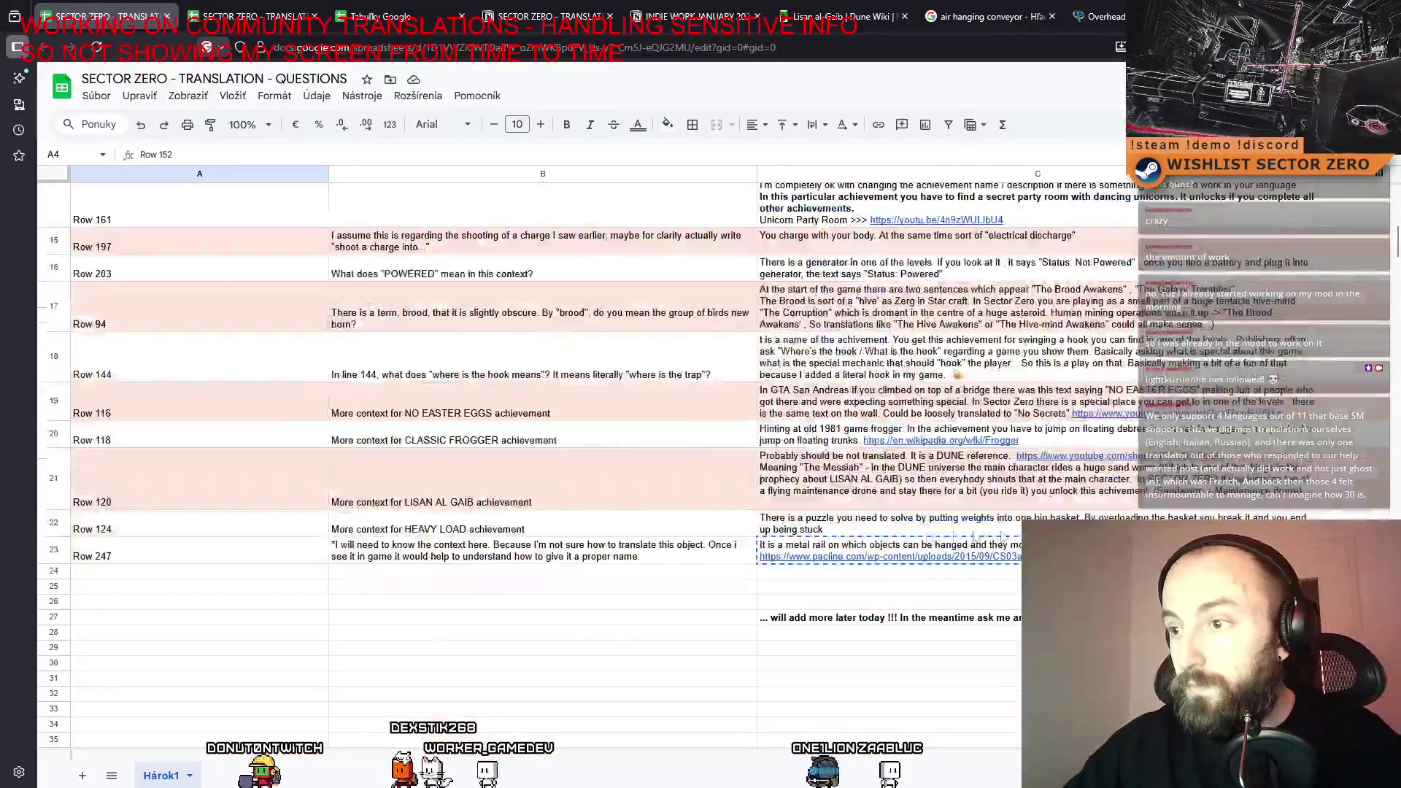
scroll(139, 479, "up", 3)
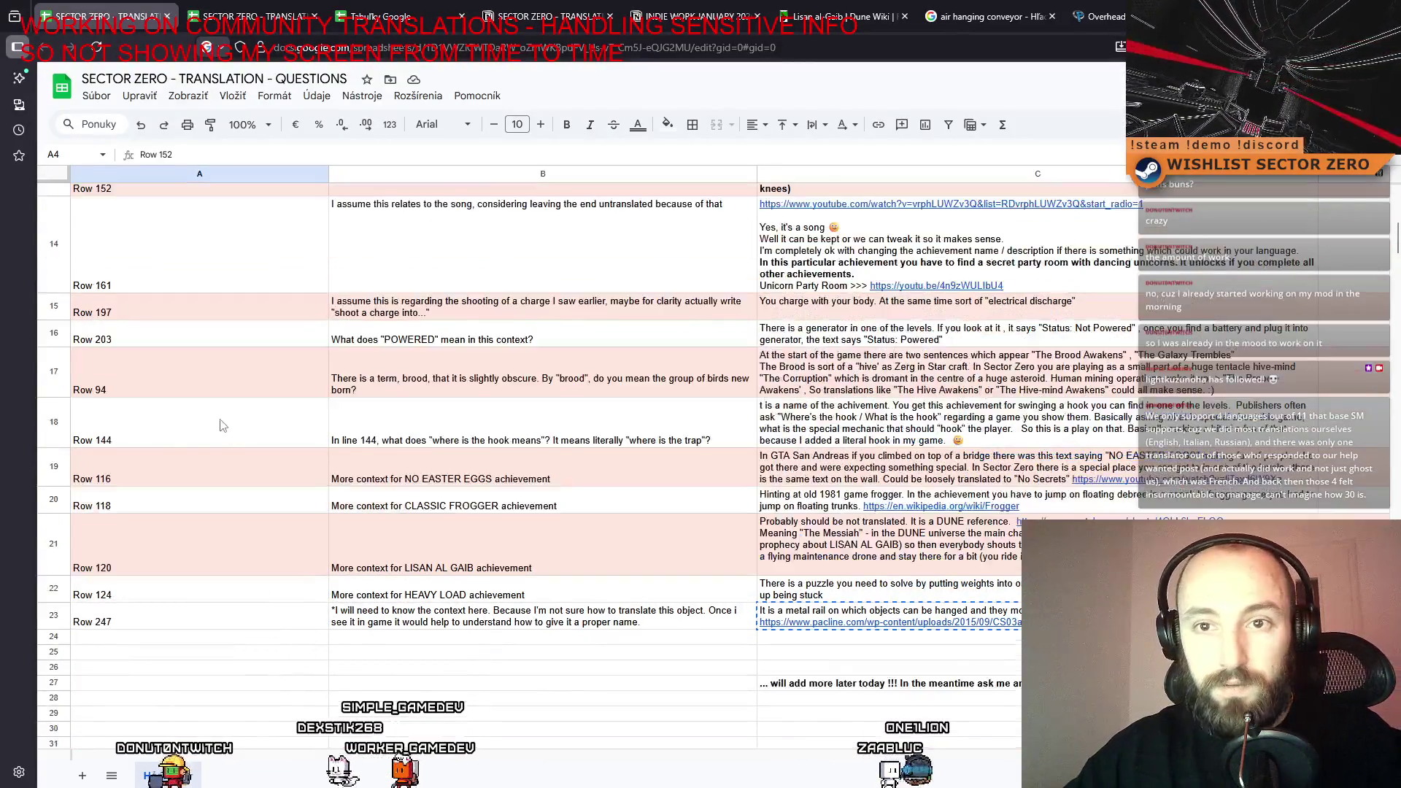
scroll(130, 550, "up", 5)
left_click(112, 246)
scroll(218, 424, "down", 3)
scroll(218, 424, "down", 3)
scroll(227, 426, "up", 5)
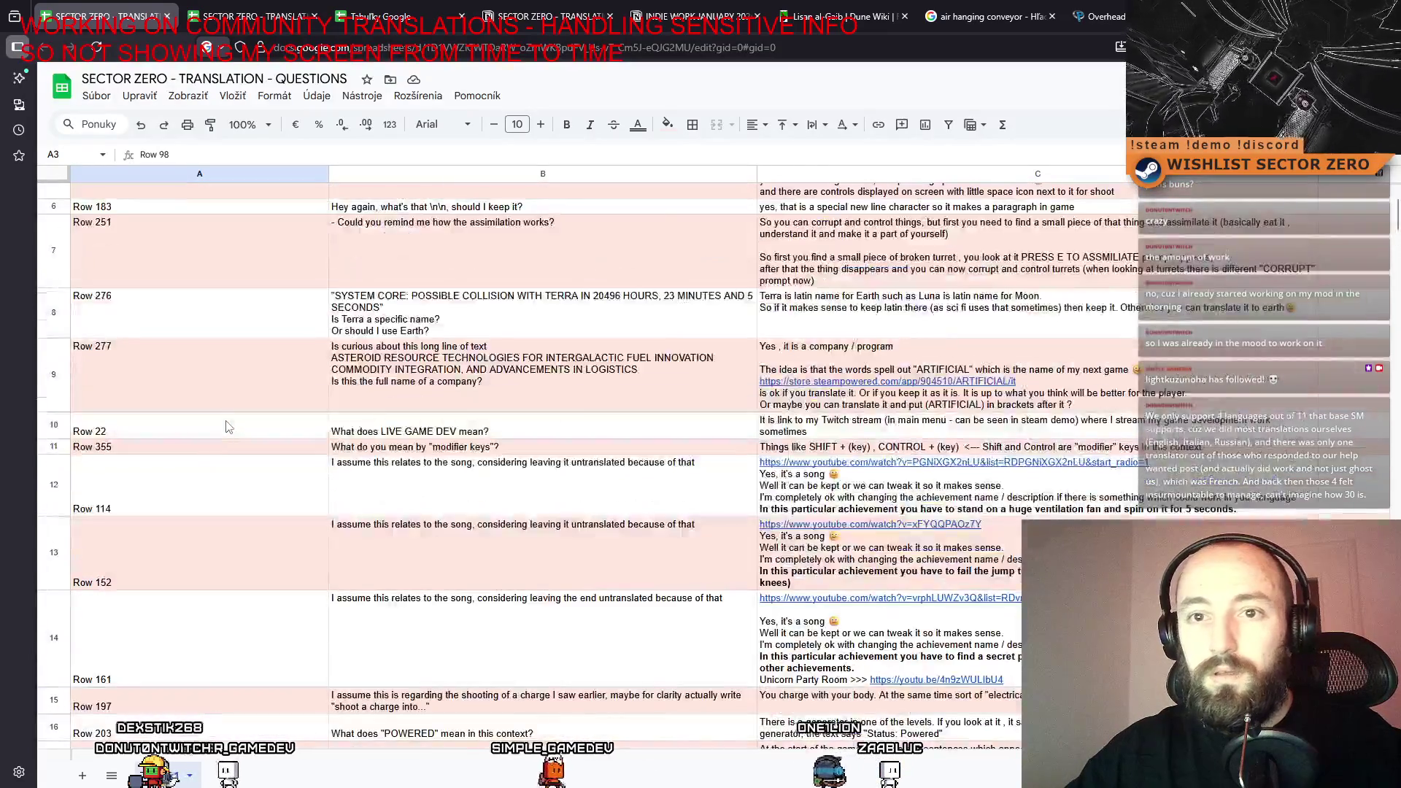
scroll(159, 366, "down", 8)
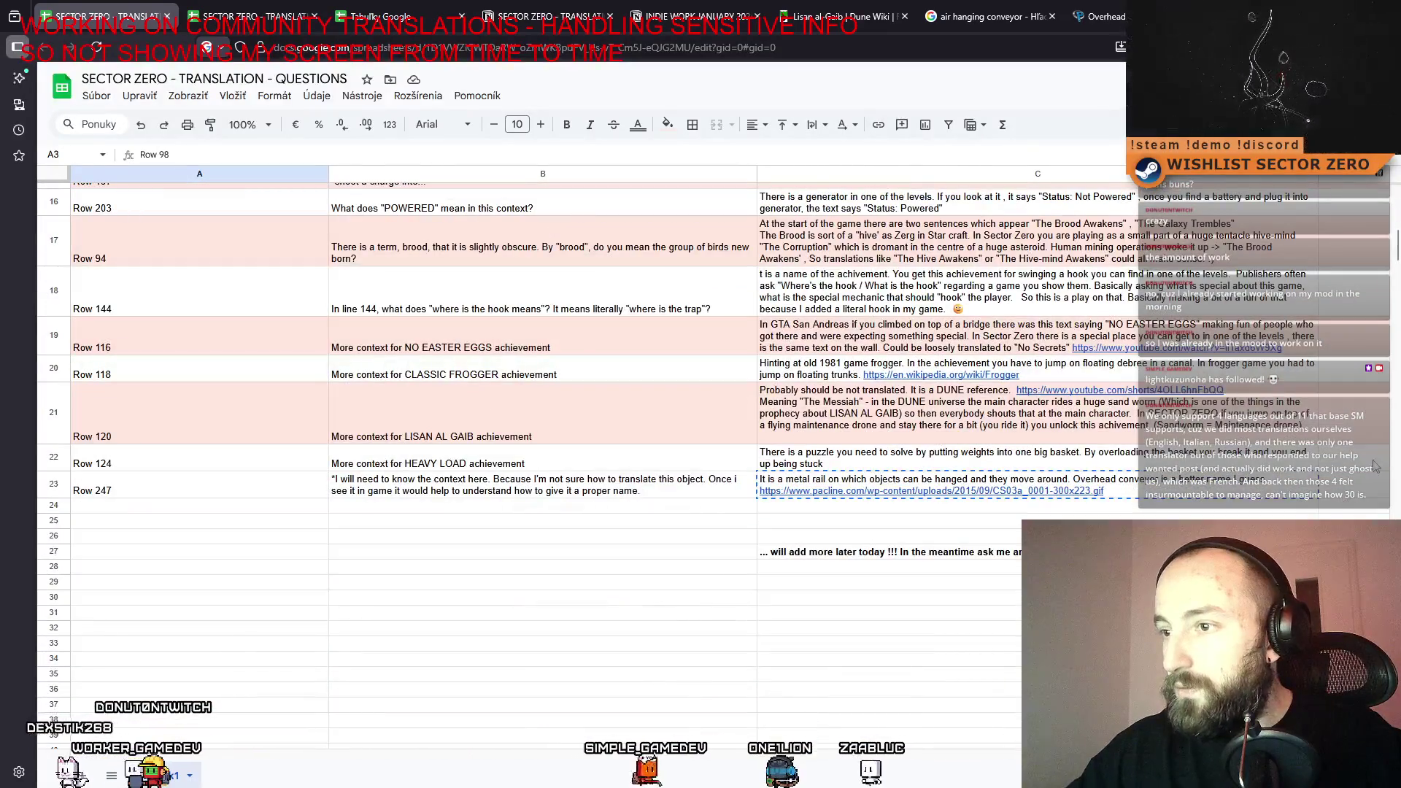
left_click(1378, 498, "shift")
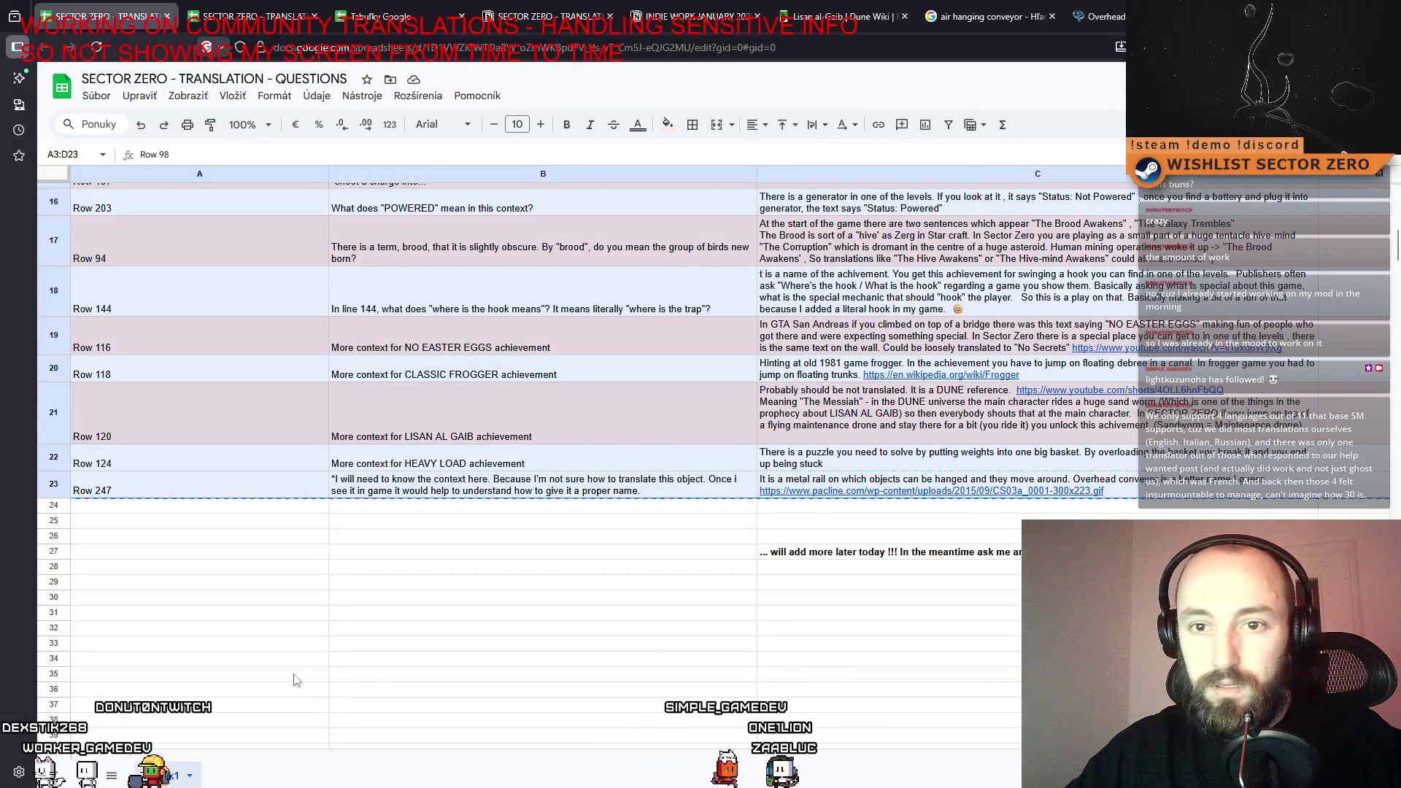
scroll(277, 613, "down", 2)
Move the selected entries to start at A35, then select A42:D42.
left_click(256, 544)
key("ctrl+v")
left_click(267, 315)
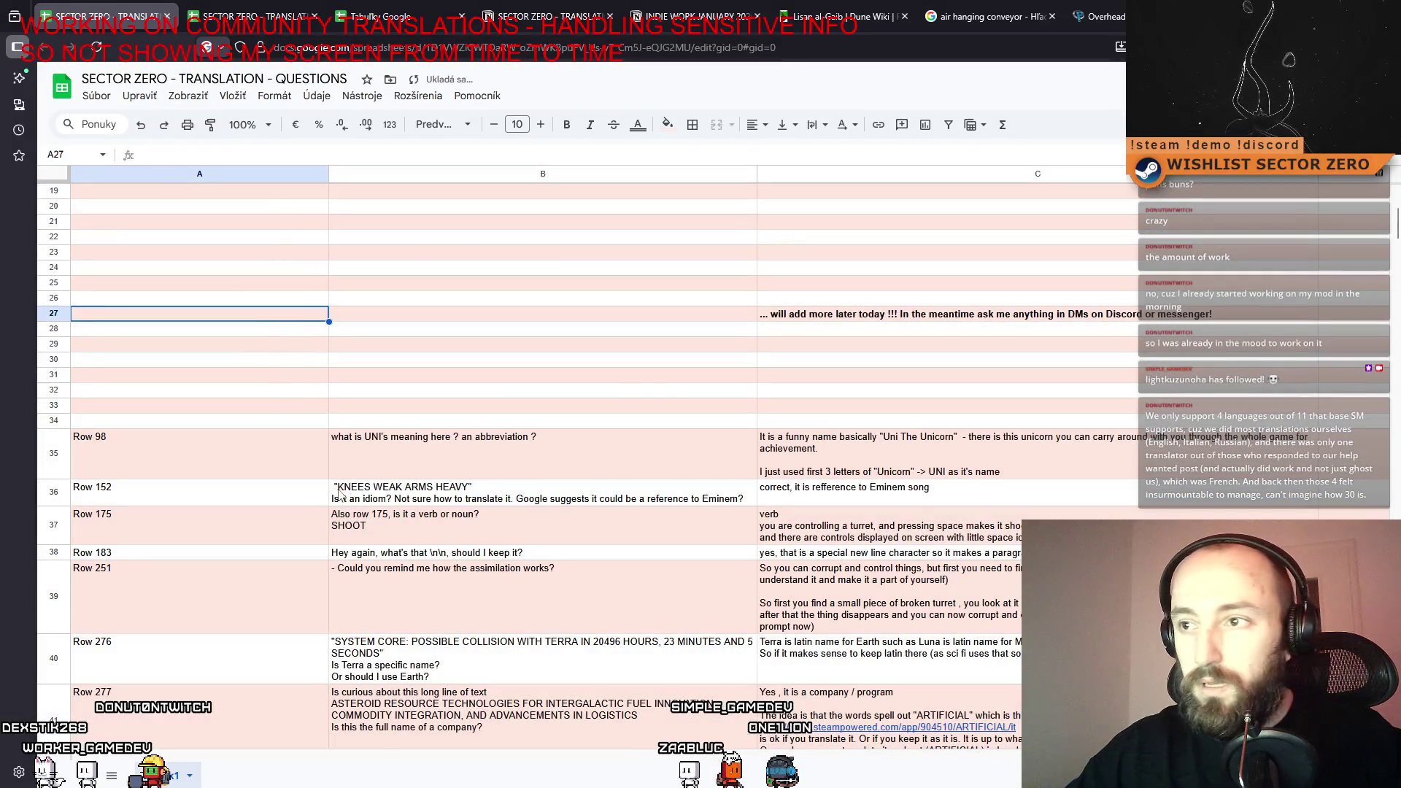
scroll(183, 450, "down", 5)
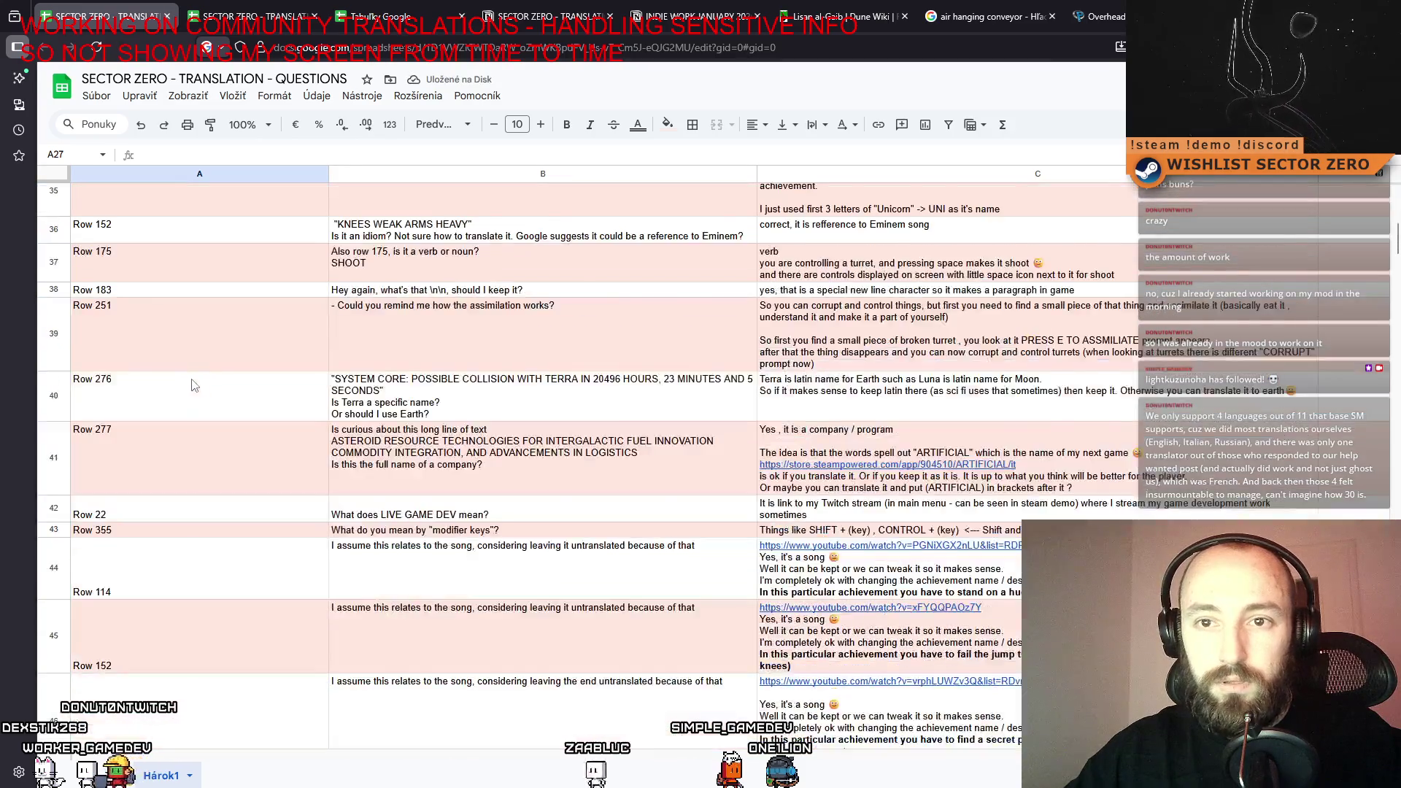
scroll(175, 390, "up", 1)
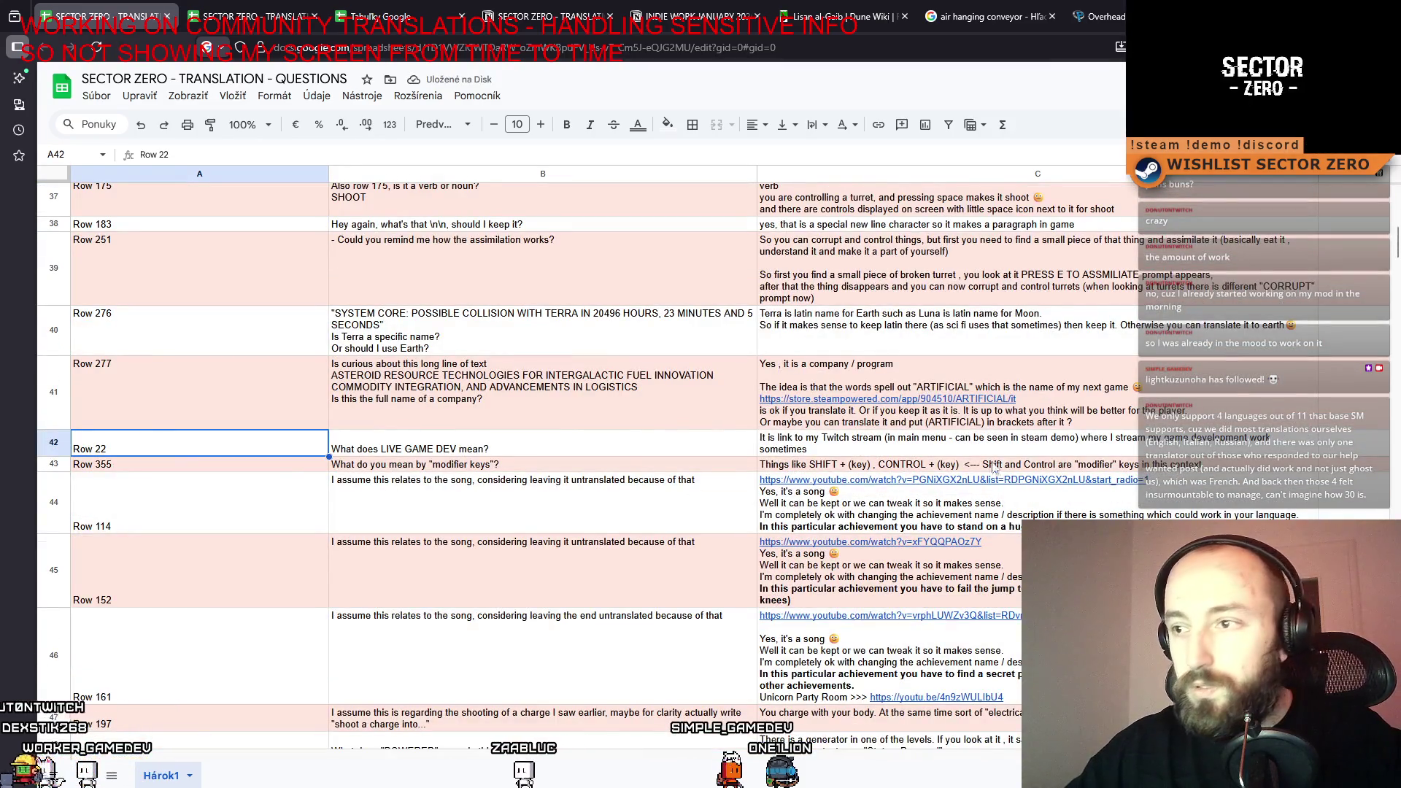
left_click(1179, 450, "shift")
scroll(226, 408, "up", 10)
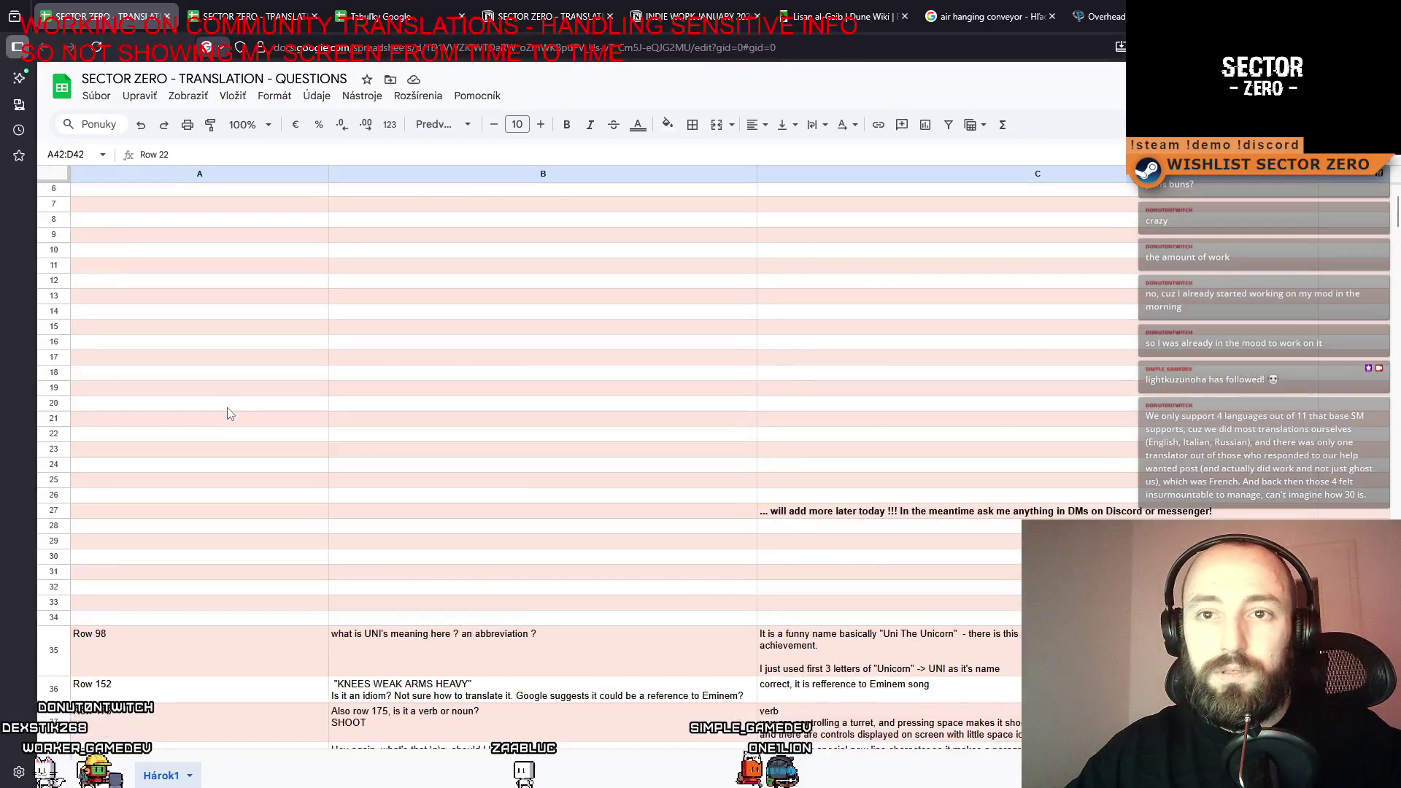
left_click(155, 226)
key("ctrl+v")
left_click(438, 416)
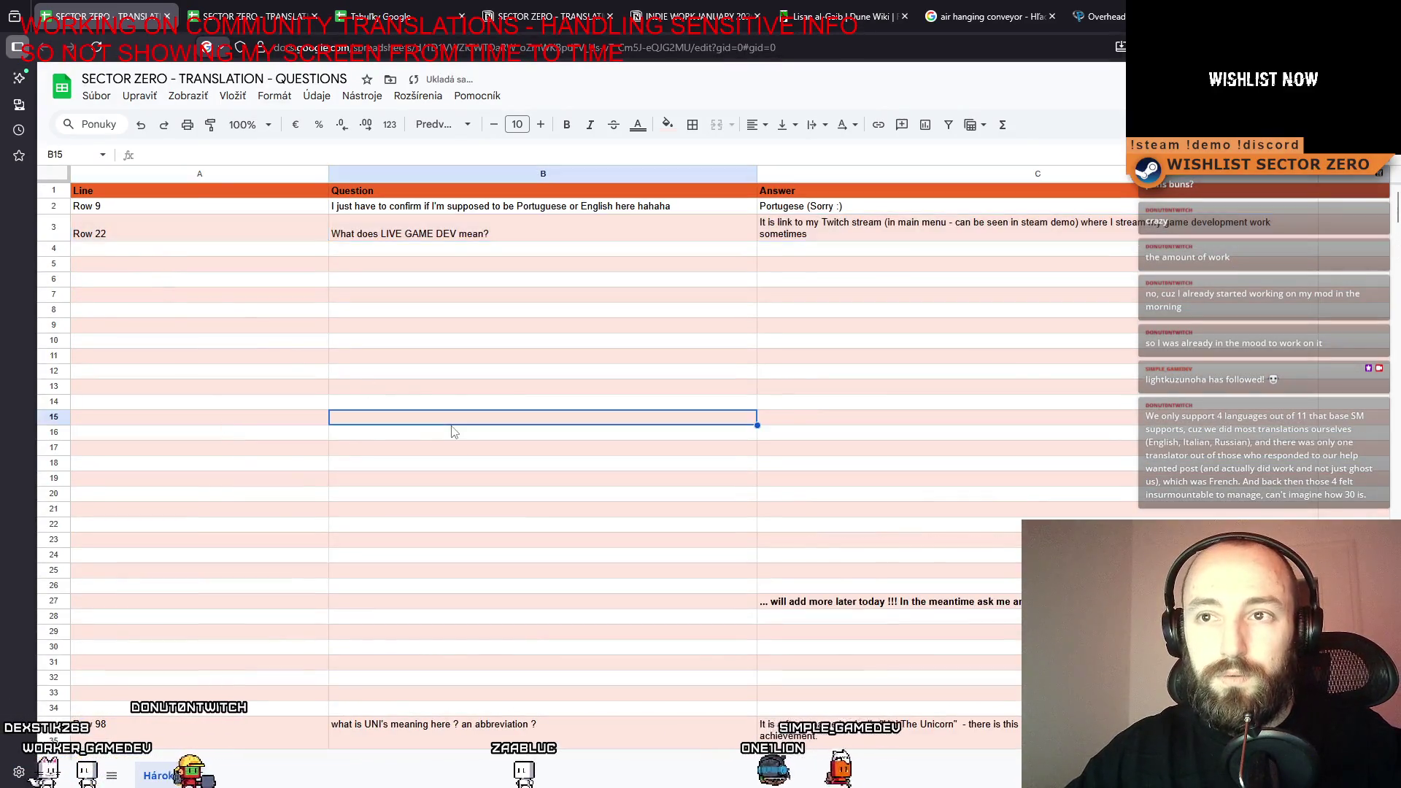
scroll(285, 460, "down", 8)
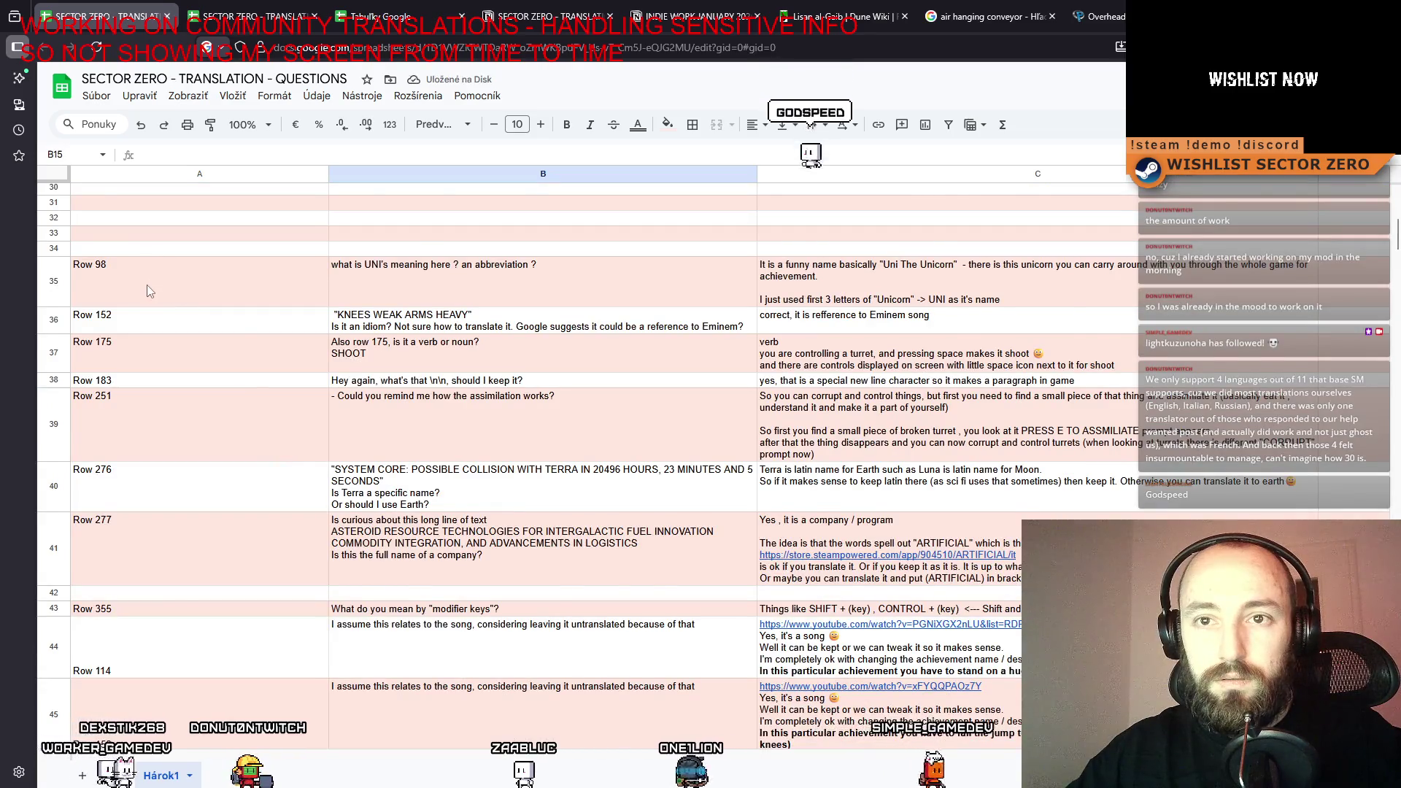
scroll(147, 284, "down", 1)
scroll(167, 367, "down", 6)
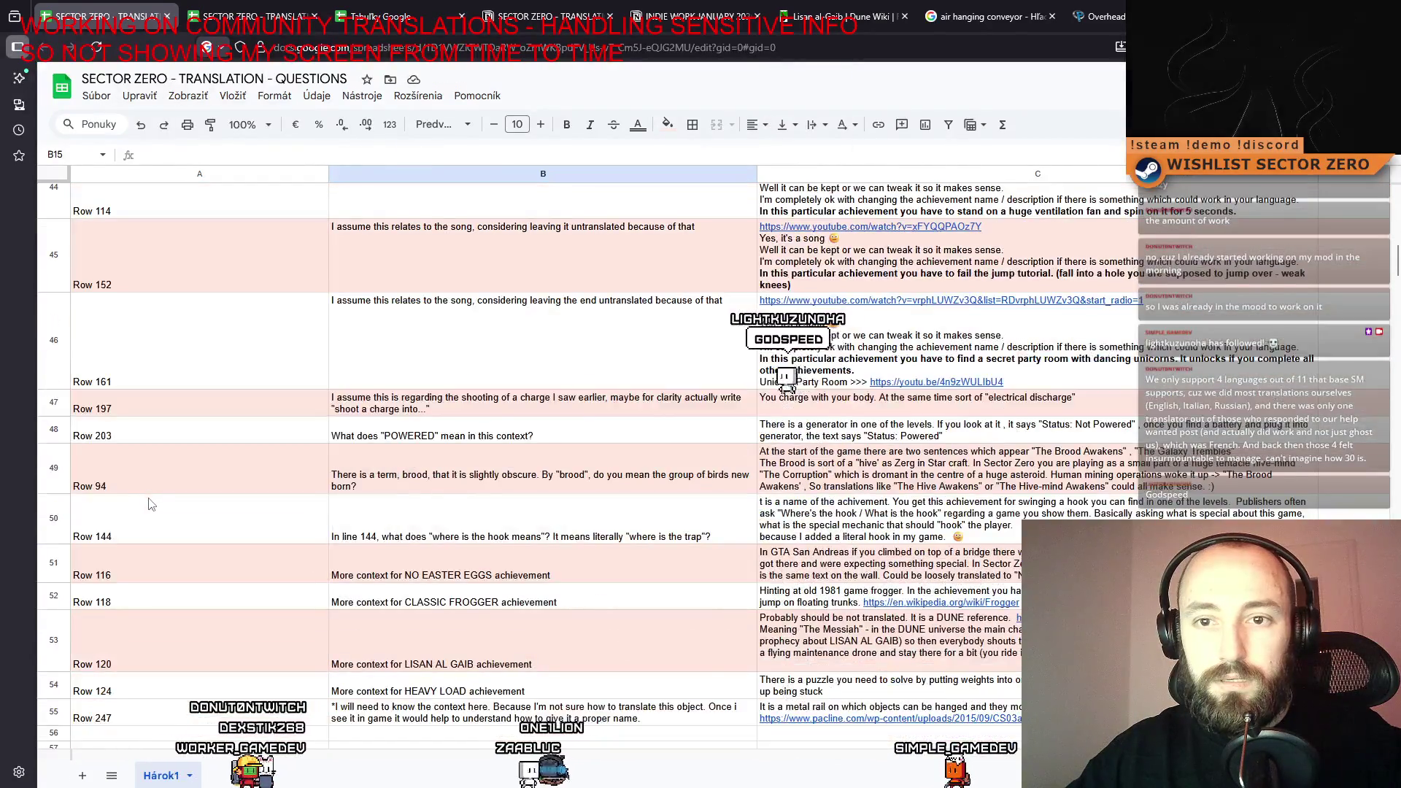
scroll(150, 503, "down", 2)
left_click(197, 337)
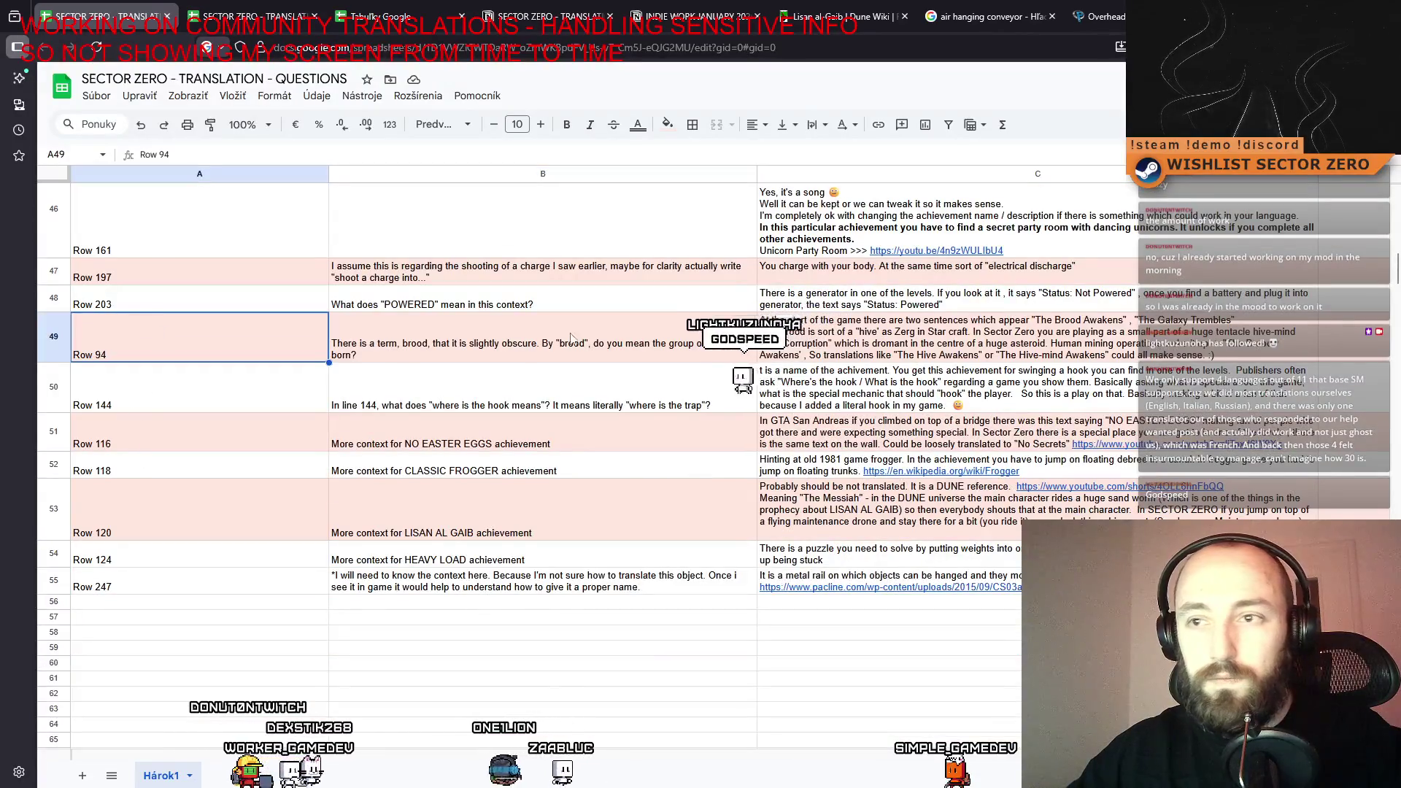
key("shift+space")
key("ctrl+x")
scroll(216, 319, "up", 13)
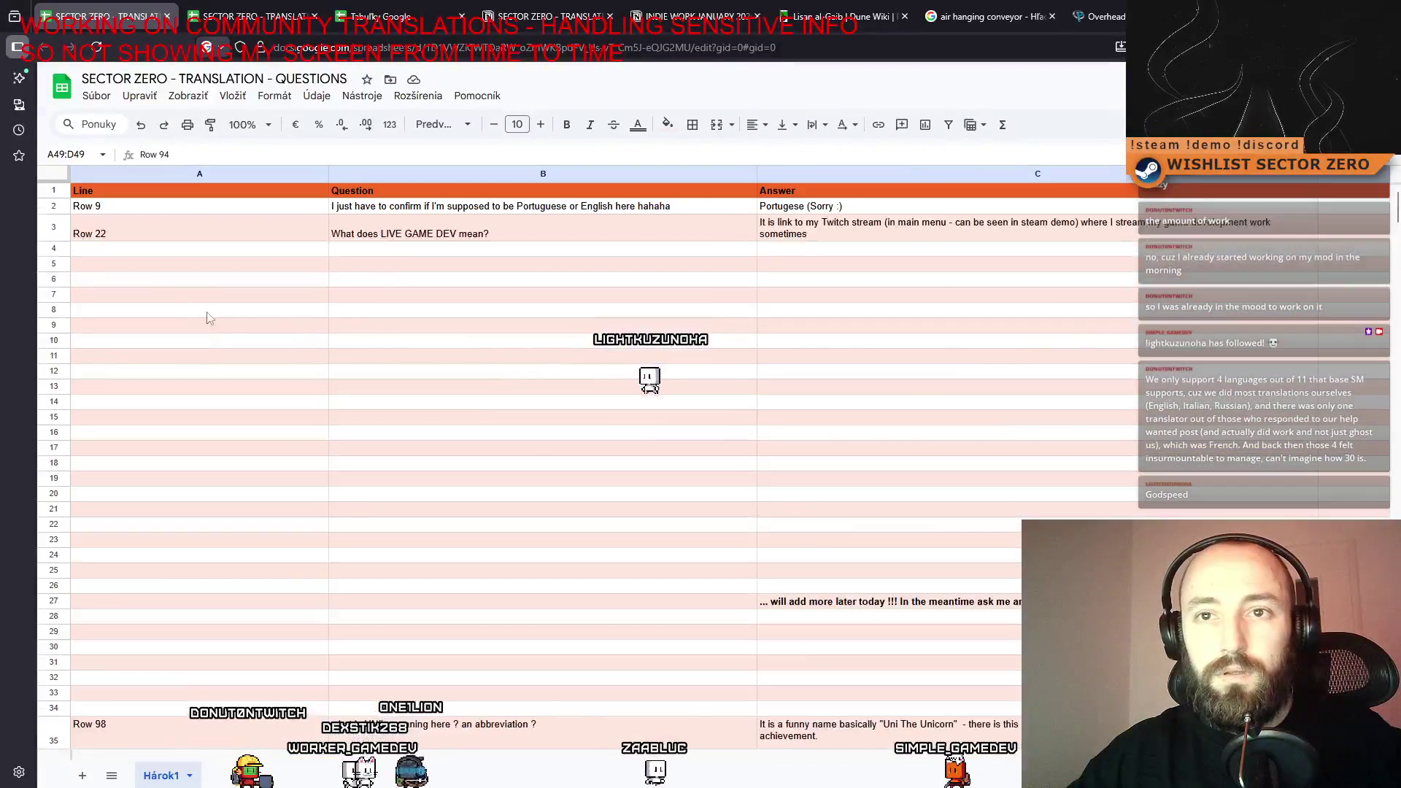
left_click(138, 249)
key("ctrl+v")
scroll(131, 328, "down", 6)
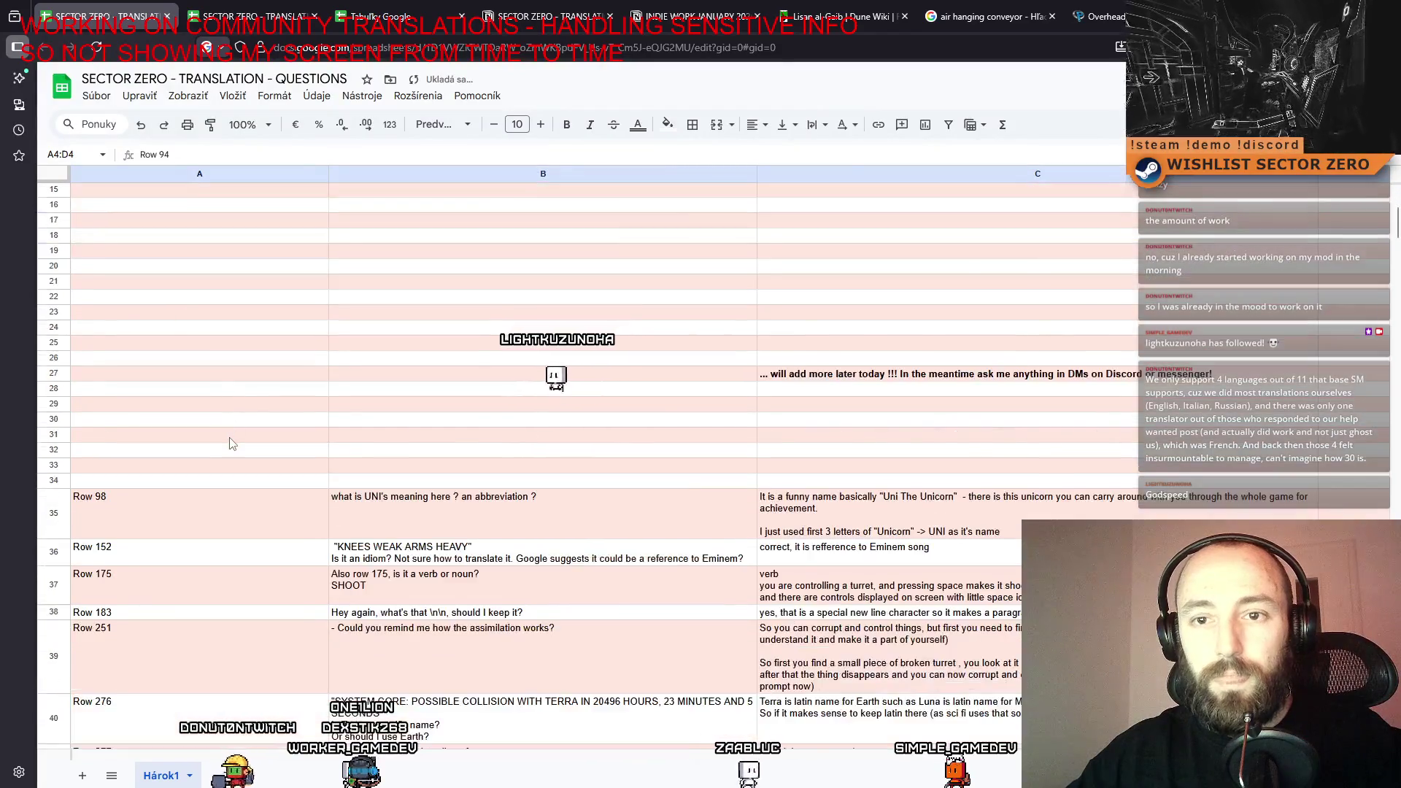
left_click(179, 331)
left_click(1319, 329, "shift")
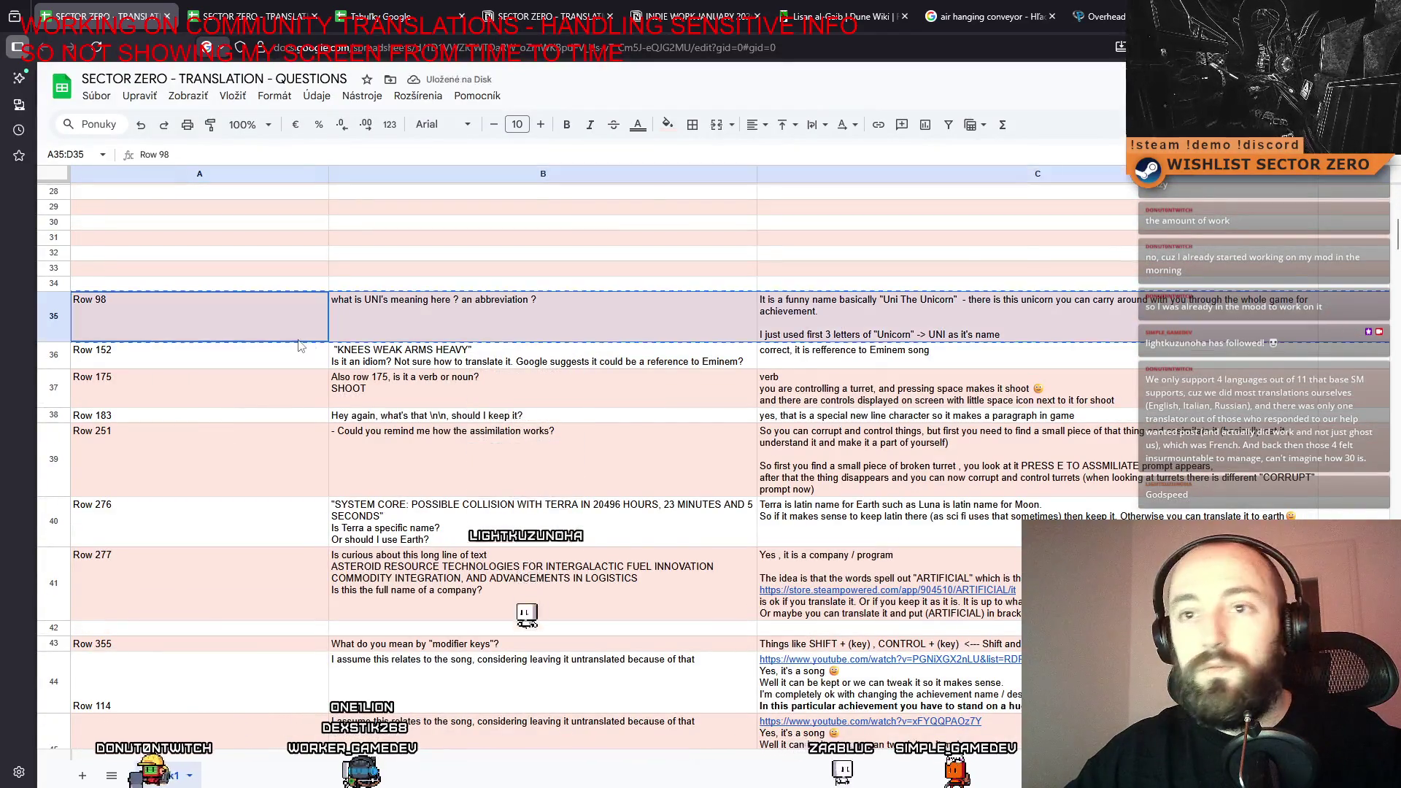
scroll(162, 304, "up", 6)
left_click(103, 305)
key("ctrl+v")
scroll(253, 431, "down", 5)
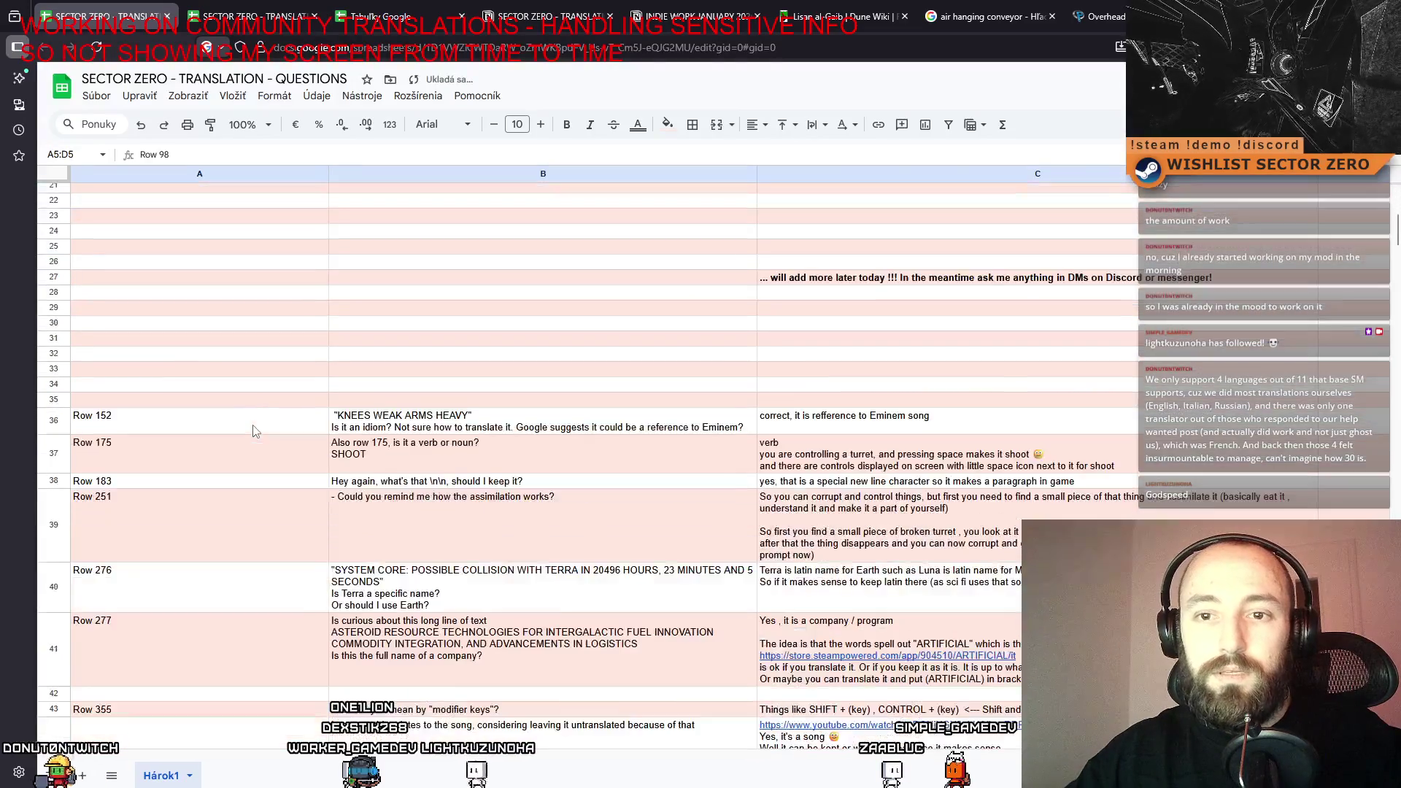
scroll(248, 417, "down", 5)
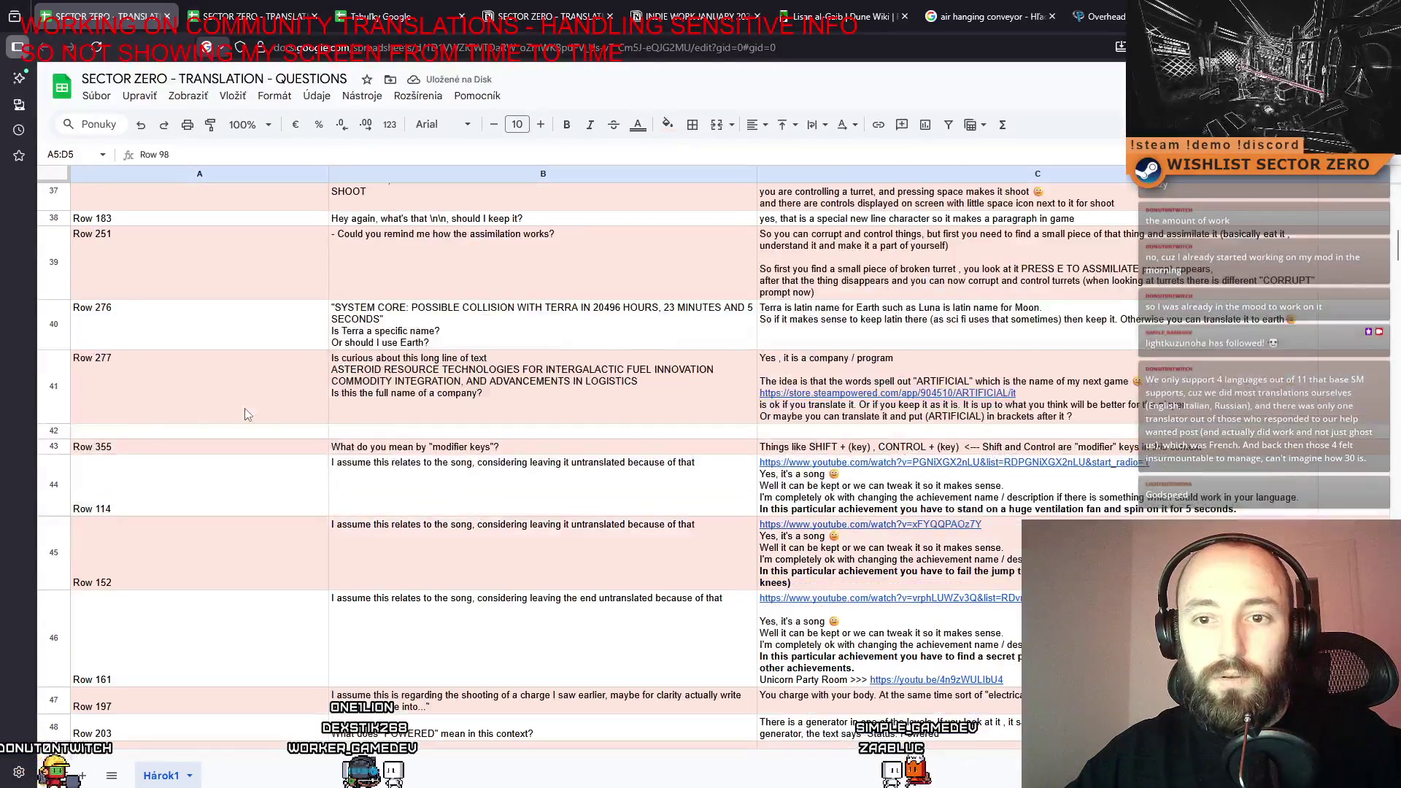
scroll(166, 415, "down", 1)
scroll(163, 408, "down", 4)
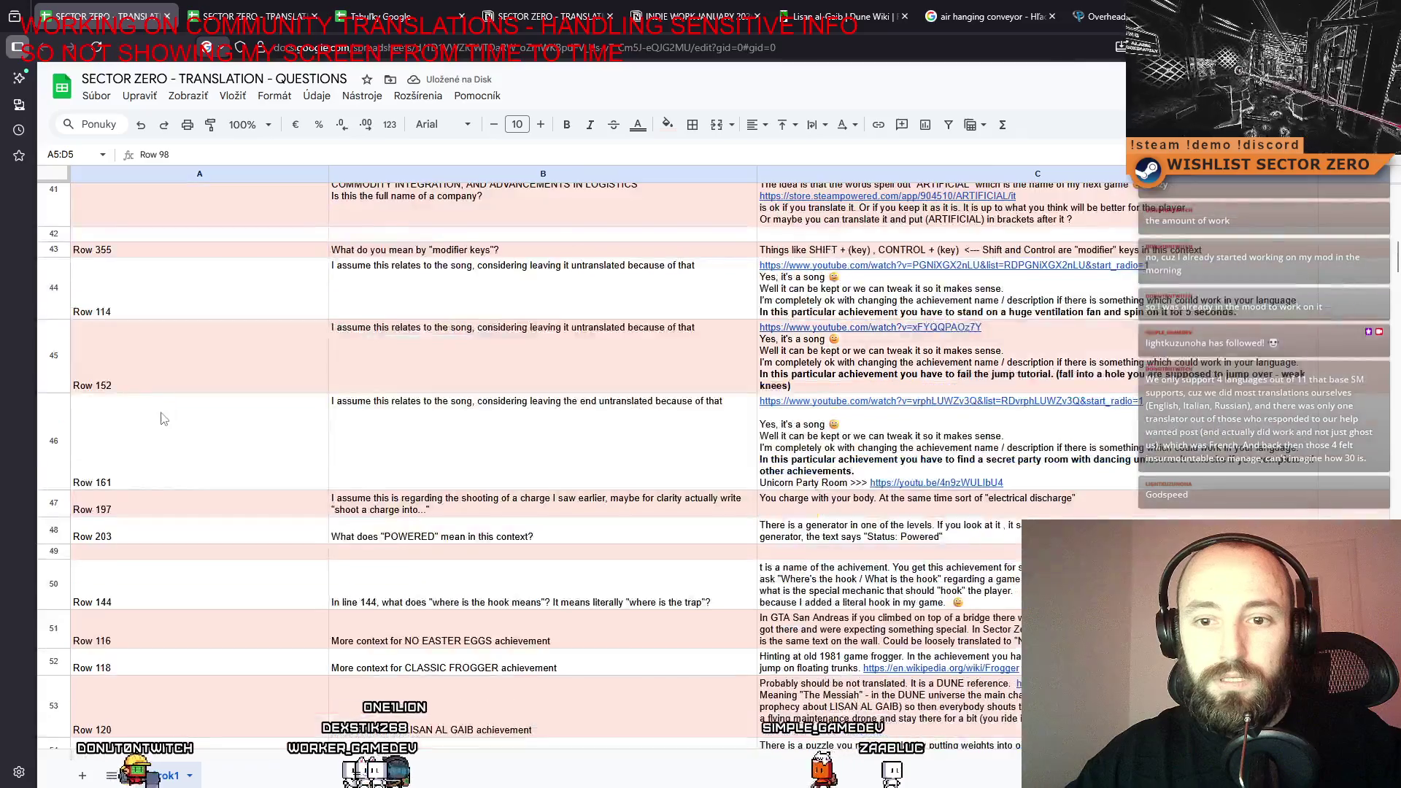
scroll(156, 524, "up", 2)
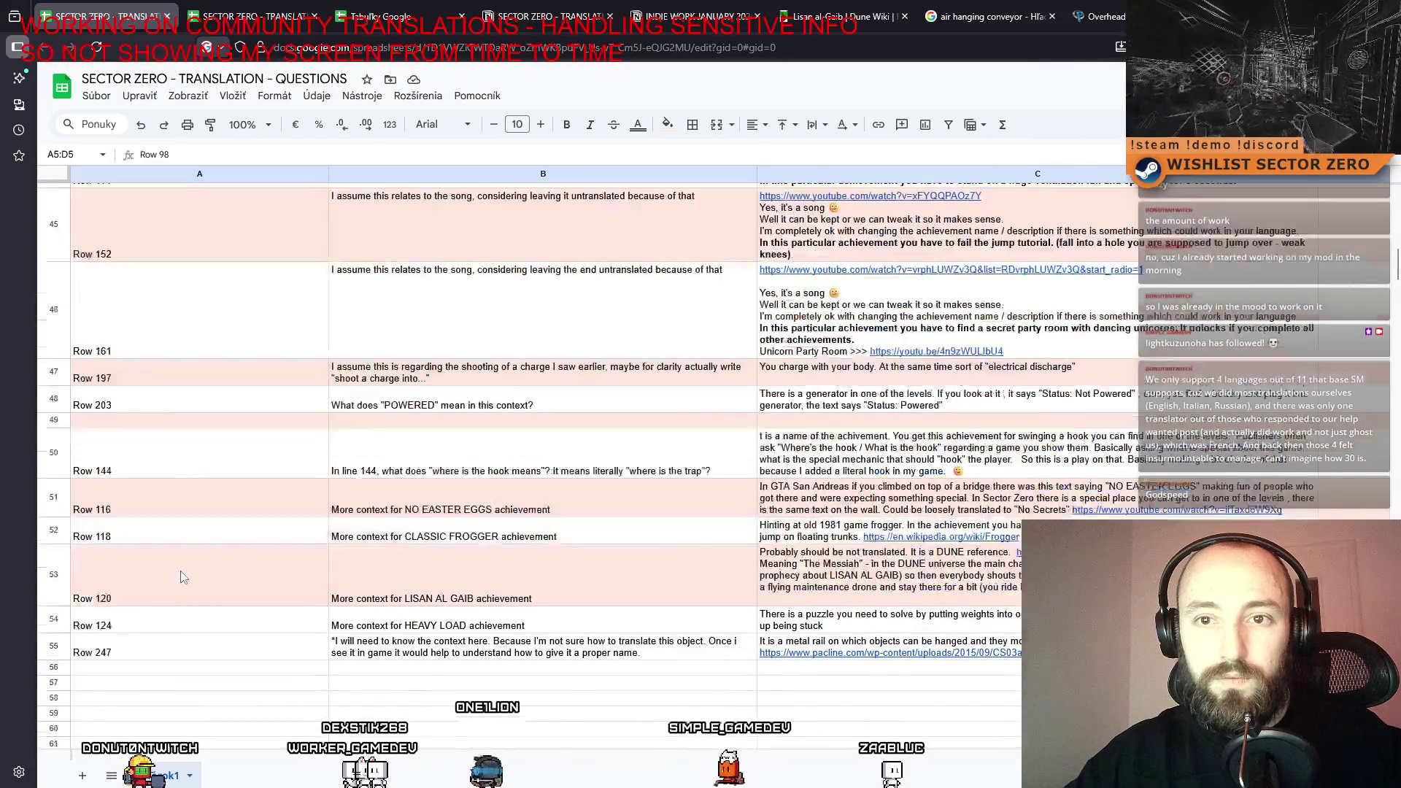
left_click(153, 360)
scroll(154, 359, "up", 1)
left_click(149, 304)
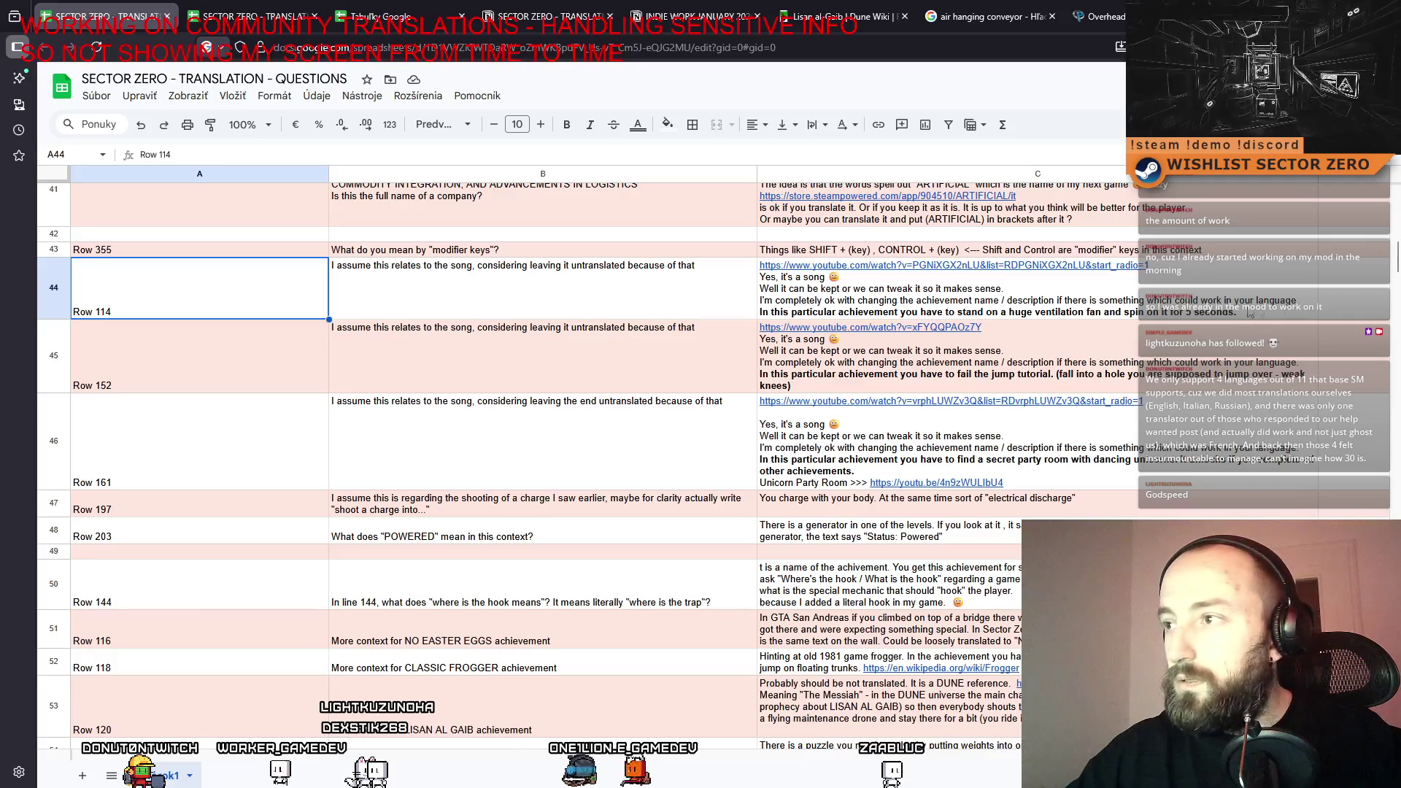
key("ctrl+shift+Right")
scroll(159, 282, "up", 15)
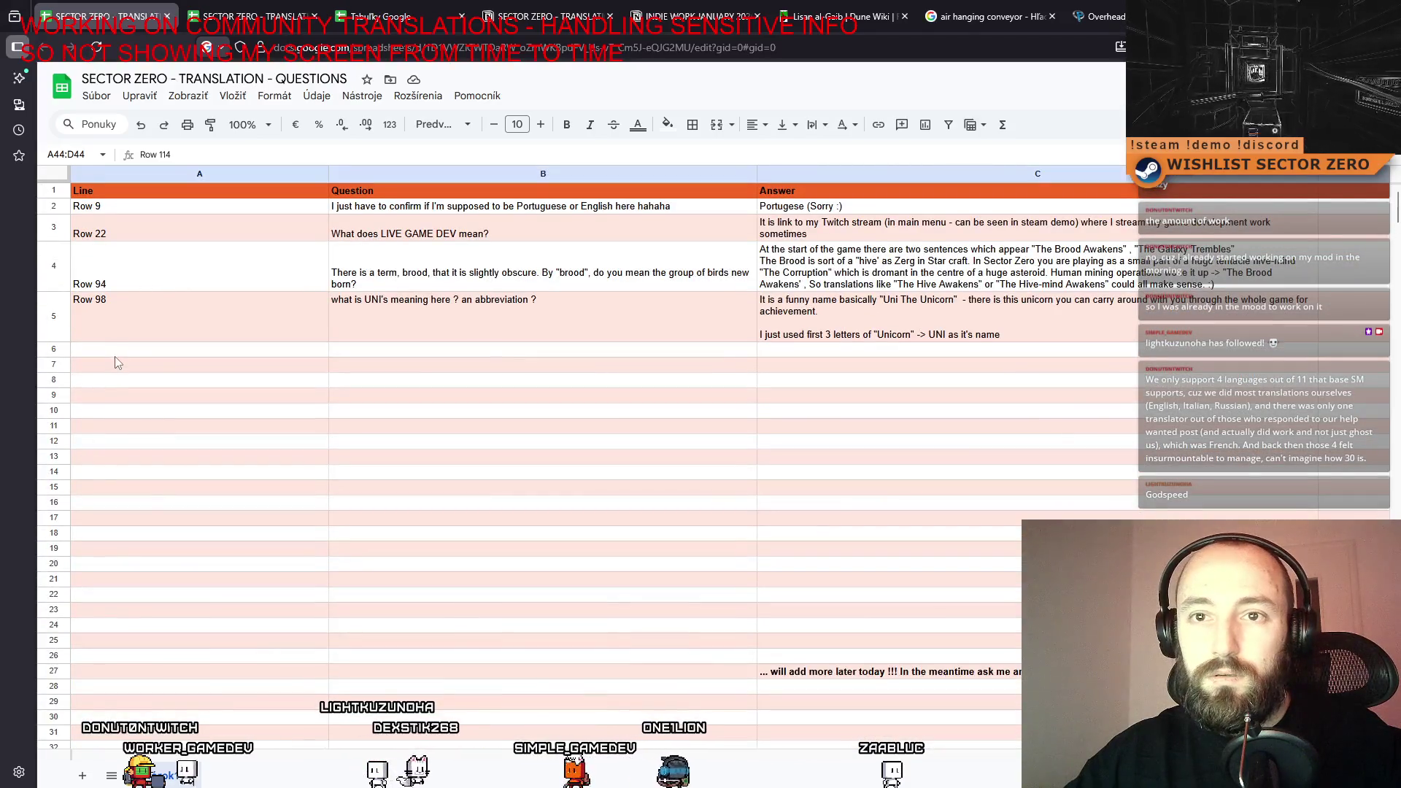
key("ctrl+x")
left_click(117, 363)
key("ctrl+v")
scroll(304, 500, "down", 15)
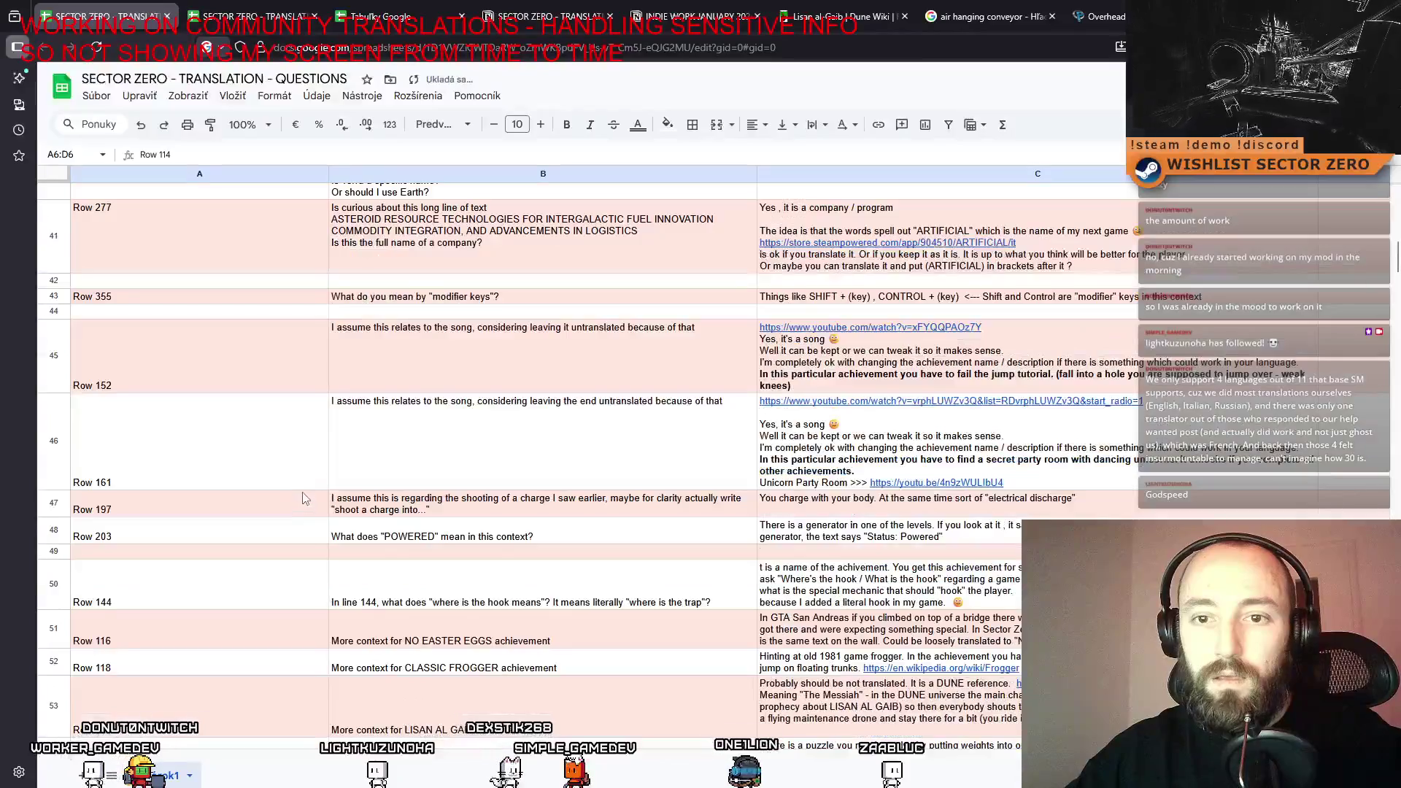
scroll(305, 492, "down", 1)
left_click(261, 567)
scroll(261, 567, "down", 1)
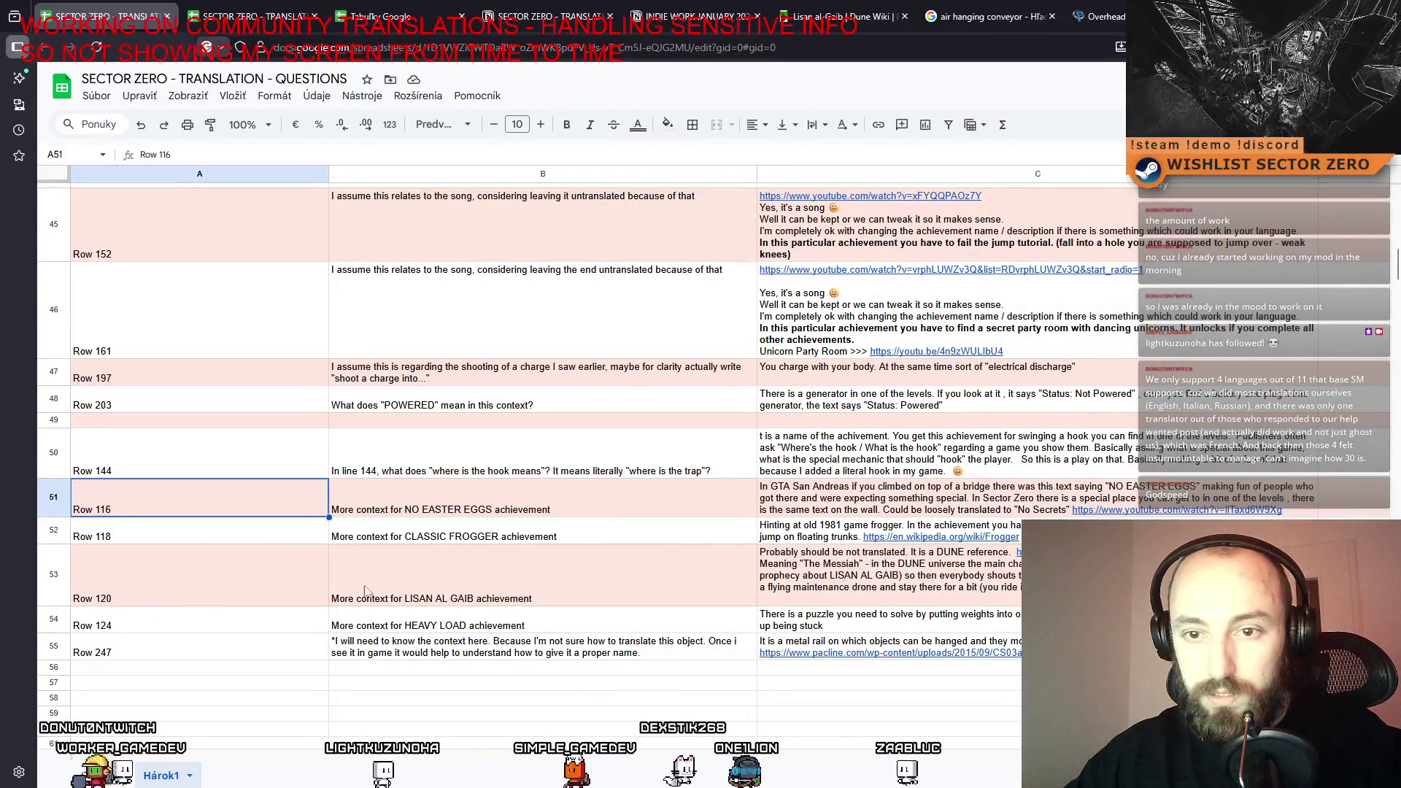
left_click(196, 582, "shift")
key("ctrl+shift+Right")
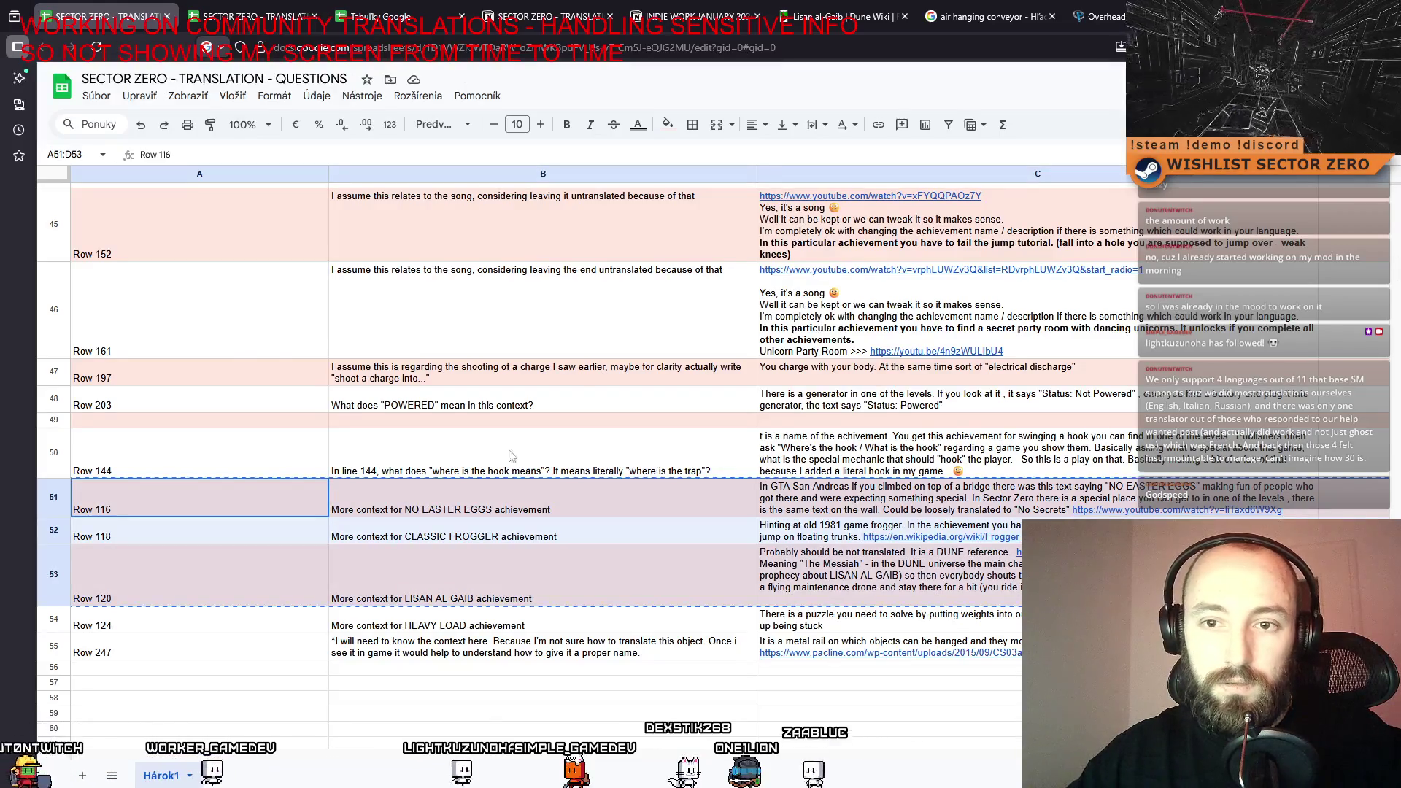
Paste the Row 116–124 entries into rows 7–10 of the top block.
left_click(175, 629)
left_click(159, 498)
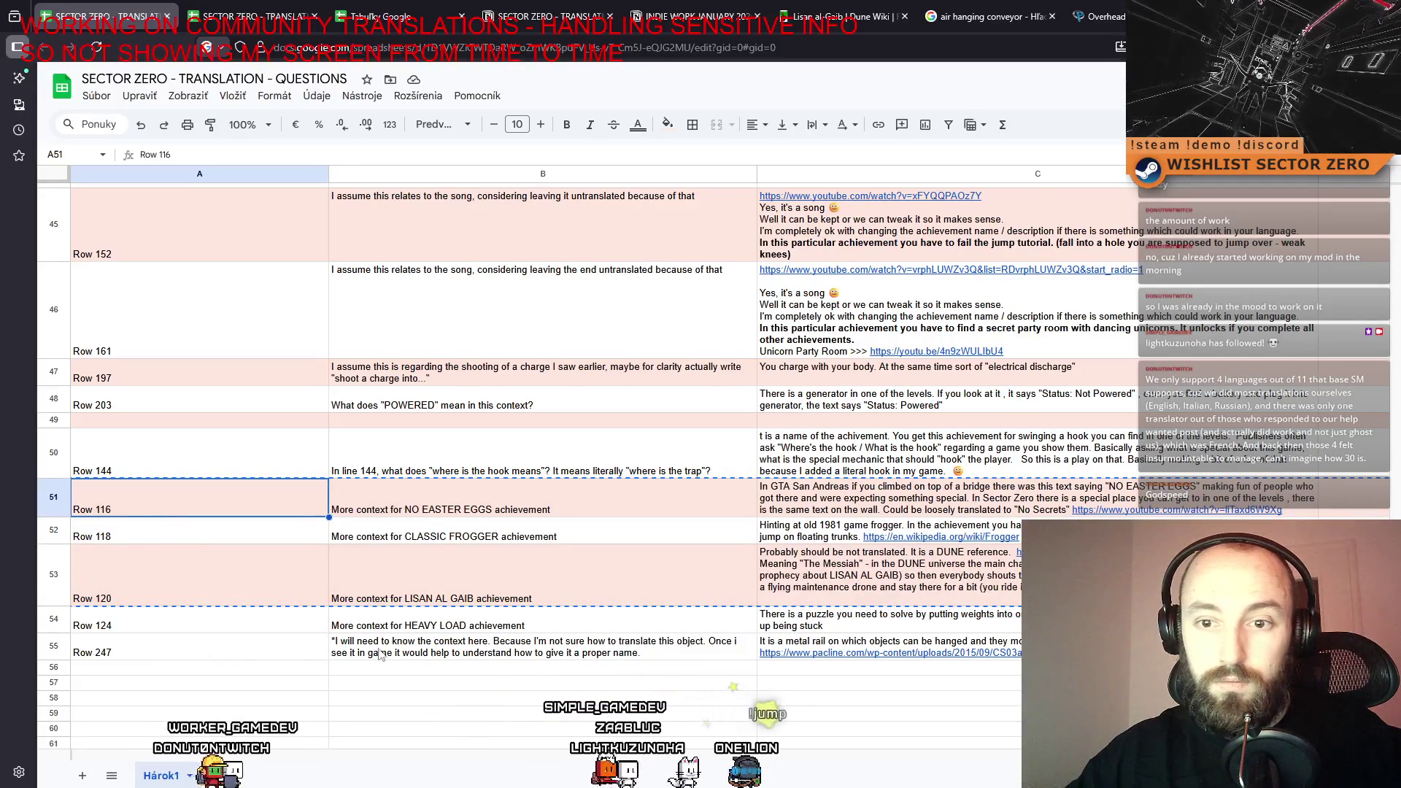
left_click(159, 625, "shift")
scroll(125, 417, "up", 15)
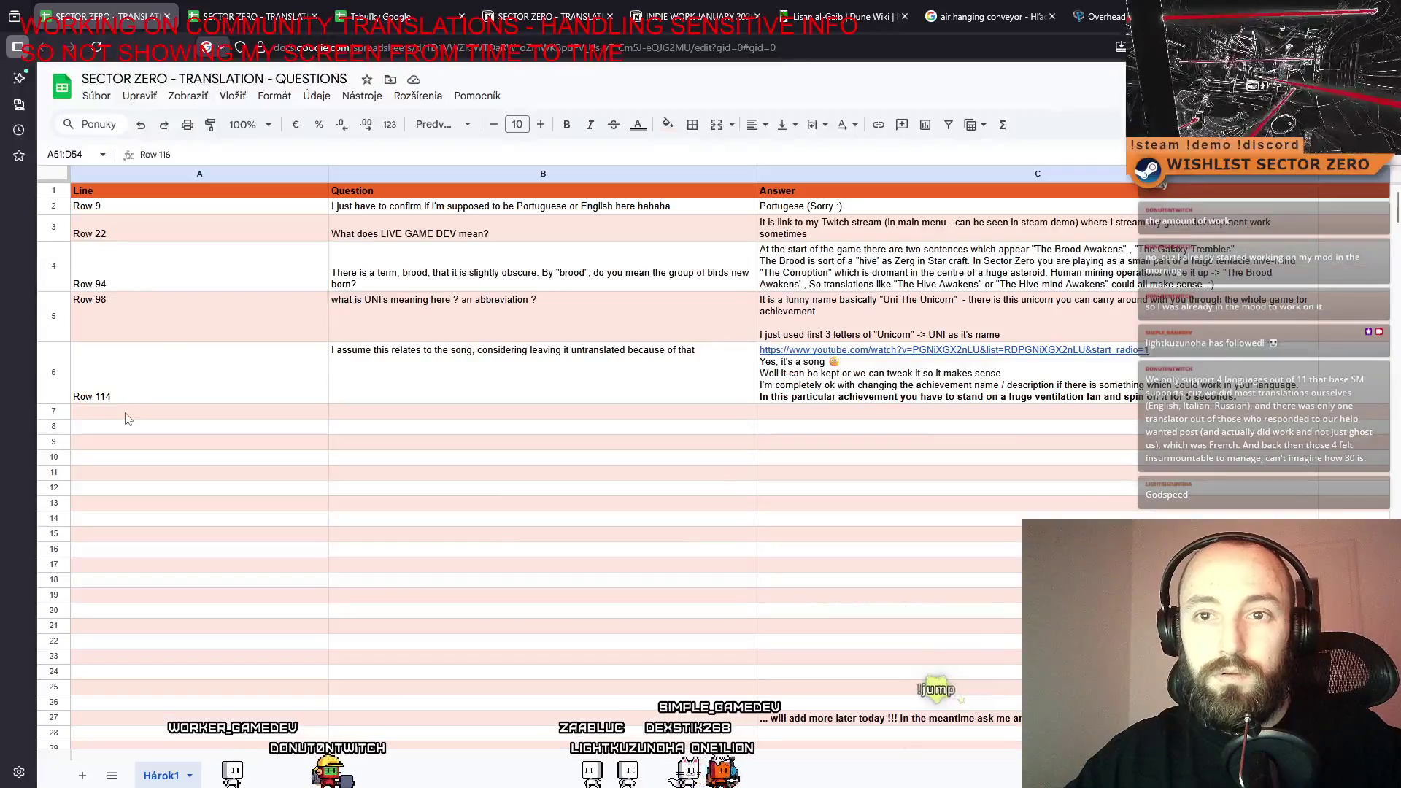
left_click(125, 417)
key("ctrl+v")
left_click(390, 611)
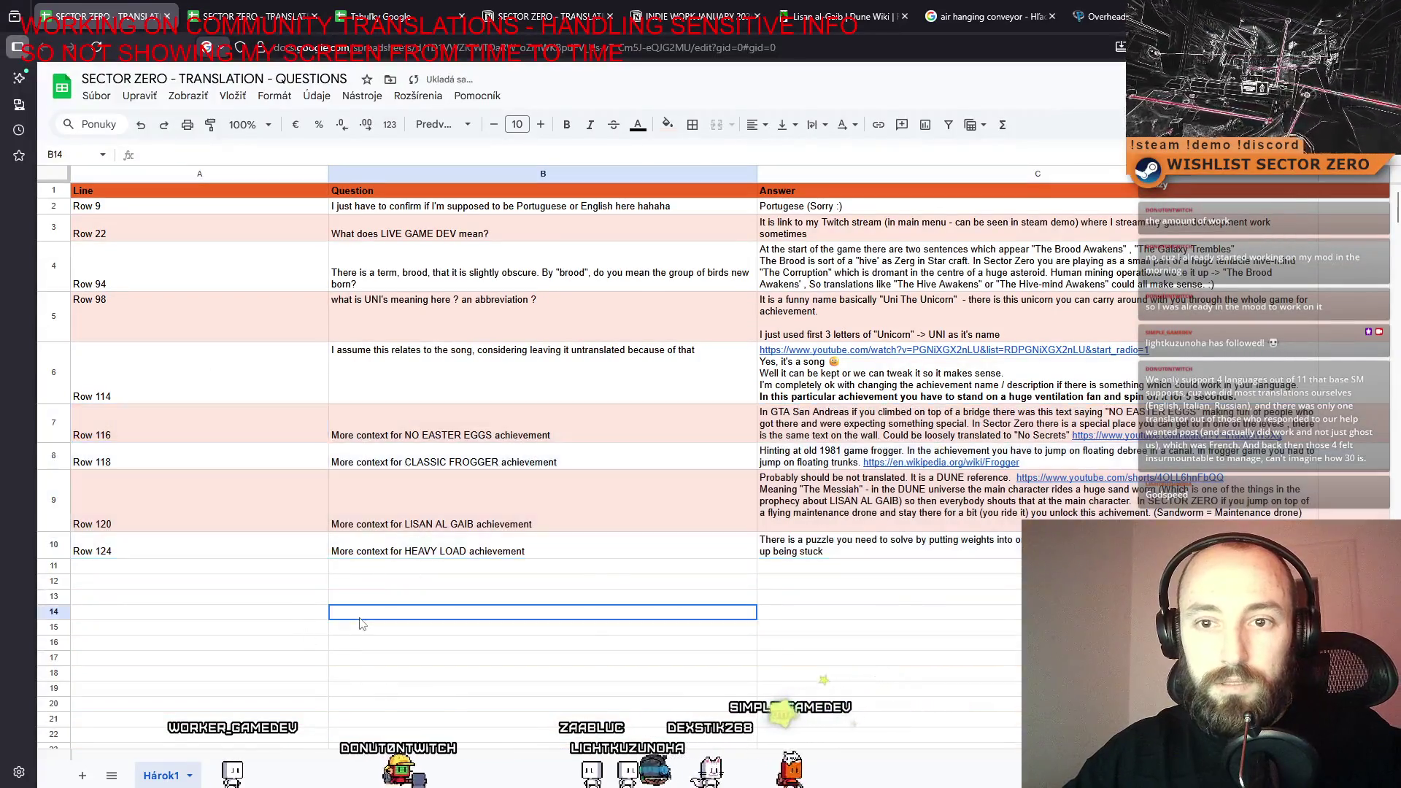
Copy the Row 144 entry up into row 11.
scroll(389, 615, "down", 7)
scroll(389, 613, "down", 3)
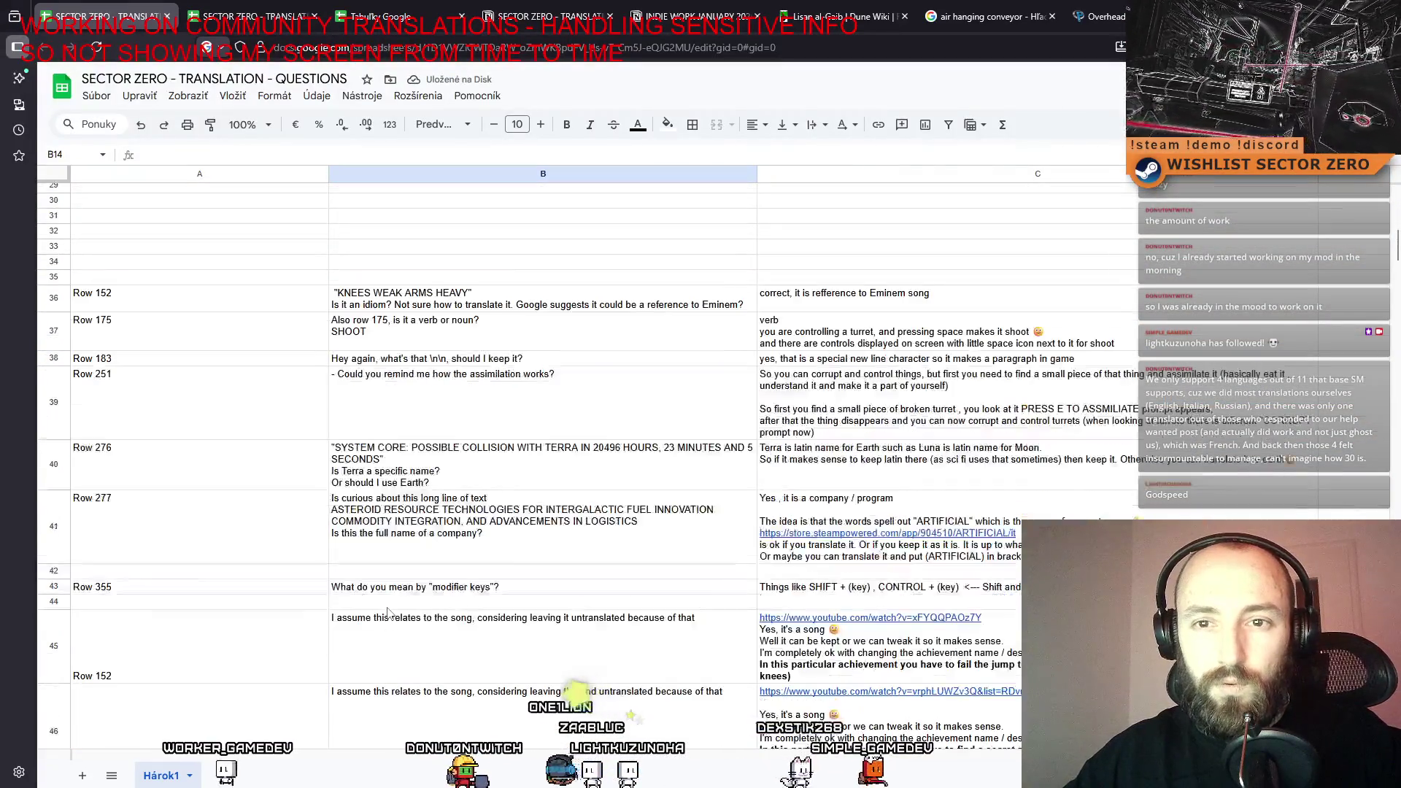
scroll(388, 611, "down", 9)
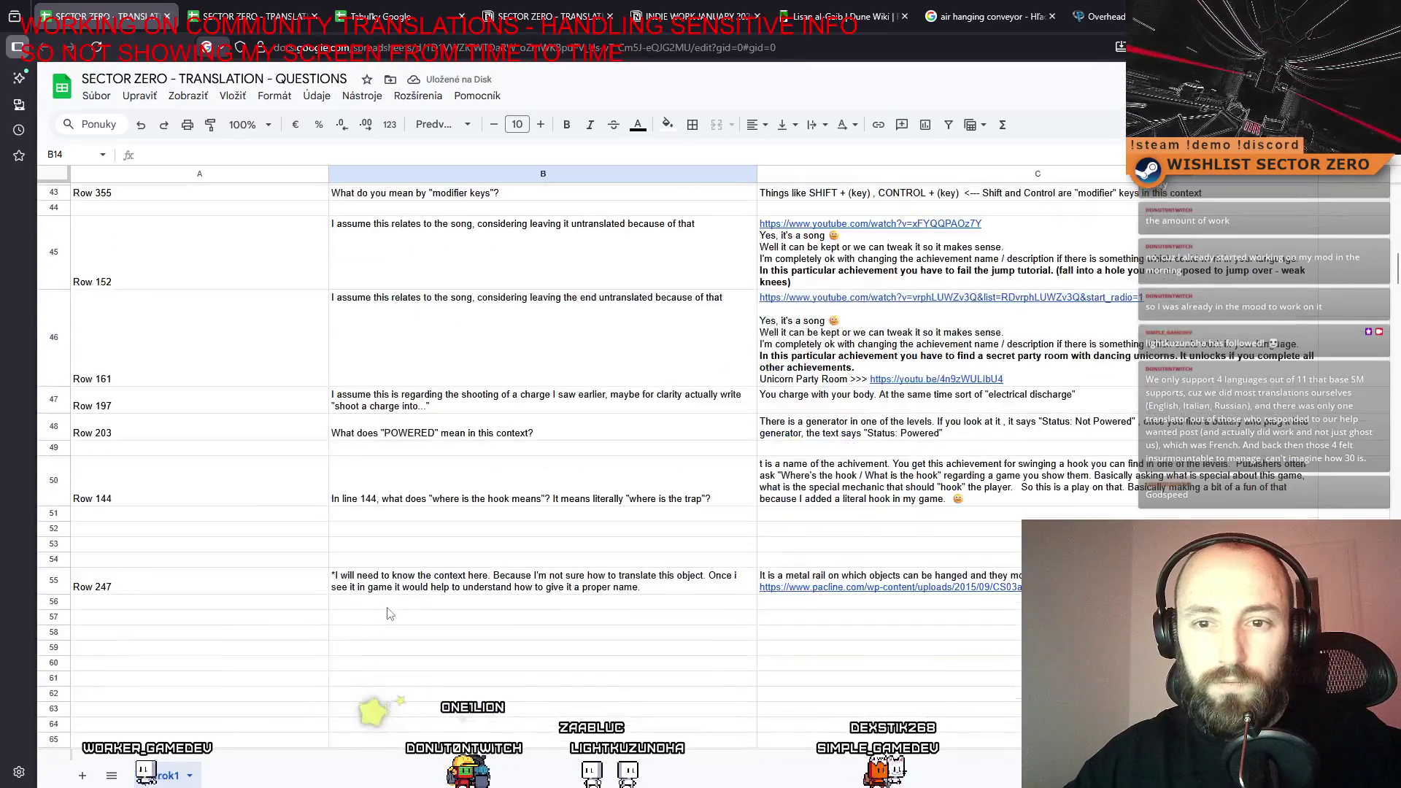
left_click(173, 483)
key("shift+Right")
key("shift+Right")
key("shift+Right")
scroll(218, 467, "up", 15)
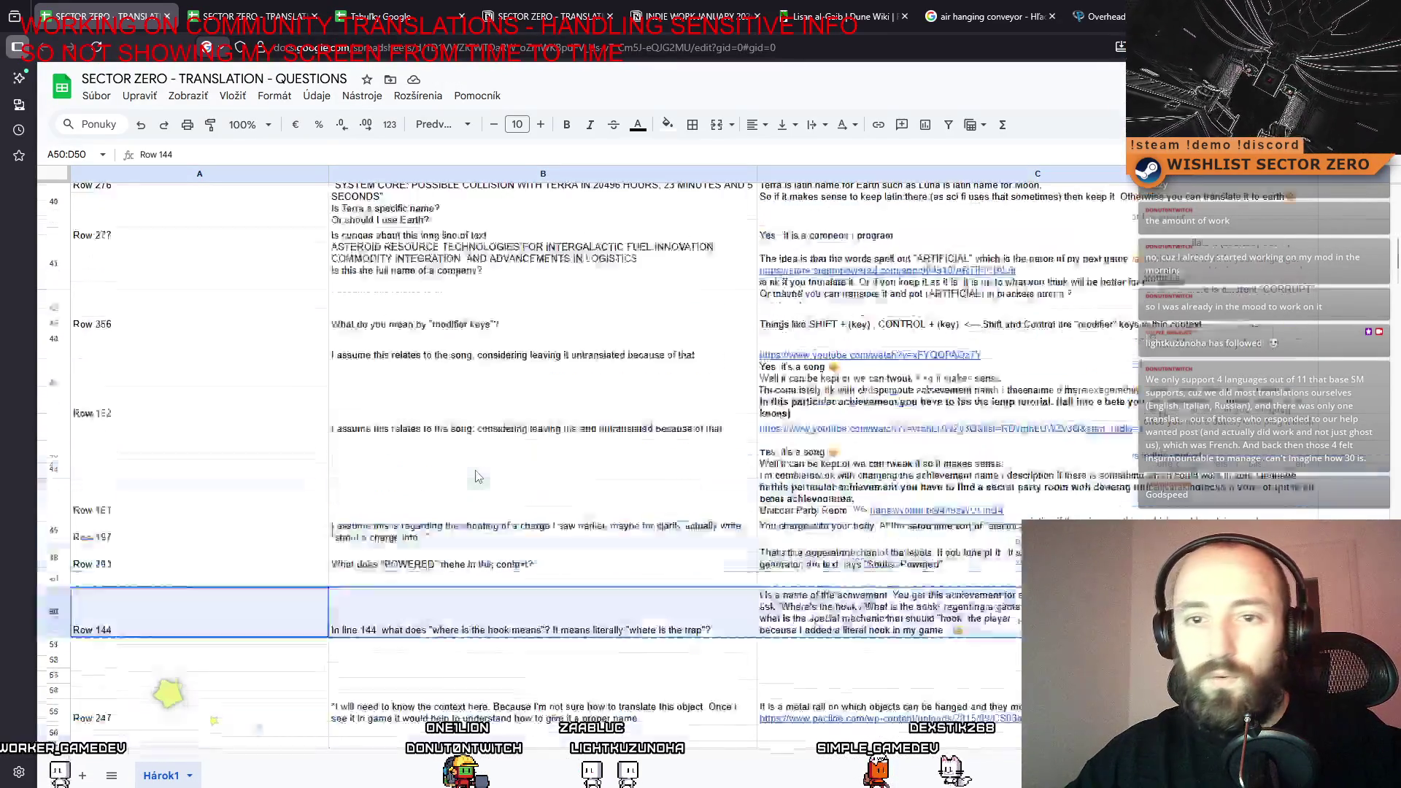
scroll(226, 454, "up", 7)
left_click(190, 498)
key("ctrl+v")
left_click(321, 613)
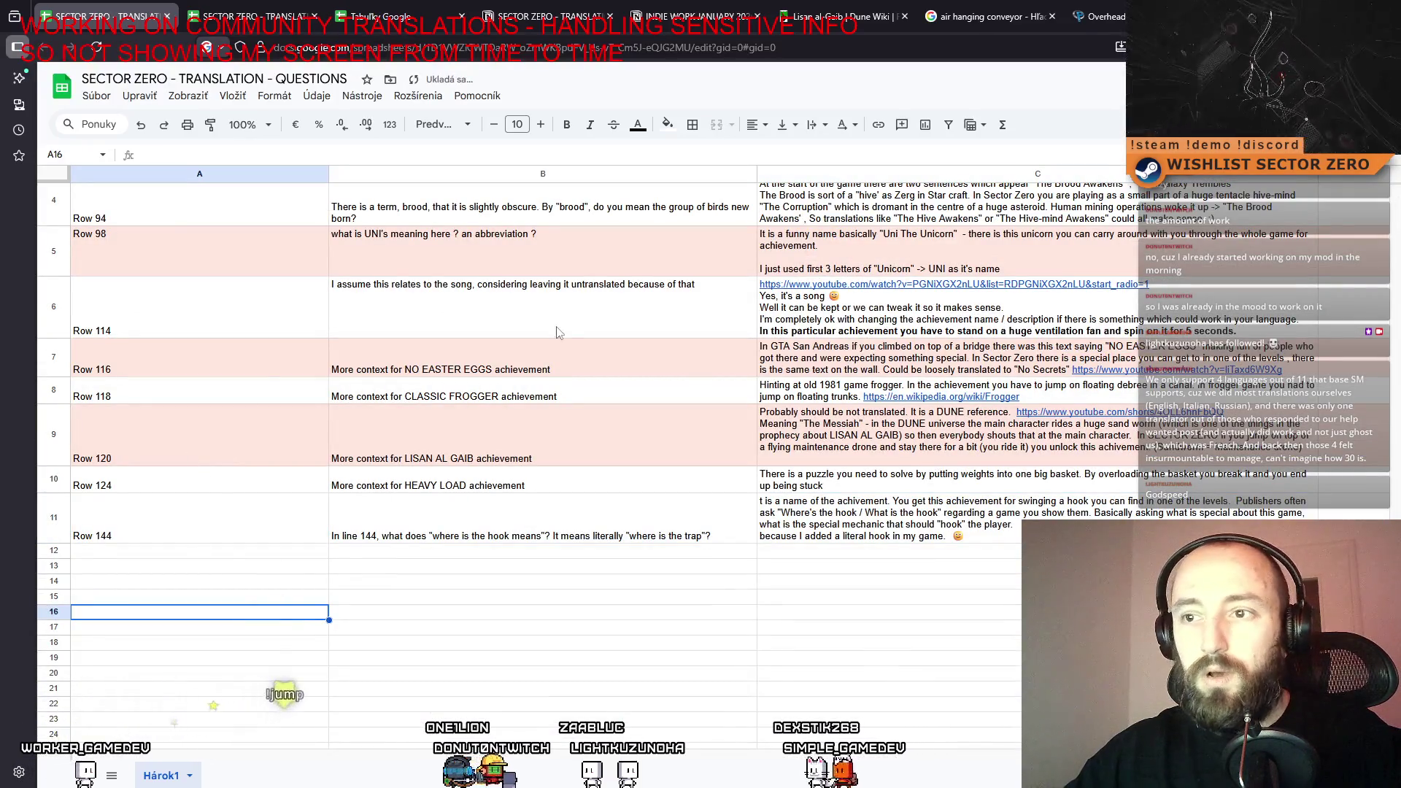
left_click(175, 438)
left_click(189, 519)
Copy the Row 152 and Row 161 entries into rows 13–14.
scroll(434, 580, "up", 2)
scroll(430, 555, "down", 15)
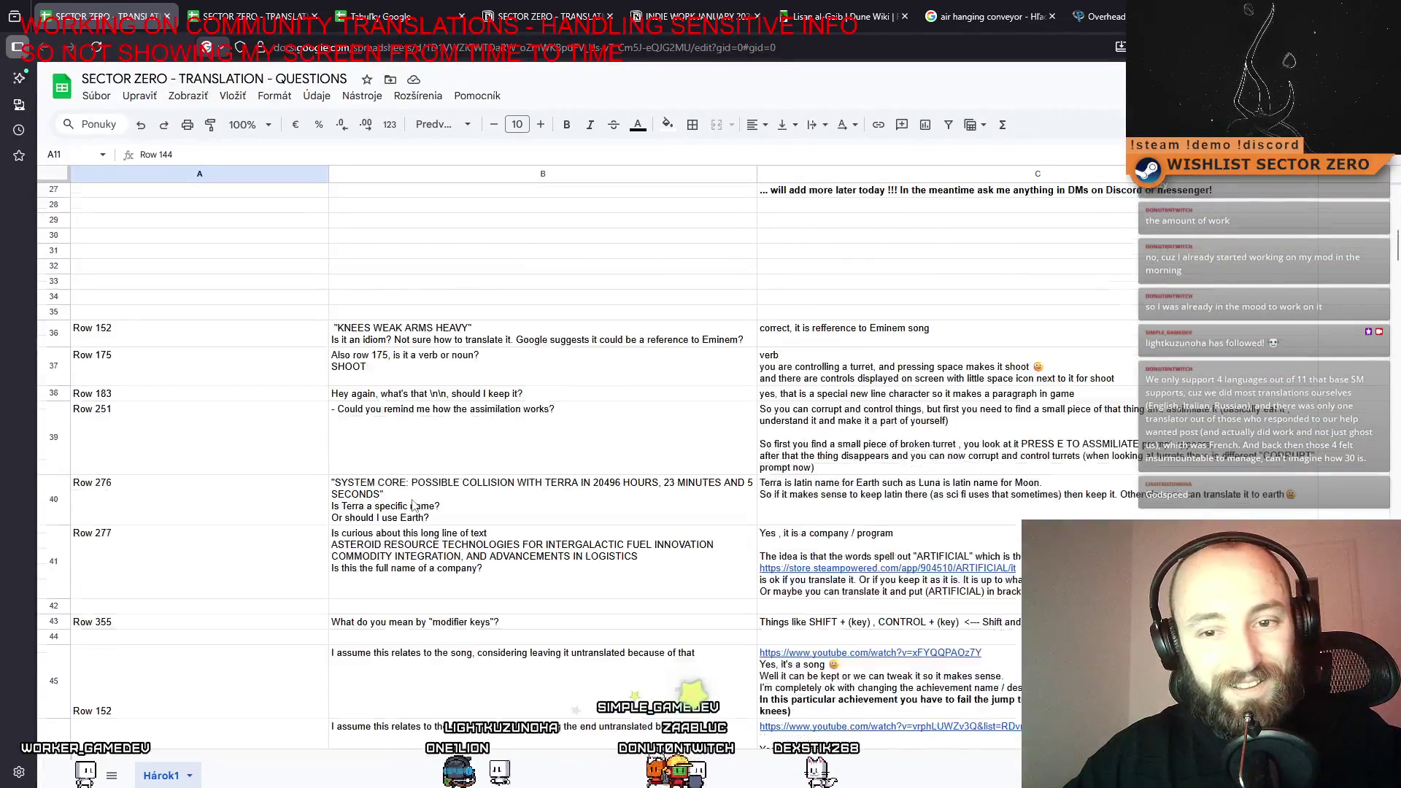
scroll(387, 507, "down", 2)
scroll(336, 511, "up", 2)
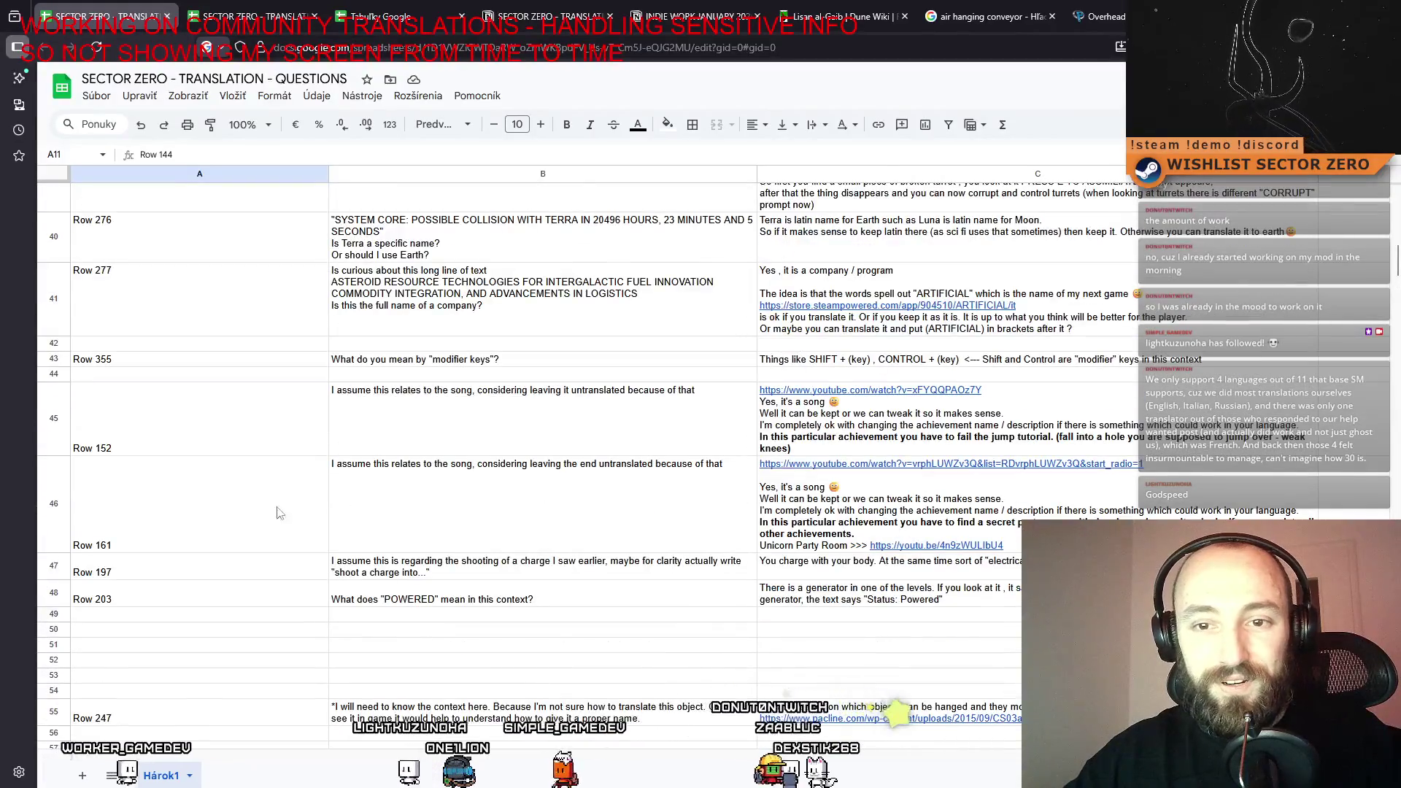
scroll(219, 511, "up", 1)
left_click(209, 507)
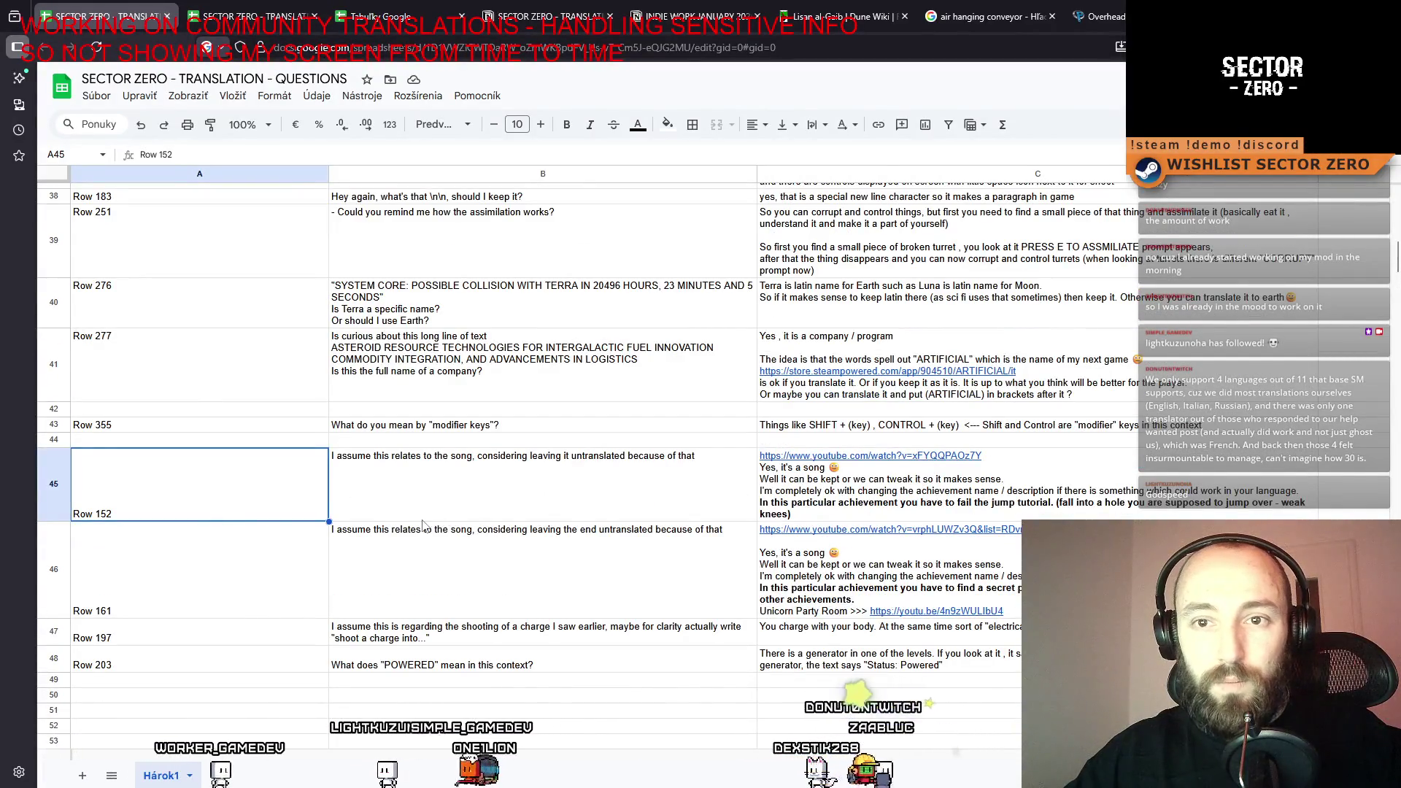
scroll(423, 524, "down", 3)
scroll(425, 540, "up", 3)
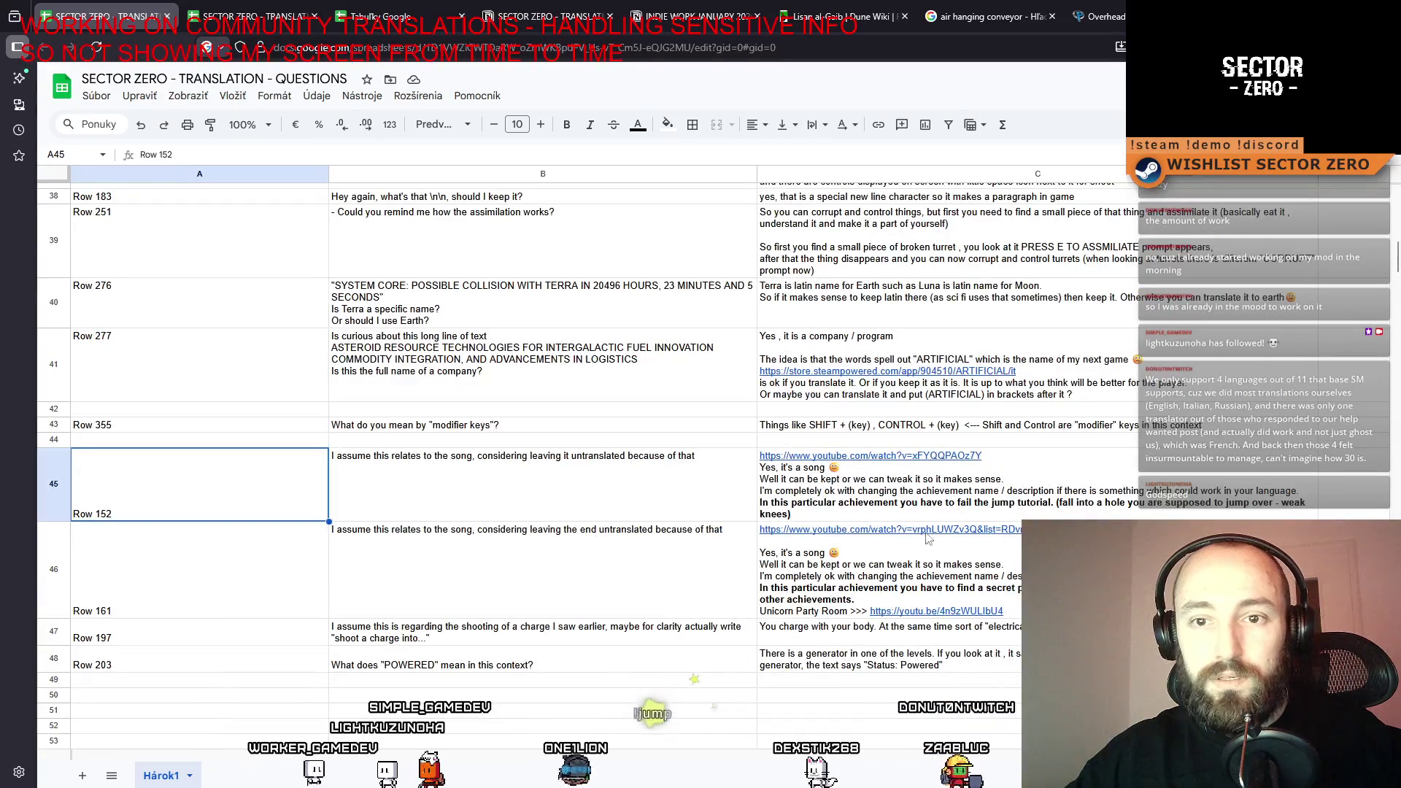
key("shift+Down")
key("ctrl+c")
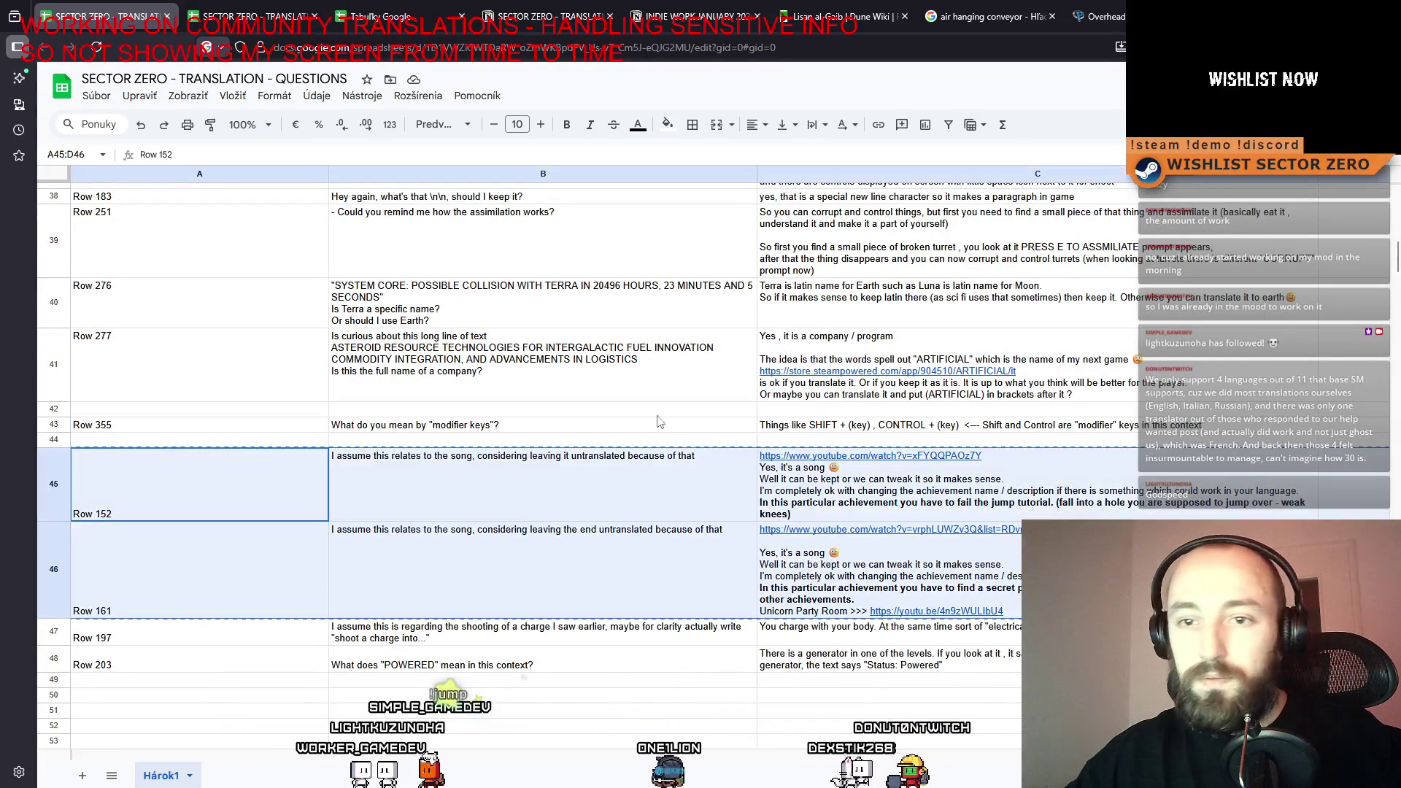
scroll(248, 358, "up", 2)
scroll(219, 428, "up", 3)
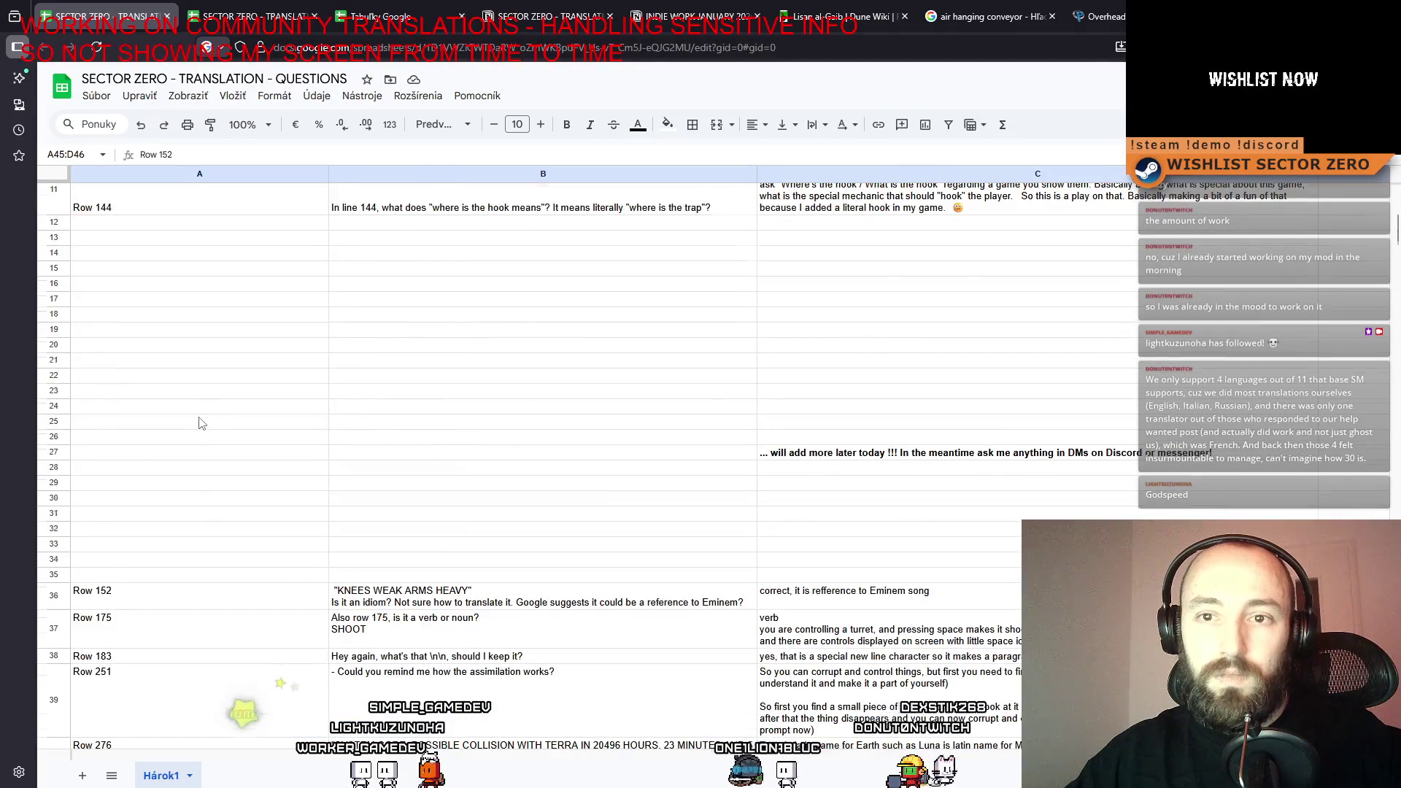
scroll(201, 423, "up", 1)
left_click(219, 304)
key("ctrl+v")
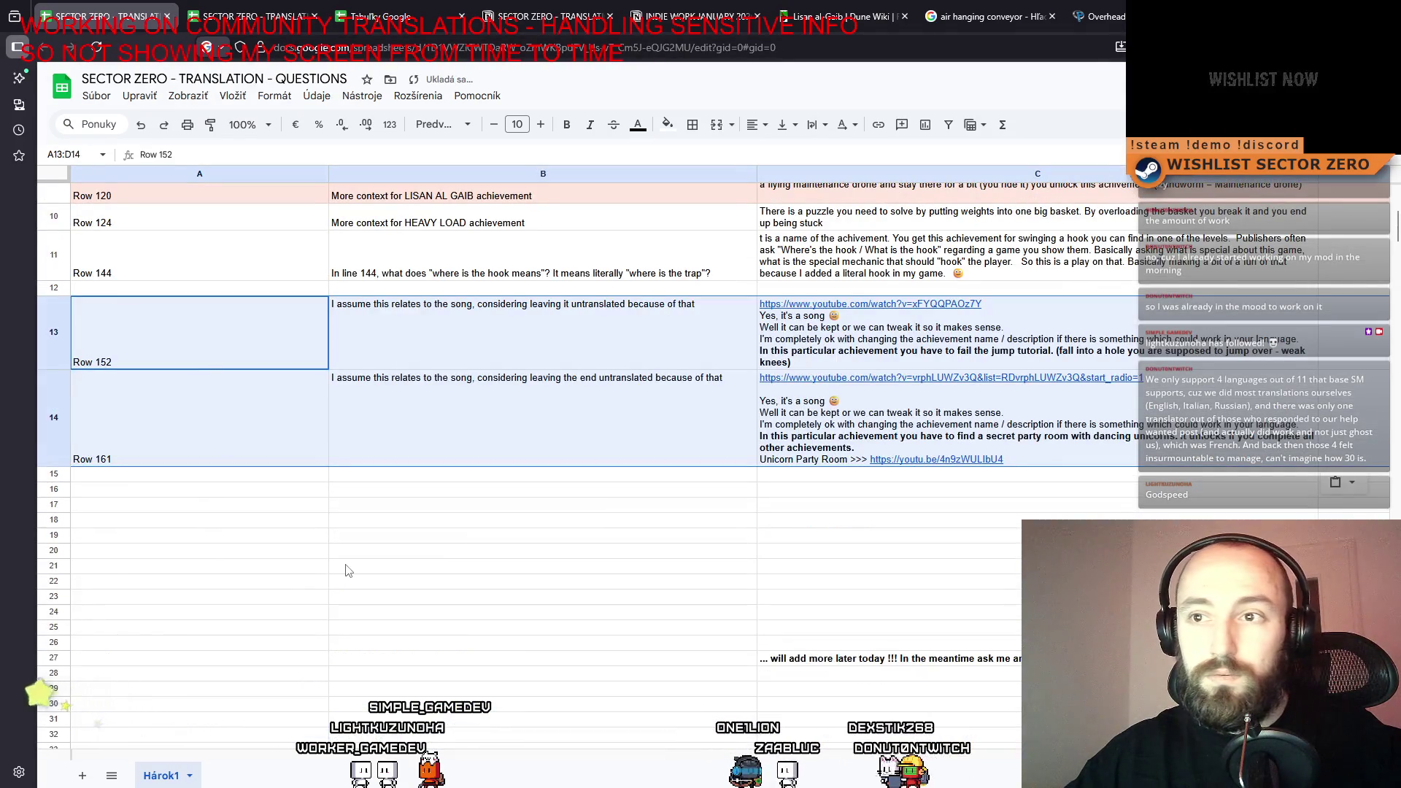
left_click(348, 571)
Clear the old 'Knees weak arms heavy' Row 152 entry from row 36.
scroll(365, 558, "down", 2)
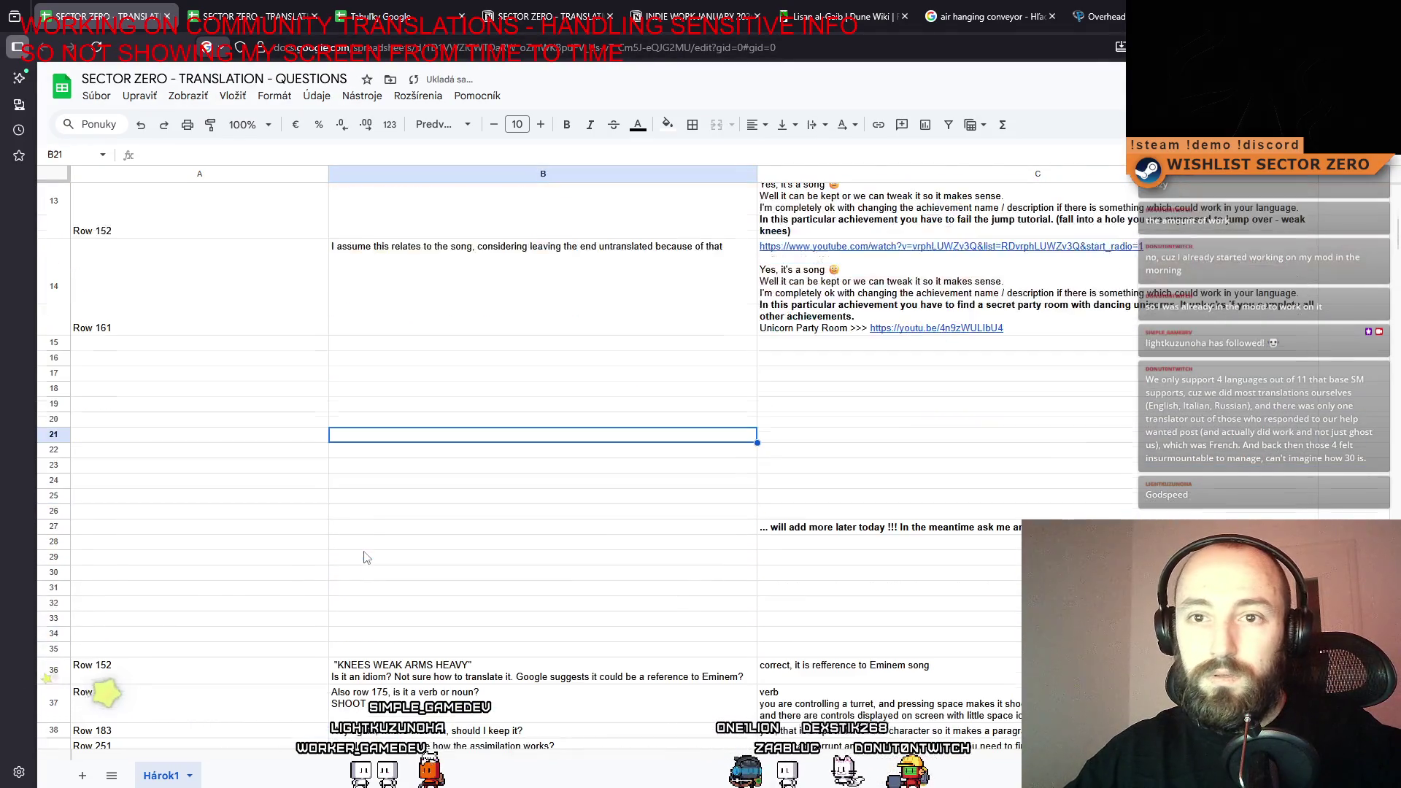
left_click(249, 671)
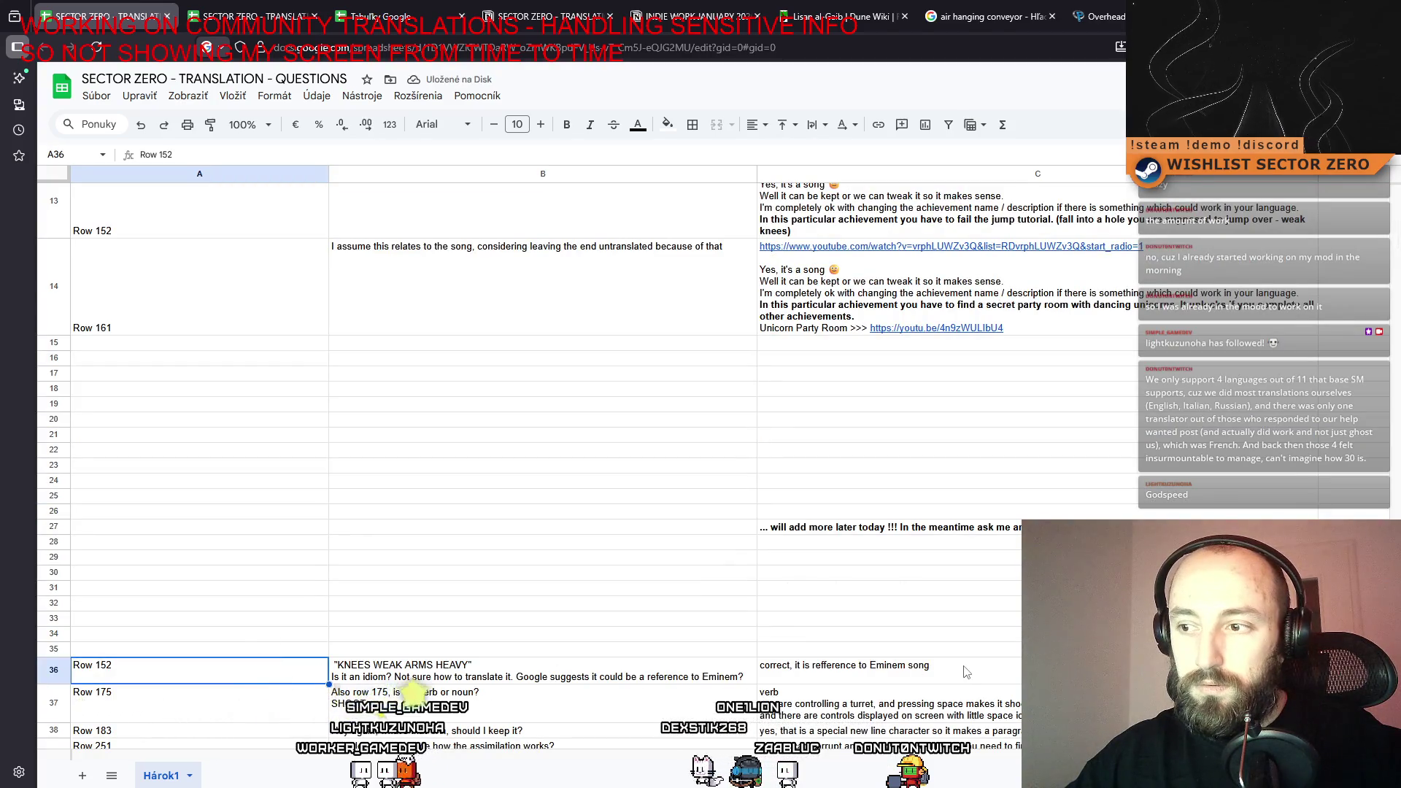
scroll(960, 671, "up", 3)
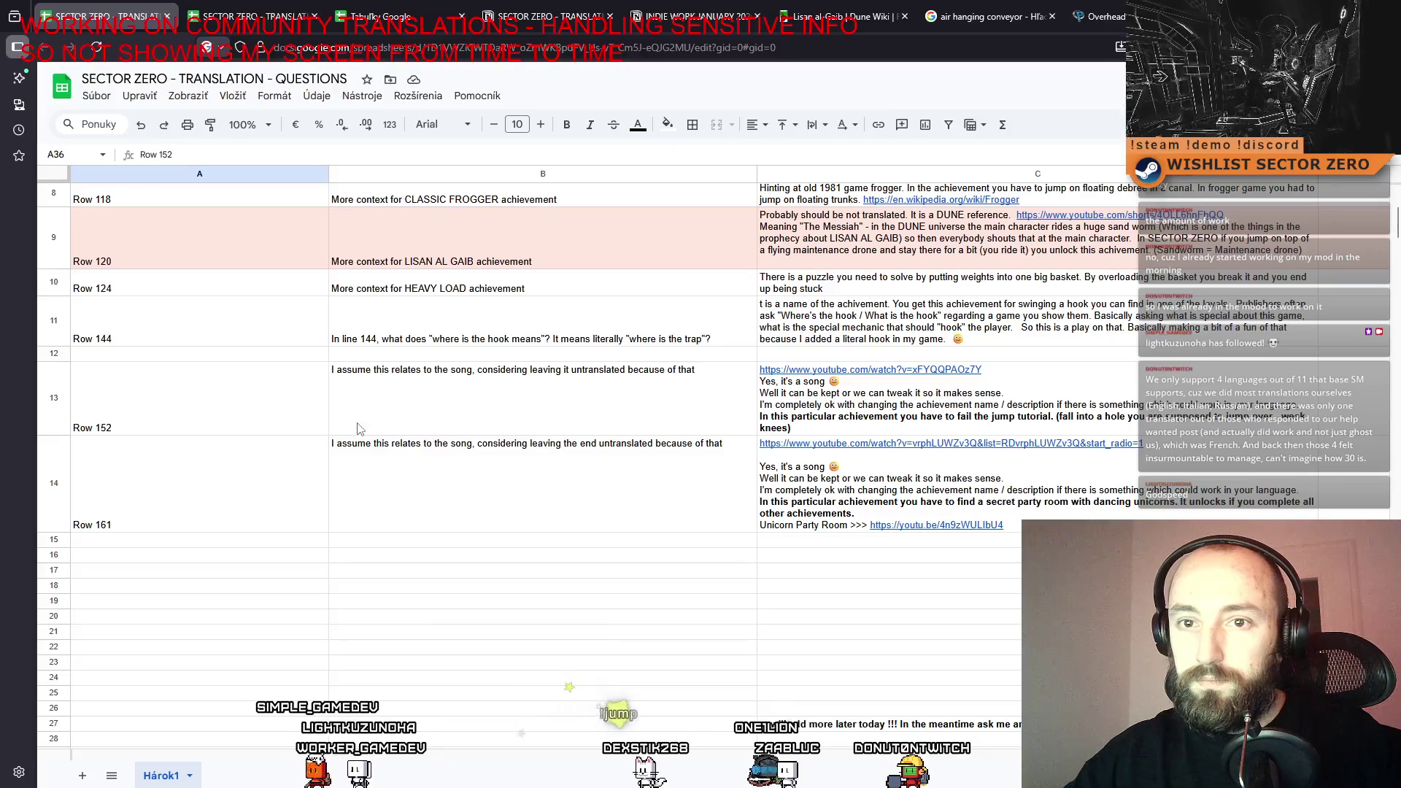
left_click(188, 395)
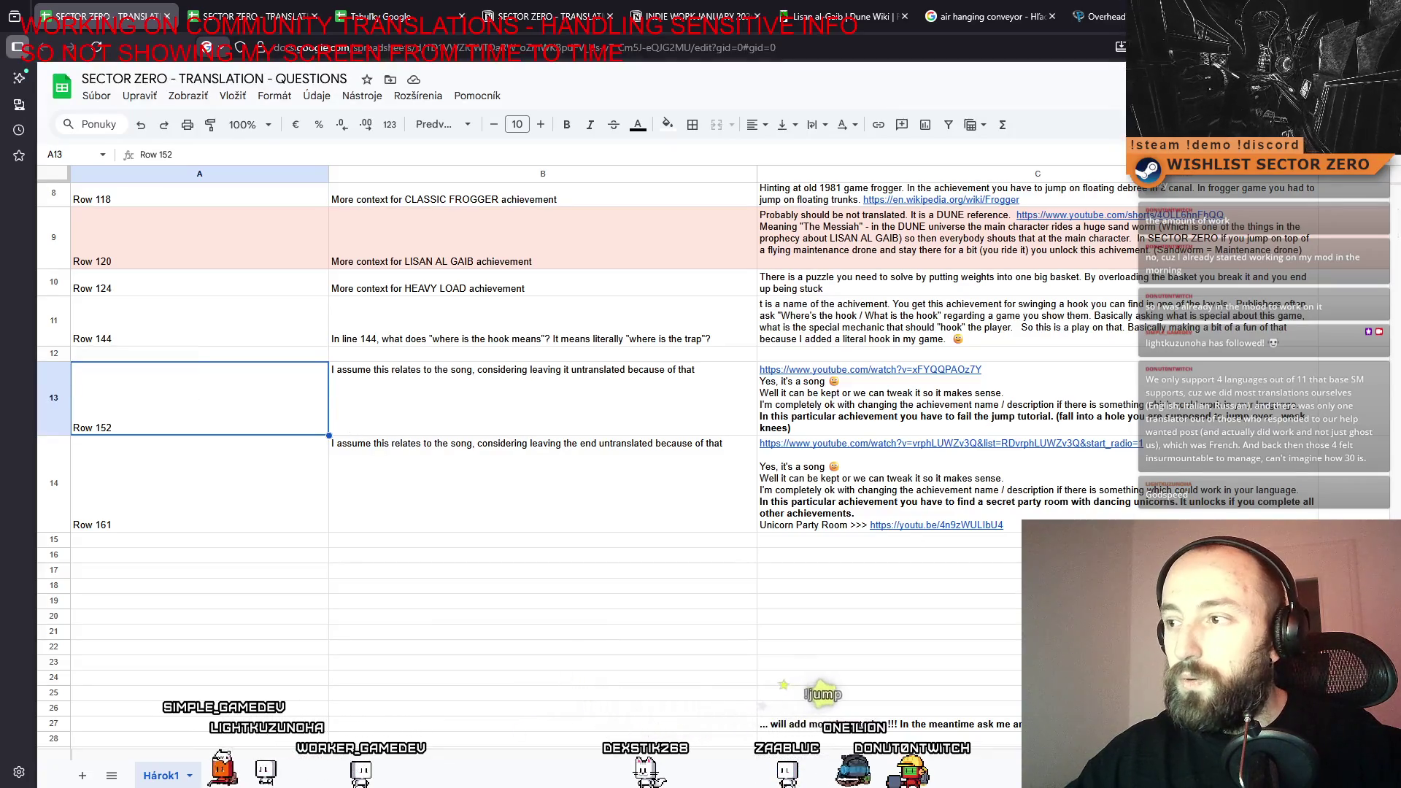
left_click_drag(189, 395, 1134, 517)
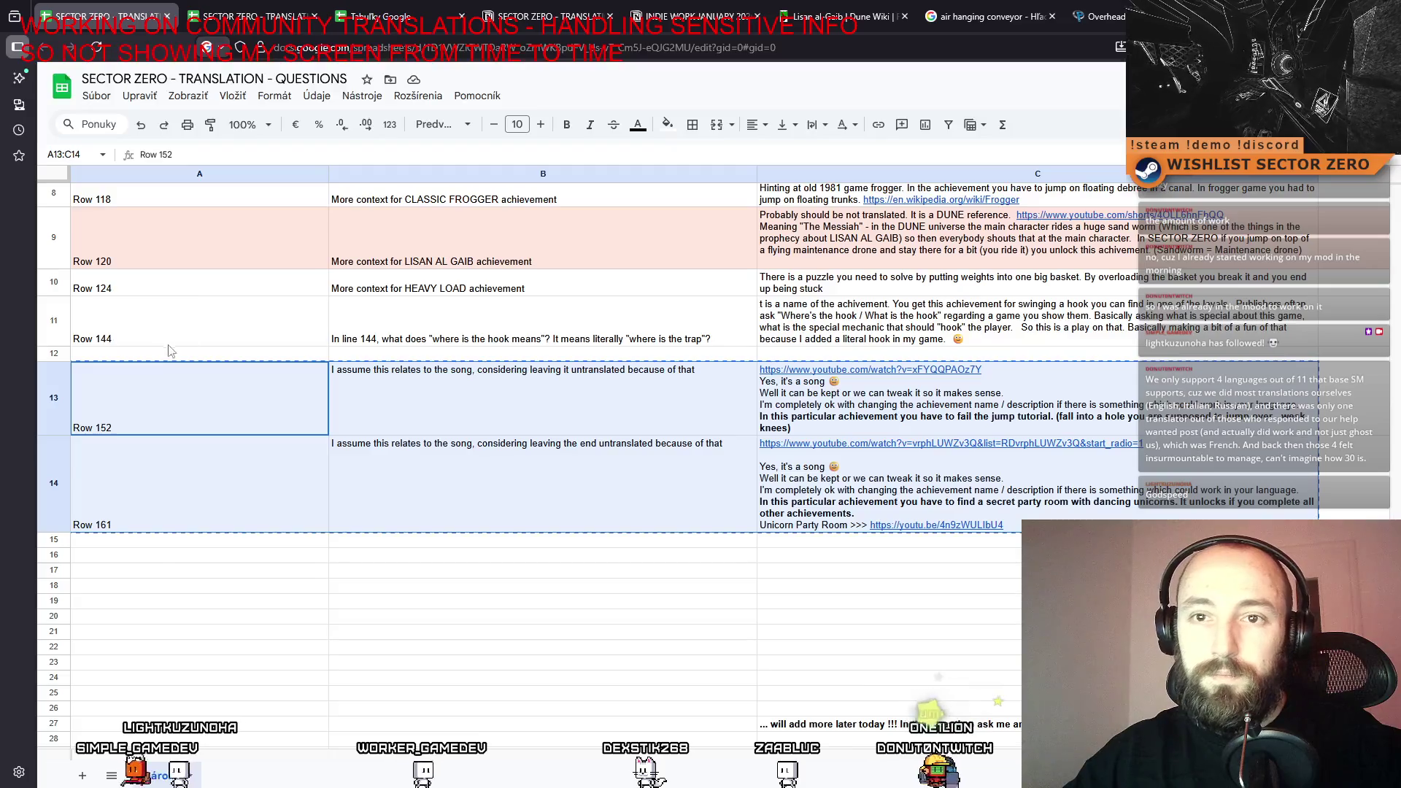
left_click(210, 587)
scroll(209, 587, "down", 3)
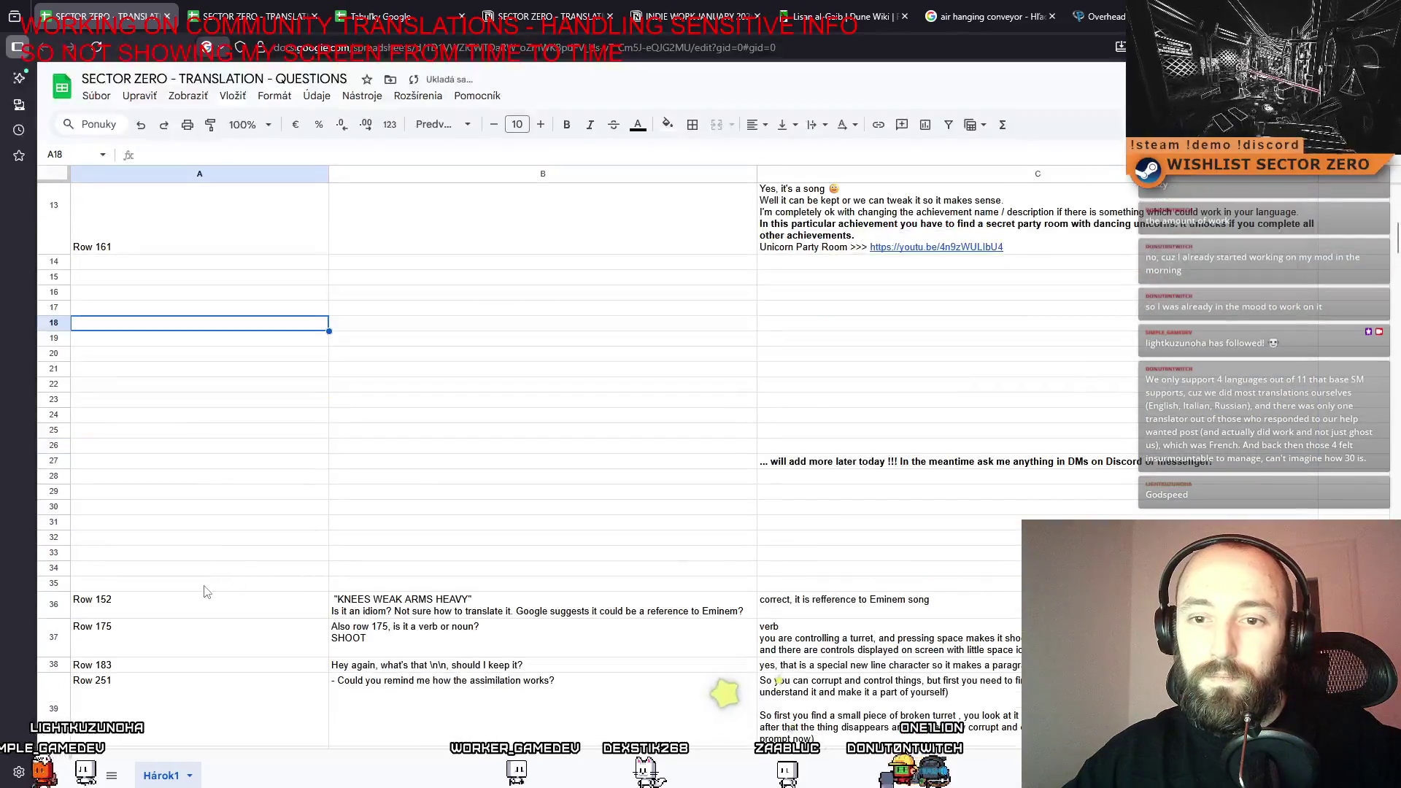
left_click_drag(193, 607, 1094, 606)
key("Delete")
left_click(204, 429)
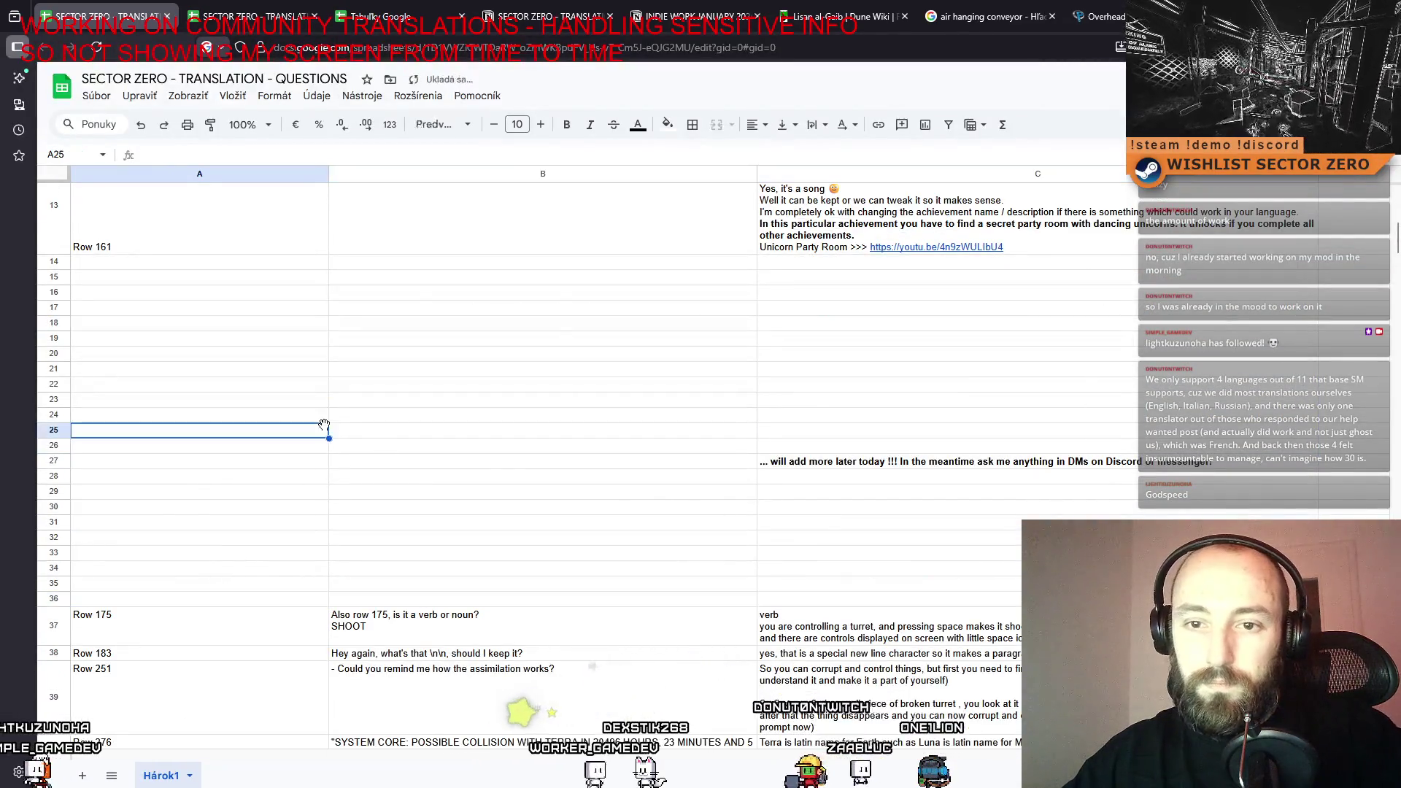
scroll(203, 415, "down", 6)
scroll(211, 474, "down", 2)
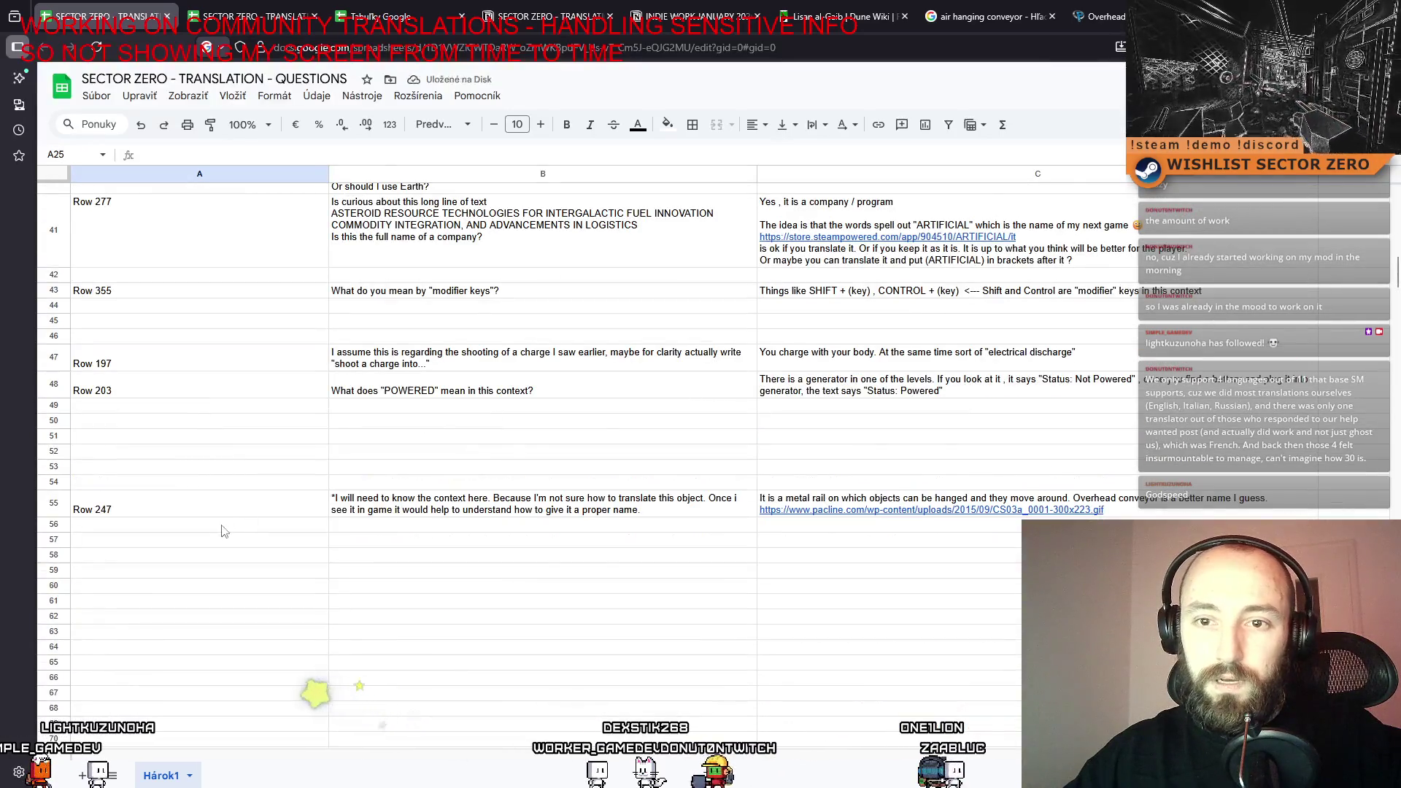
scroll(168, 379, "up", 5)
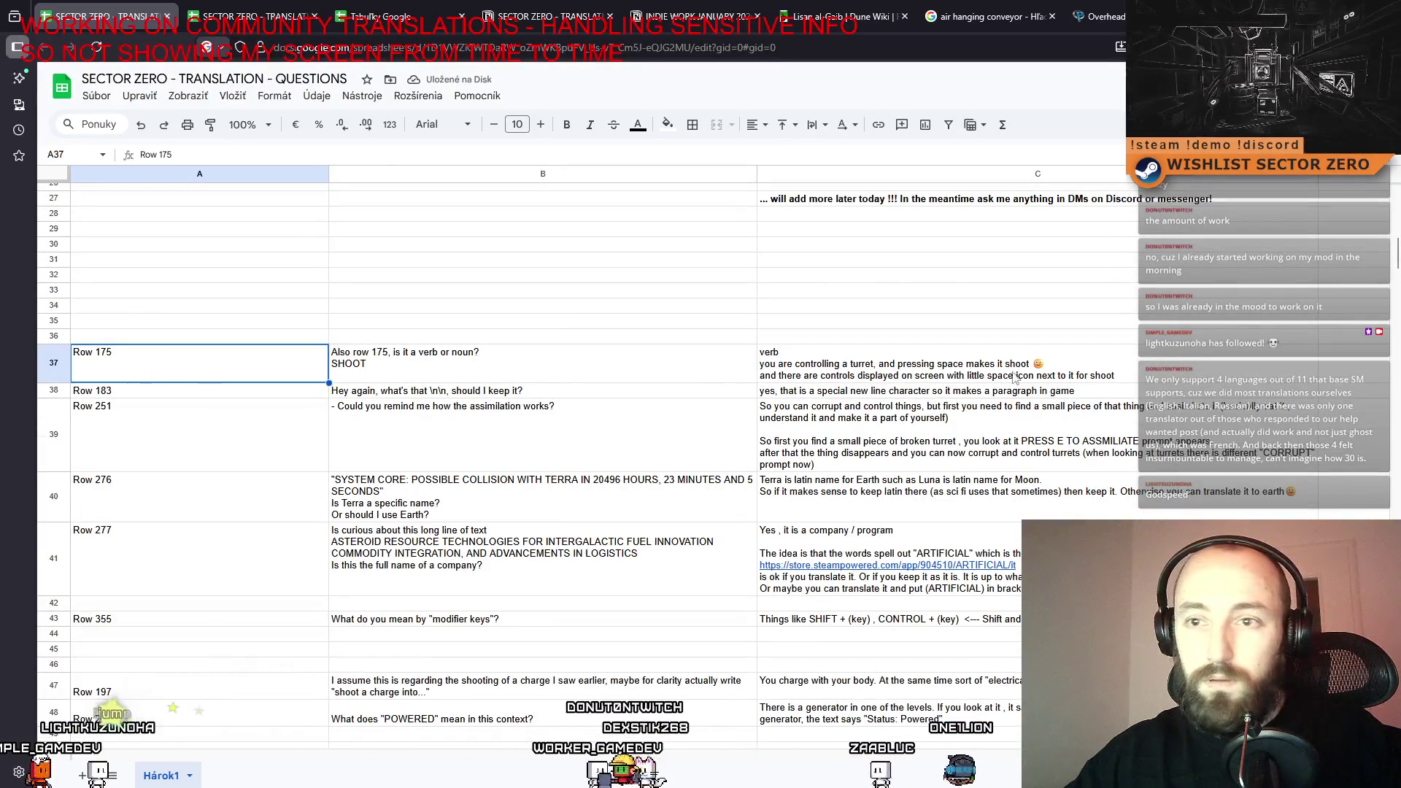
Move the Row 175 and Row 183 entries up into rows 14–15.
left_click_drag(200, 362, 948, 391)
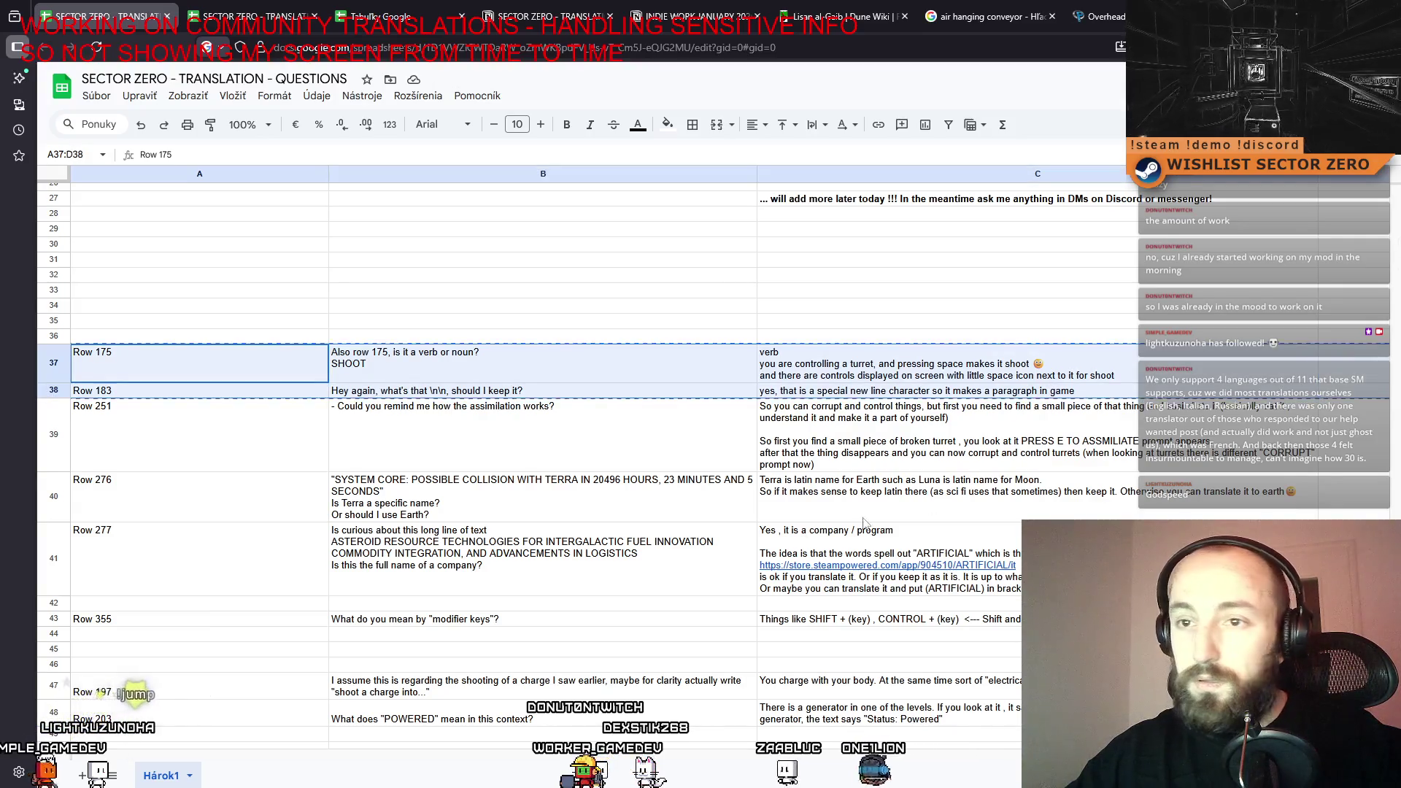
scroll(634, 550, "down", 4)
scroll(518, 538, "up", 2)
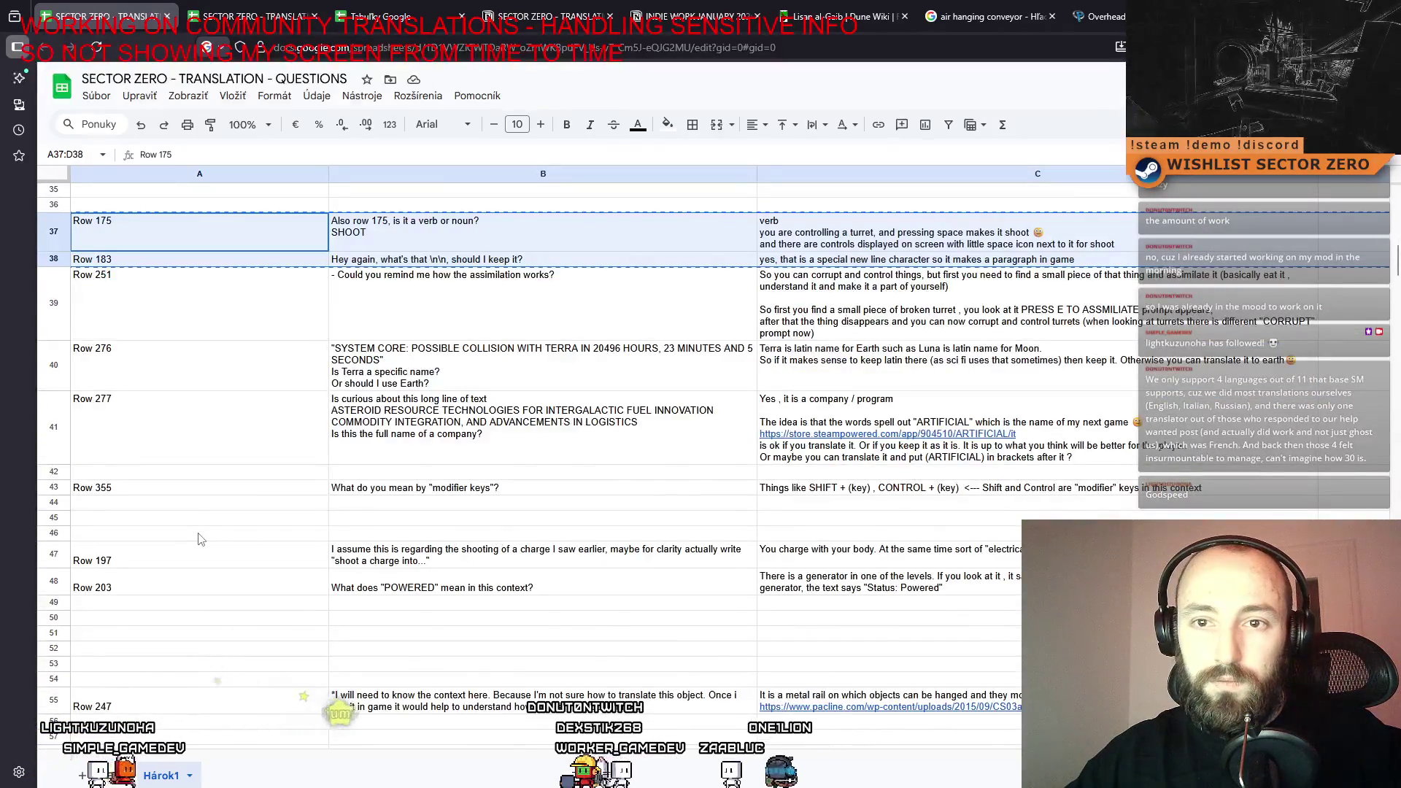
scroll(200, 539, "up", 9)
left_click(109, 454)
key("ctrl+v")
Move the Row 197 entry up to start at row 16.
scroll(225, 566, "down", 2)
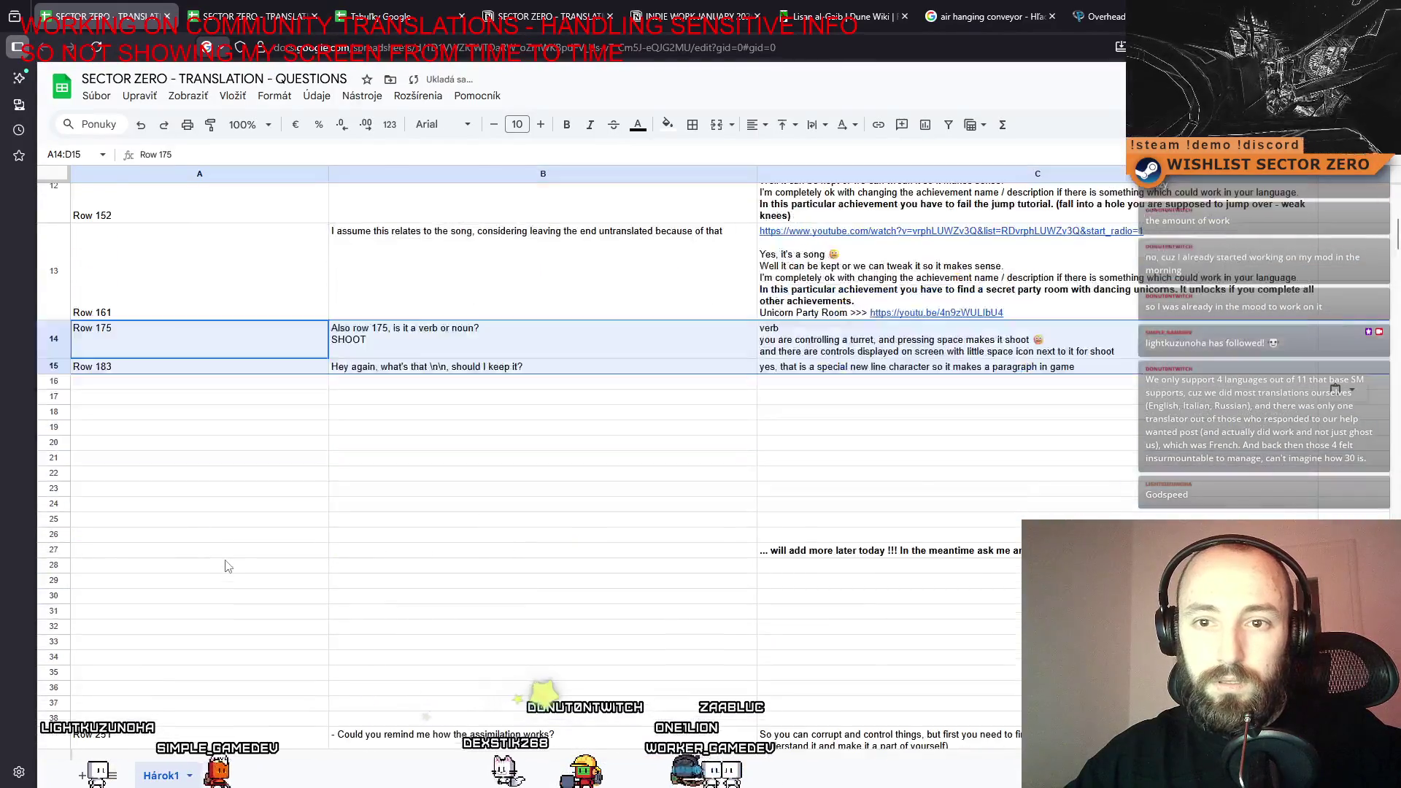
scroll(226, 566, "down", 8)
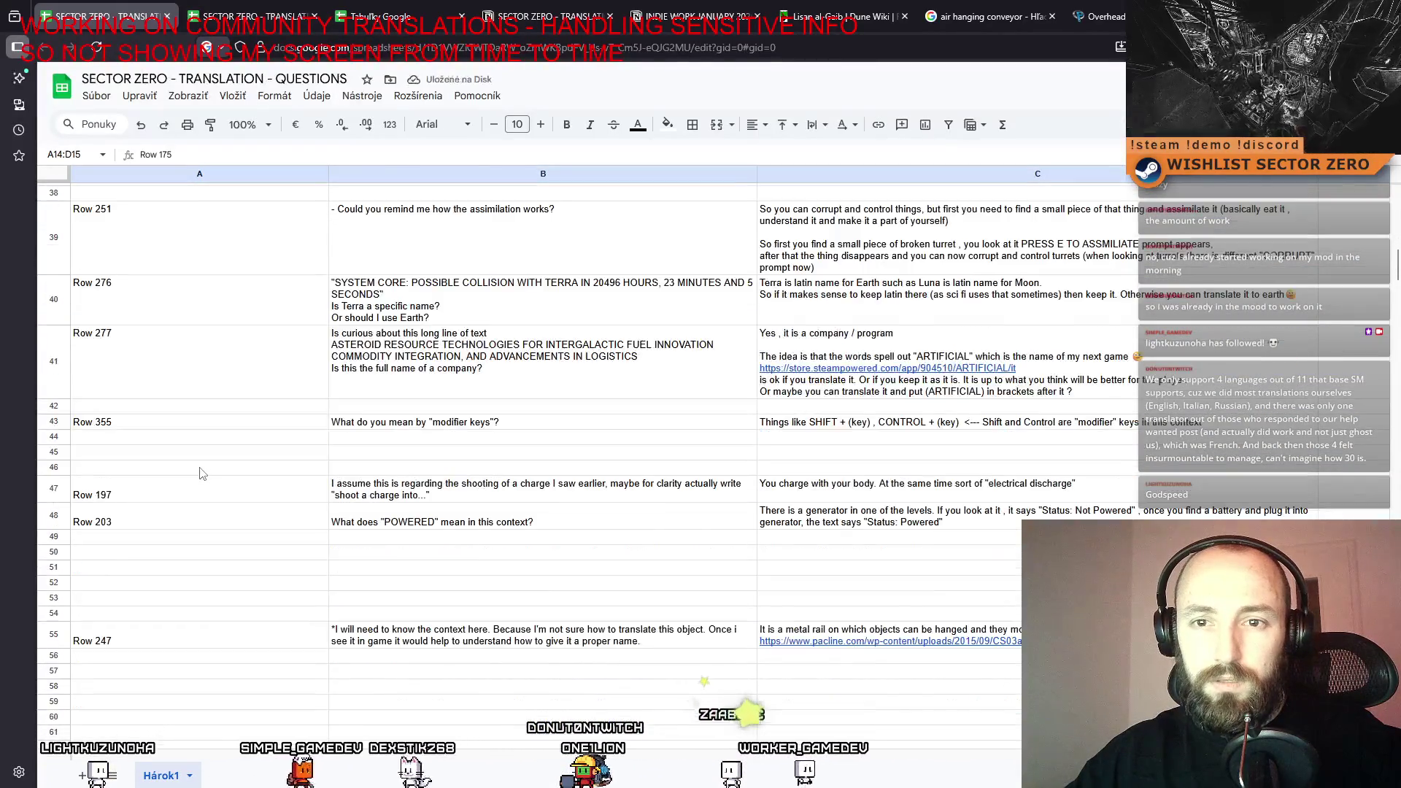
scroll(197, 467, "down", 1)
left_click(178, 432)
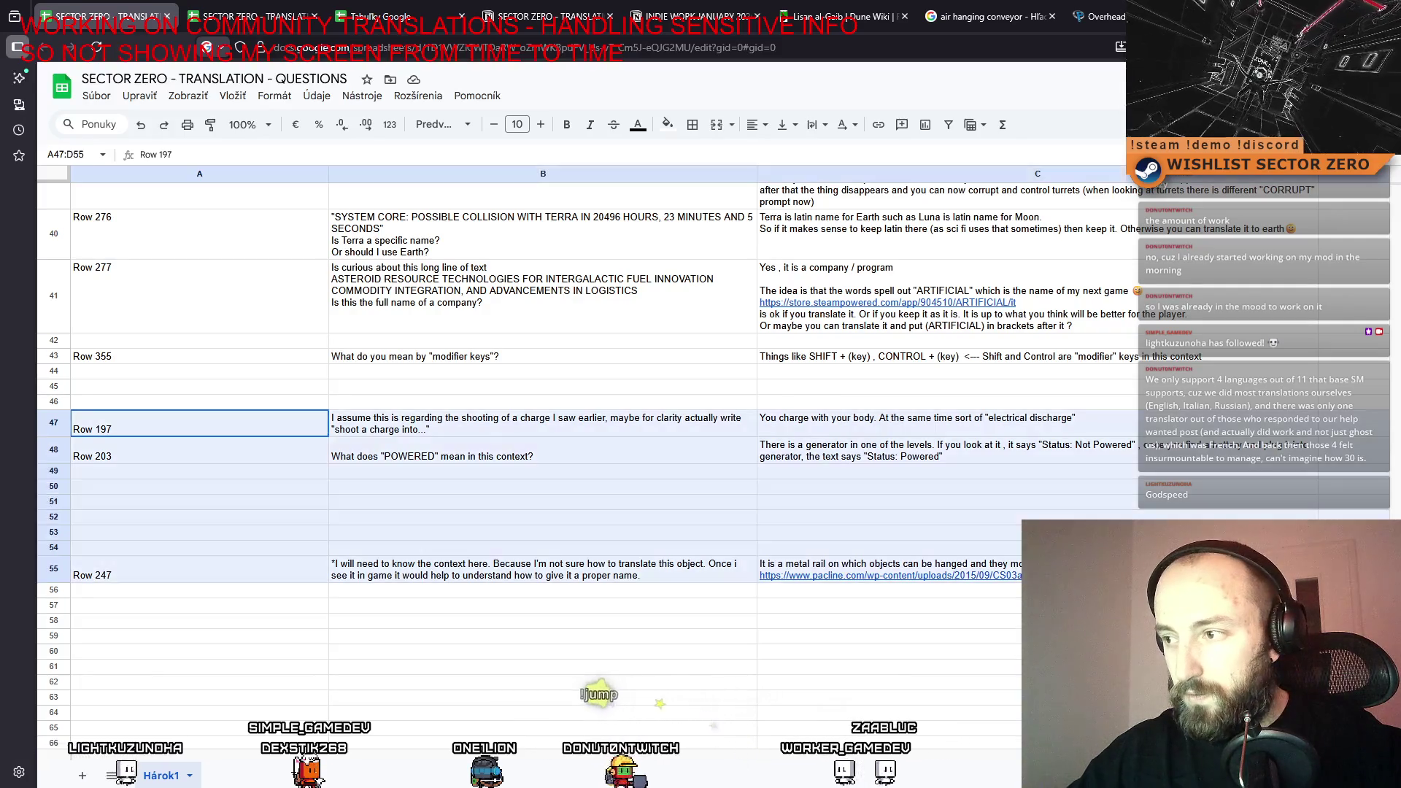
scroll(117, 458, "up", 9)
left_click(115, 449)
key("ctrl+v")
Move the Row 247 entry from row 24 into the empty row 18.
left_click(235, 607)
key("shift+Right")
key("shift+Right")
key("shift+Right")
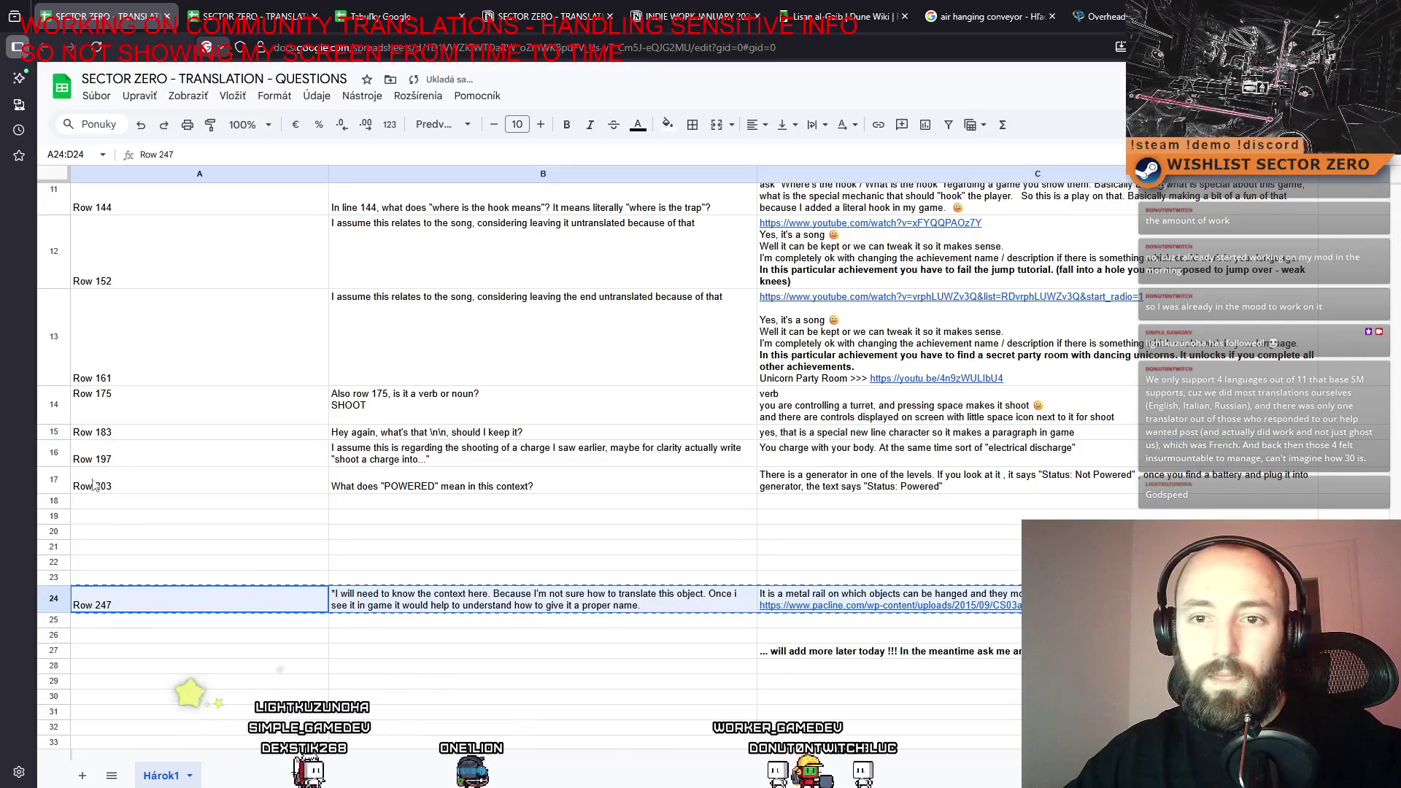
left_click(95, 500)
key("ctrl+v")
left_click(269, 713)
Cut the Row 251, Row 276 and Row 277 entries and paste them into rows 19–21.
scroll(305, 535, "down", 6)
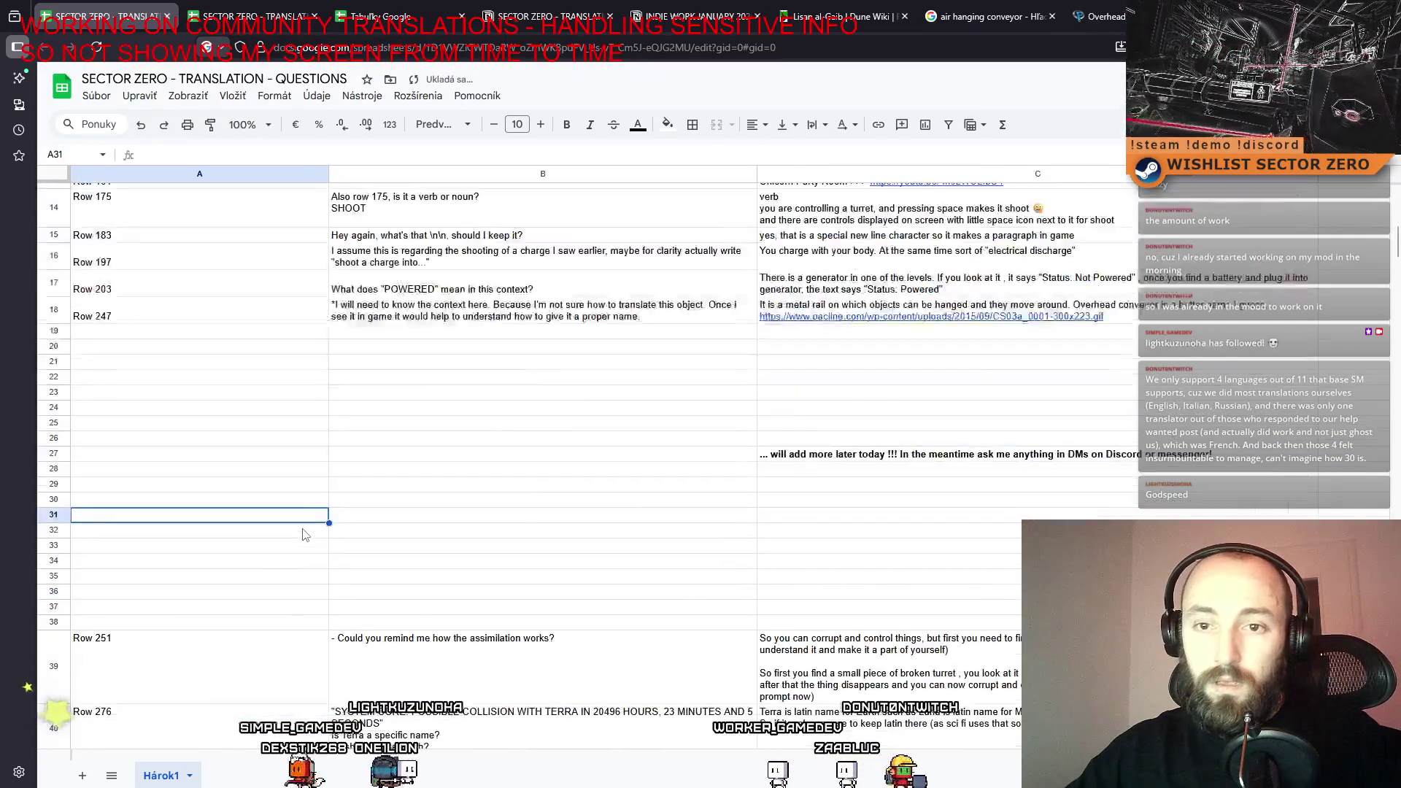
key("ctrl+Down")
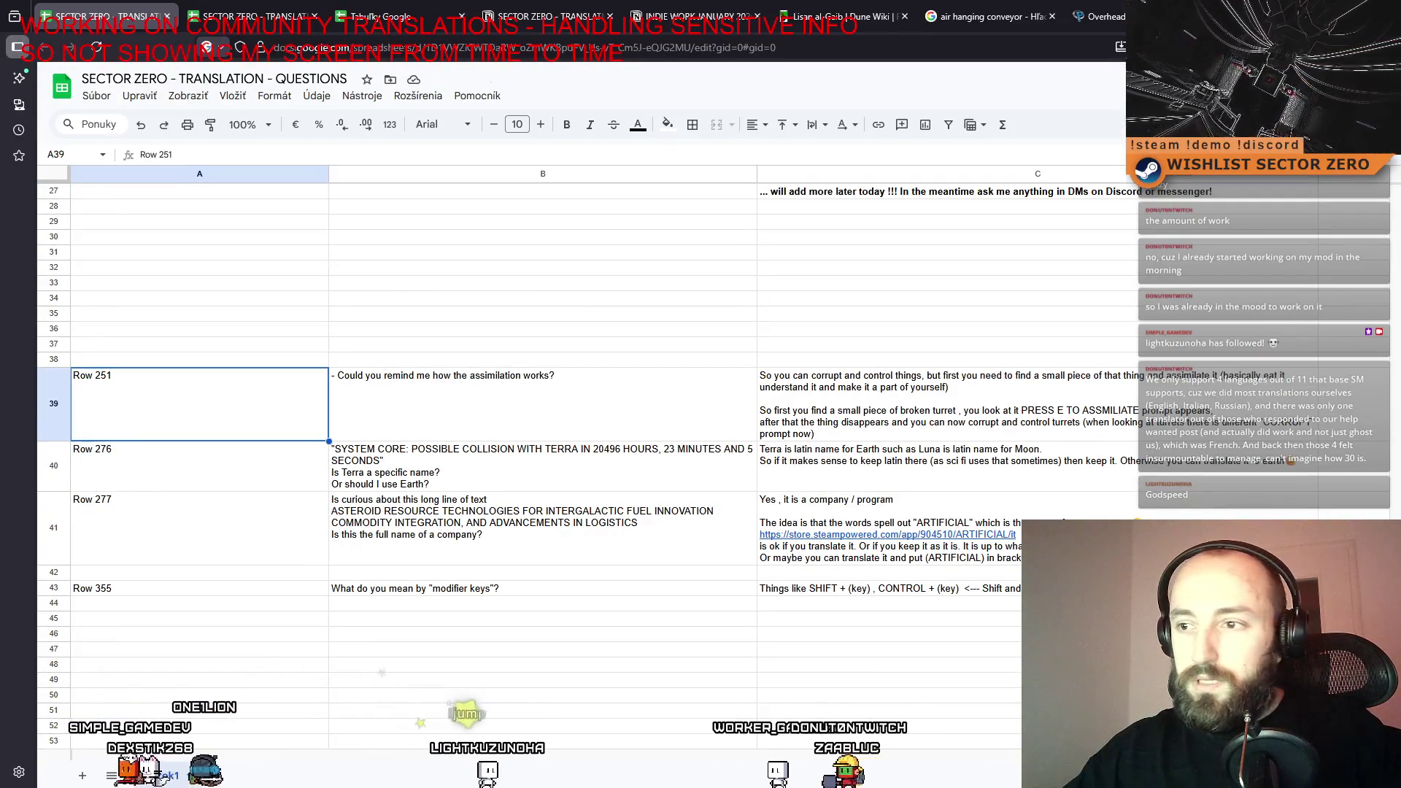
key("shift+Down")
key("shift+Down")
key("shift+Right")
key("shift+Right")
key("shift+Right")
key("ctrl+x")
scroll(160, 387, "up", 5)
left_click(168, 329)
key("ctrl+v")
Move the Row 355 entry up into the empty row 22.
scroll(176, 493, "down", 4)
left_click(314, 458)
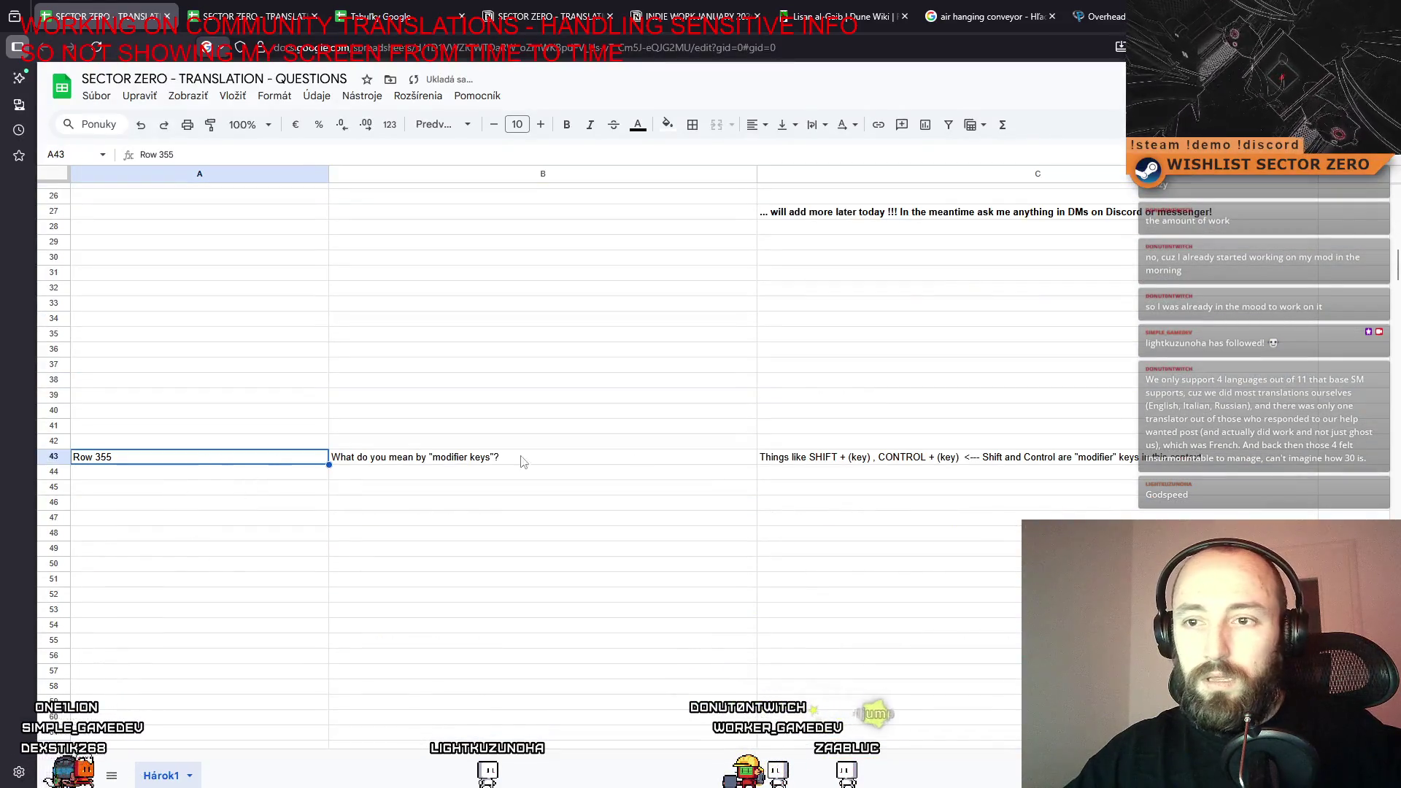
scroll(285, 467, "up", 5)
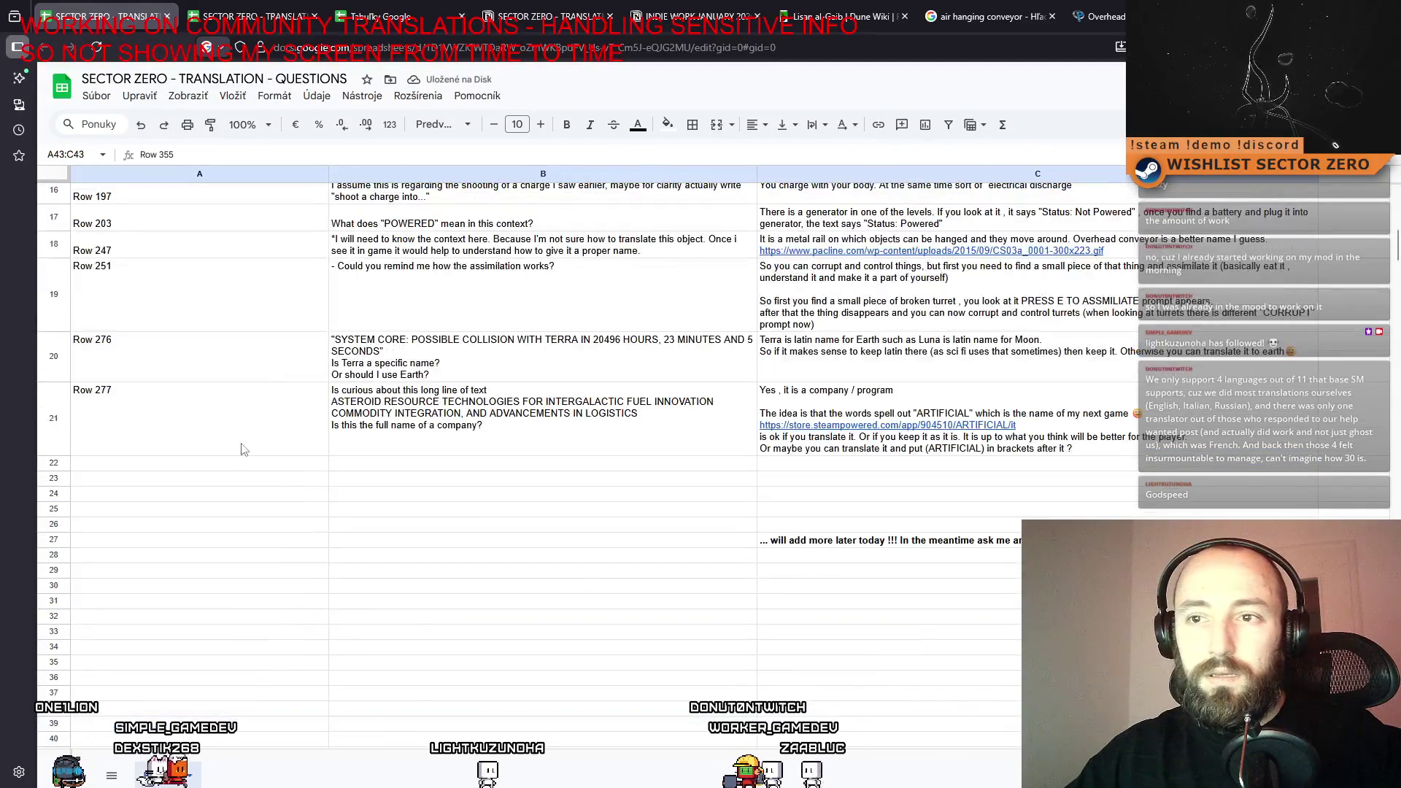
left_click(285, 467)
key("ctrl+v")
scroll(255, 459, "up", 10)
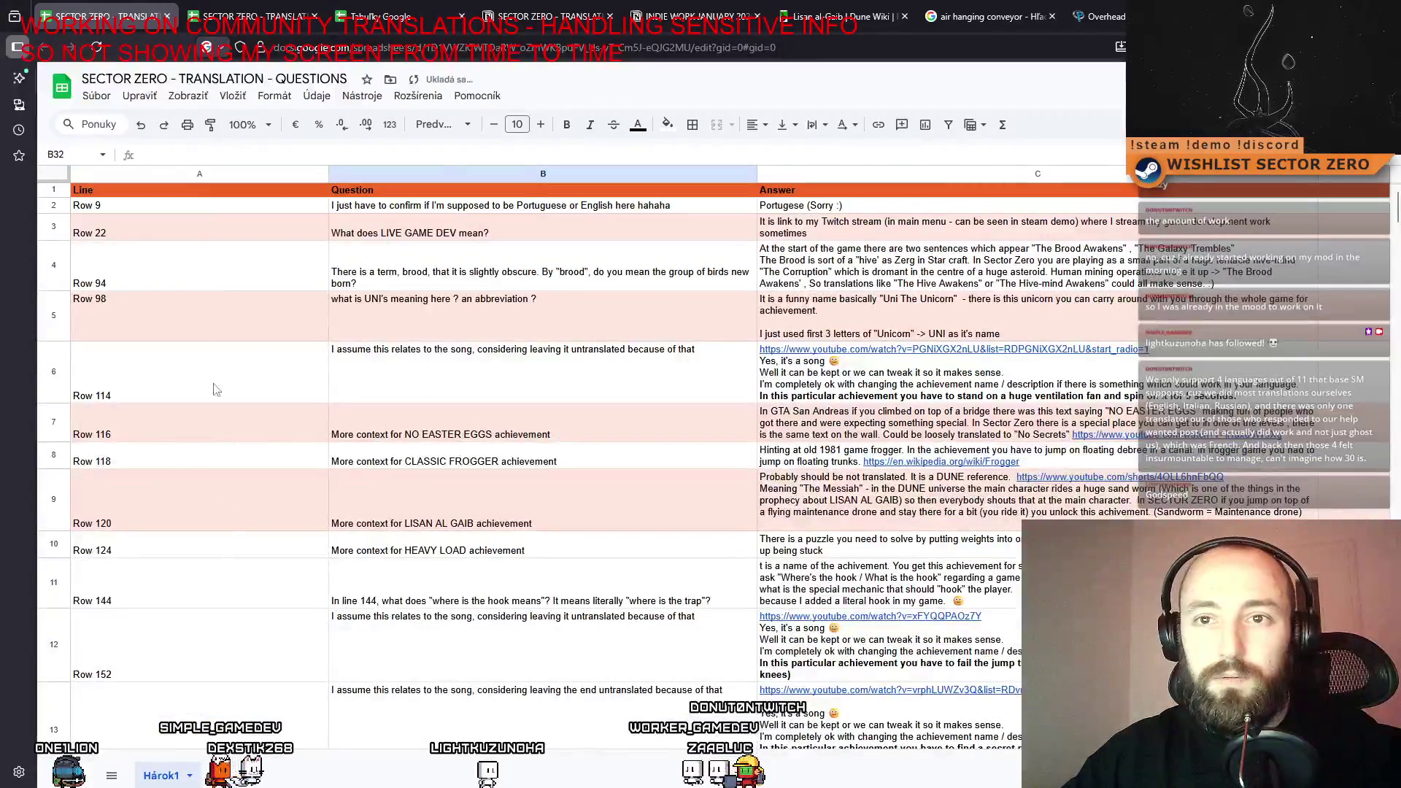
left_click(175, 211)
left_click(219, 232)
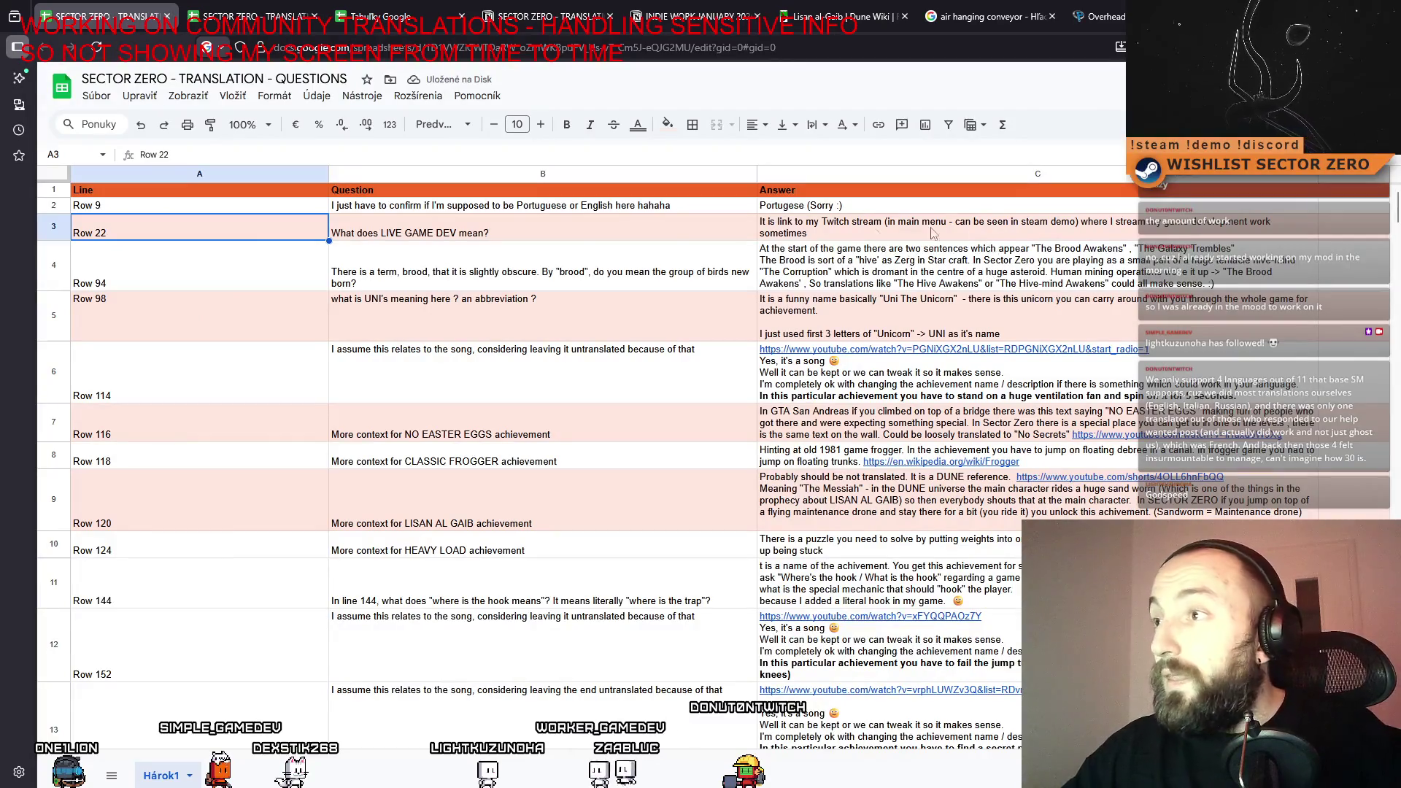
left_click_drag(540, 270, 197, 230)
left_click(182, 209)
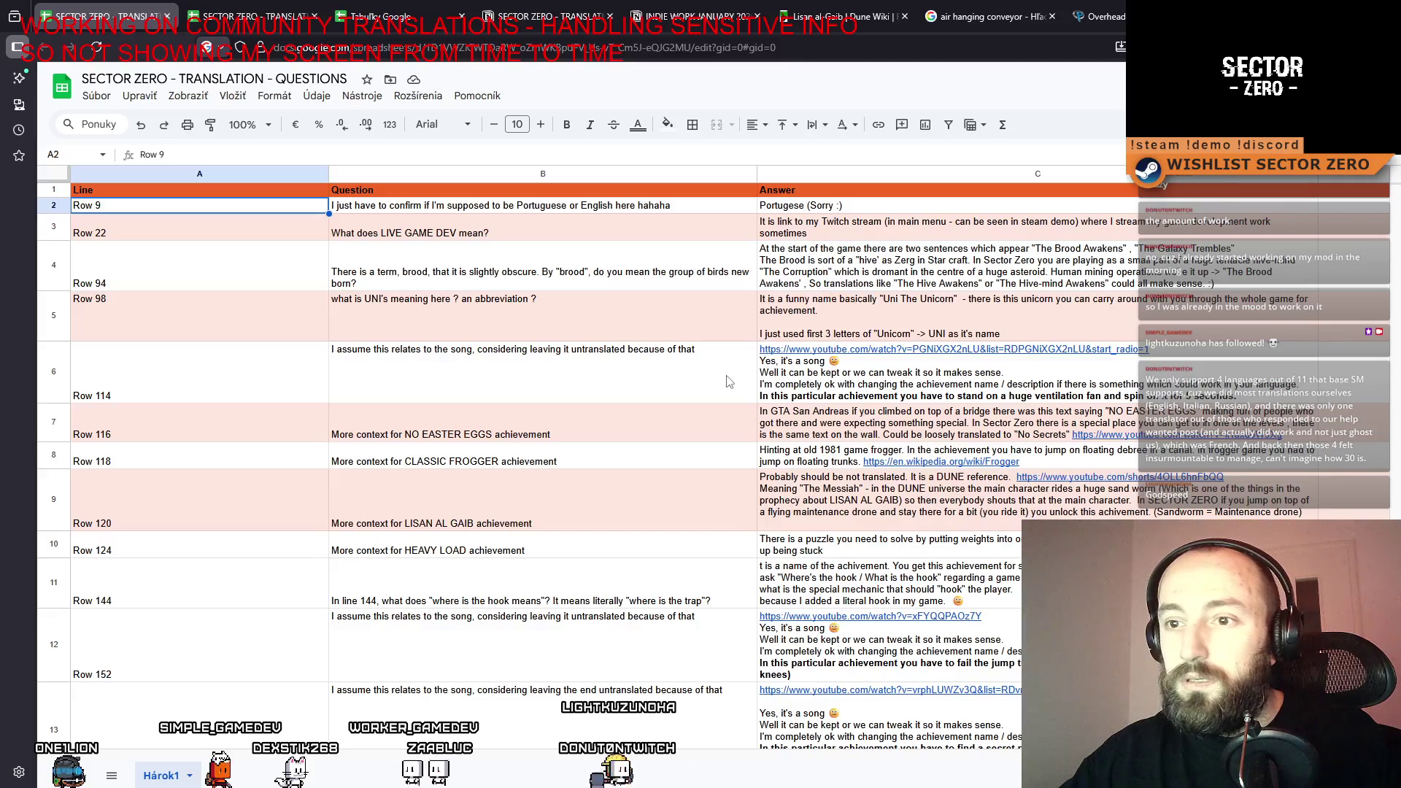
left_click(257, 508)
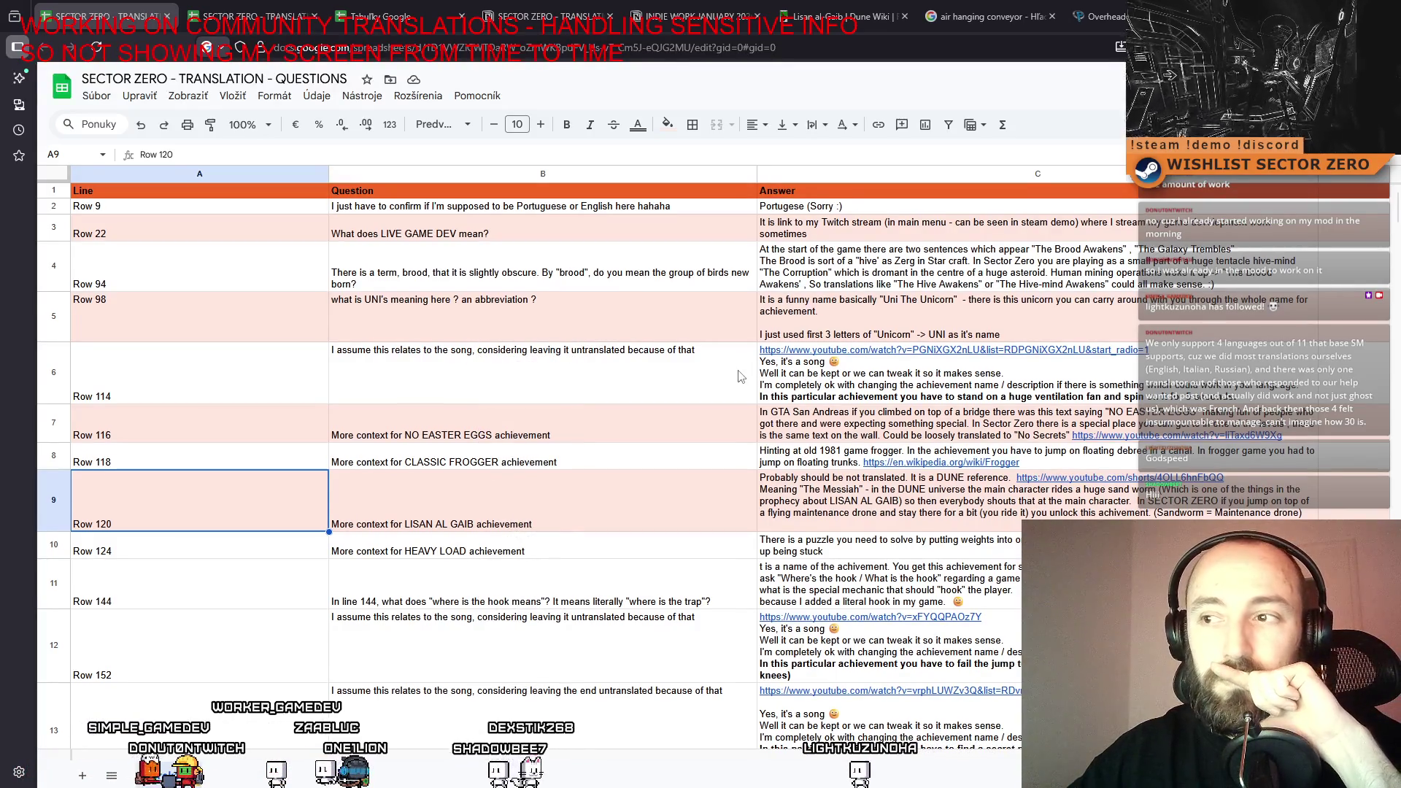
scroll(740, 376, "down", 10)
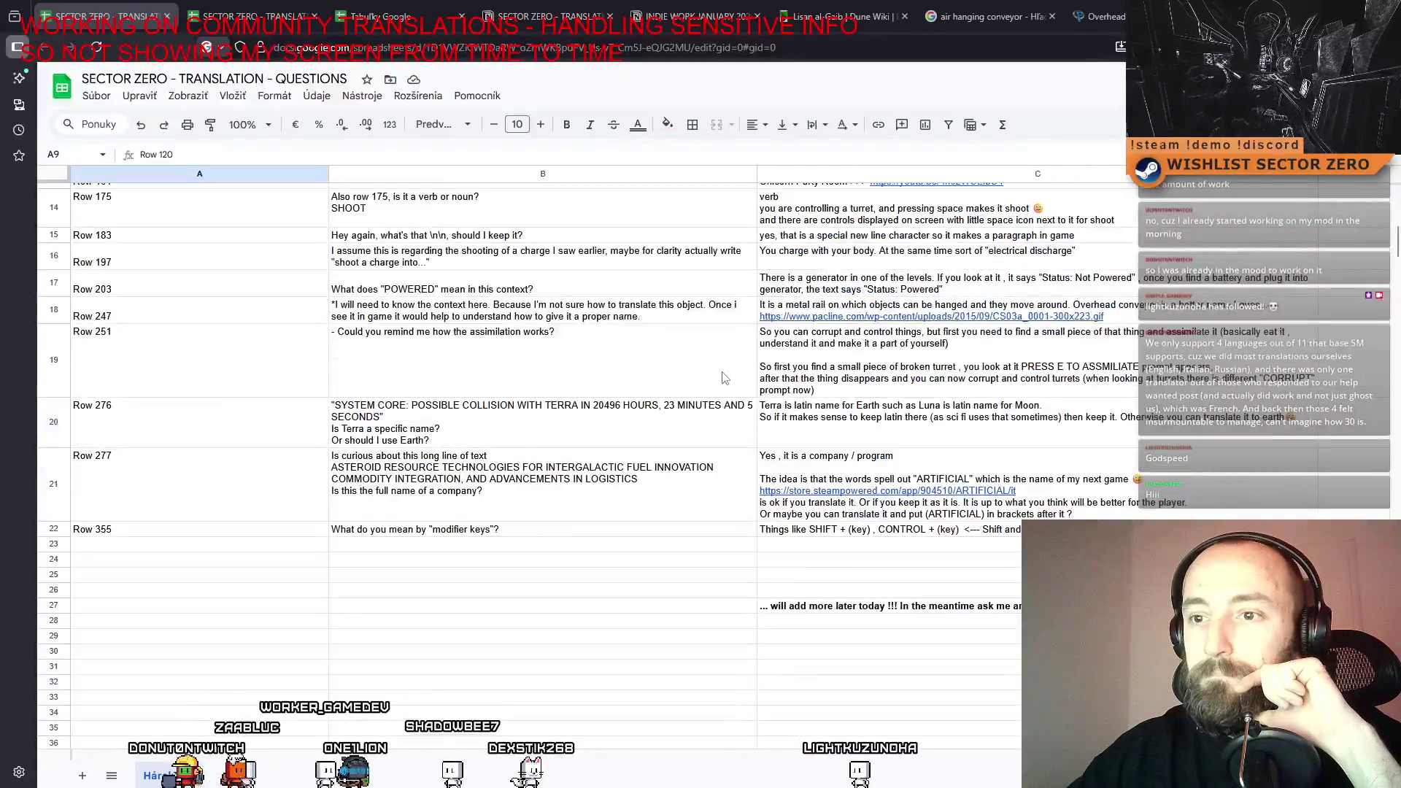
scroll(703, 403, "up", 1)
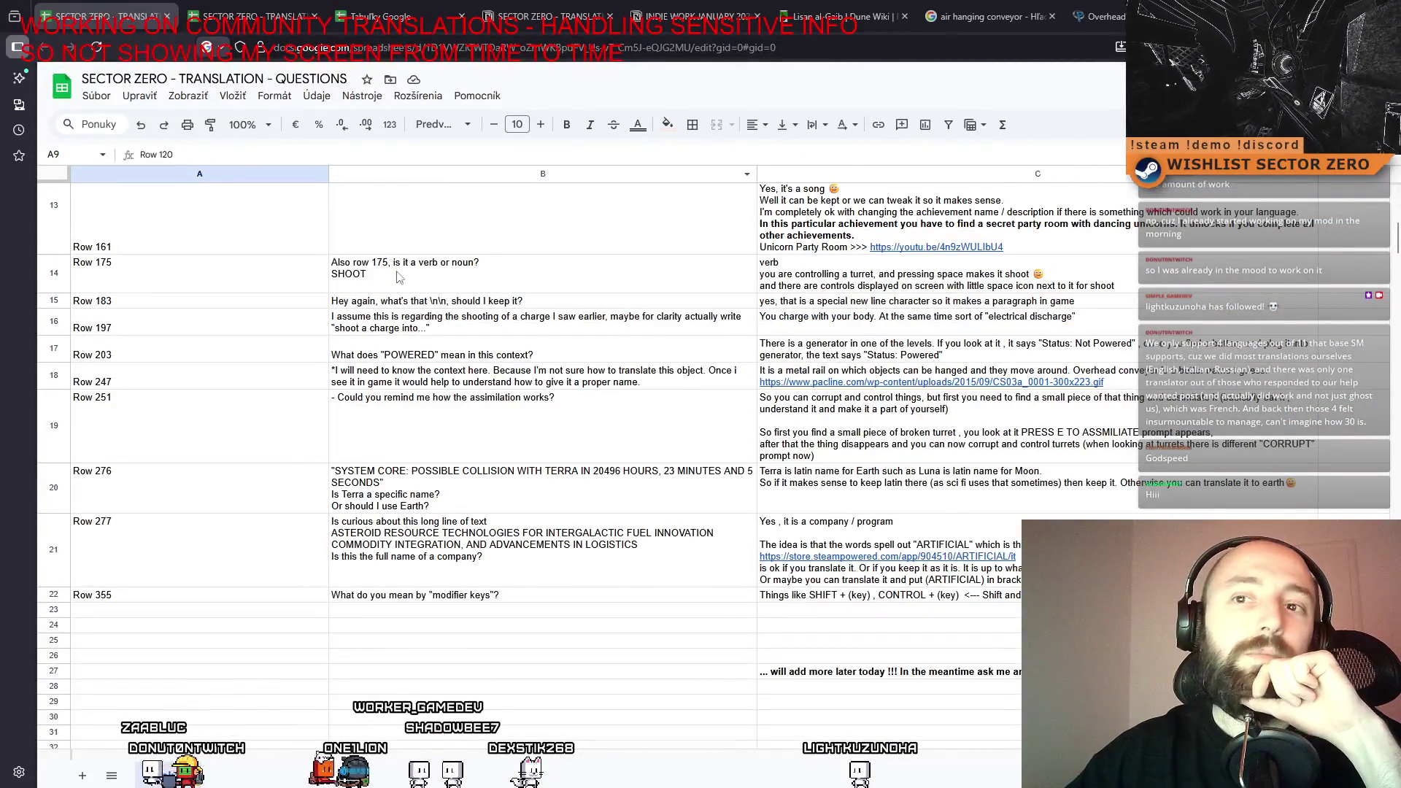
scroll(414, 313, "up", 9)
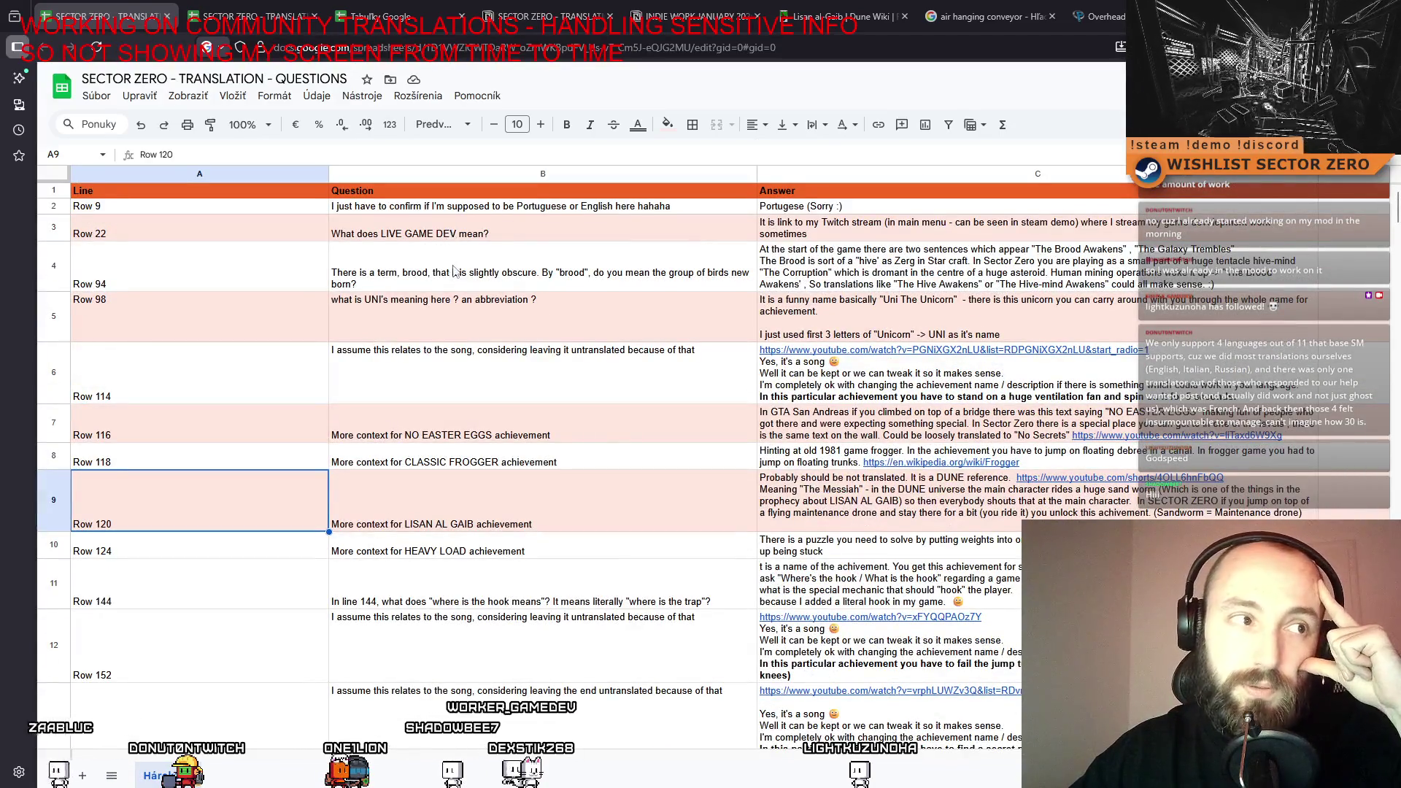
scroll(444, 330, "down", 6)
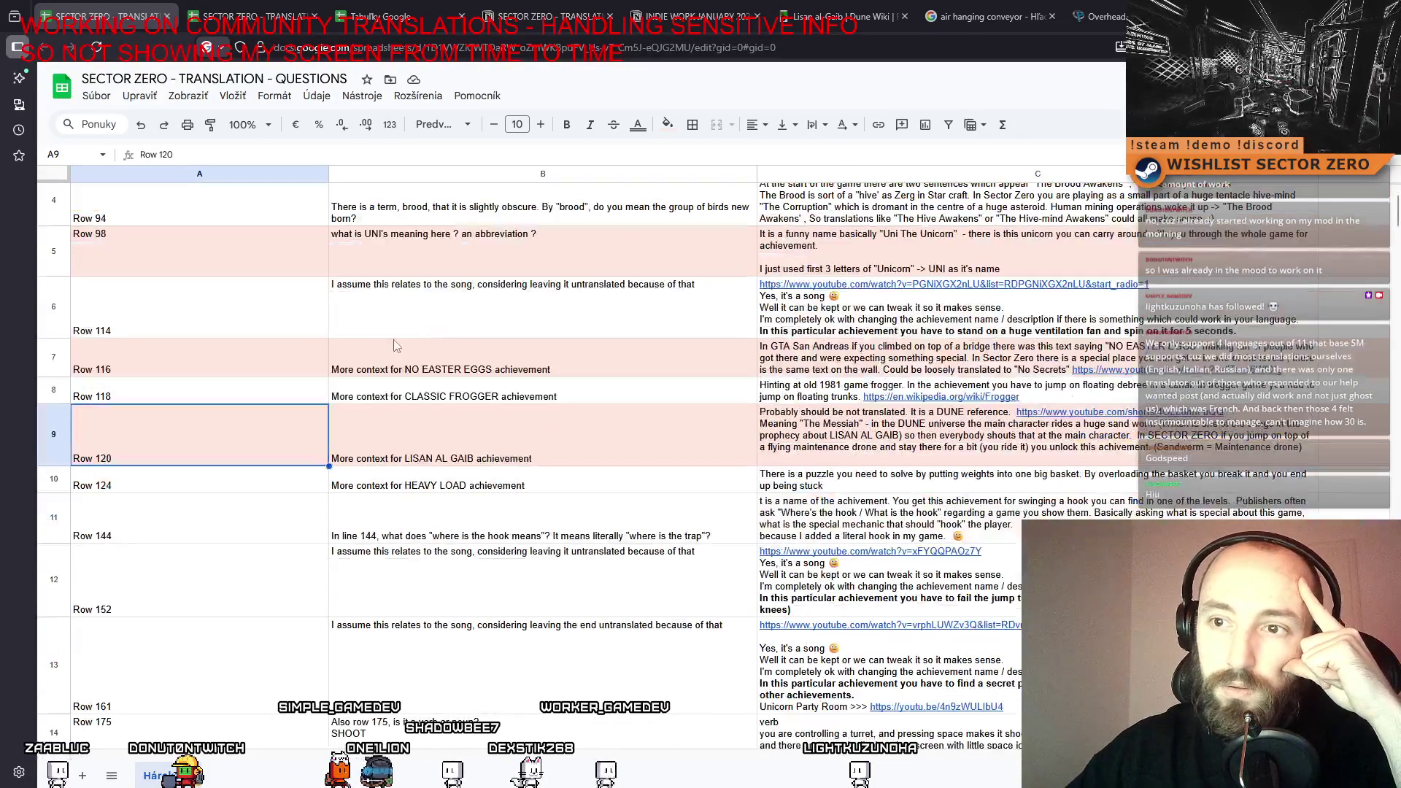
scroll(577, 483, "up", 5)
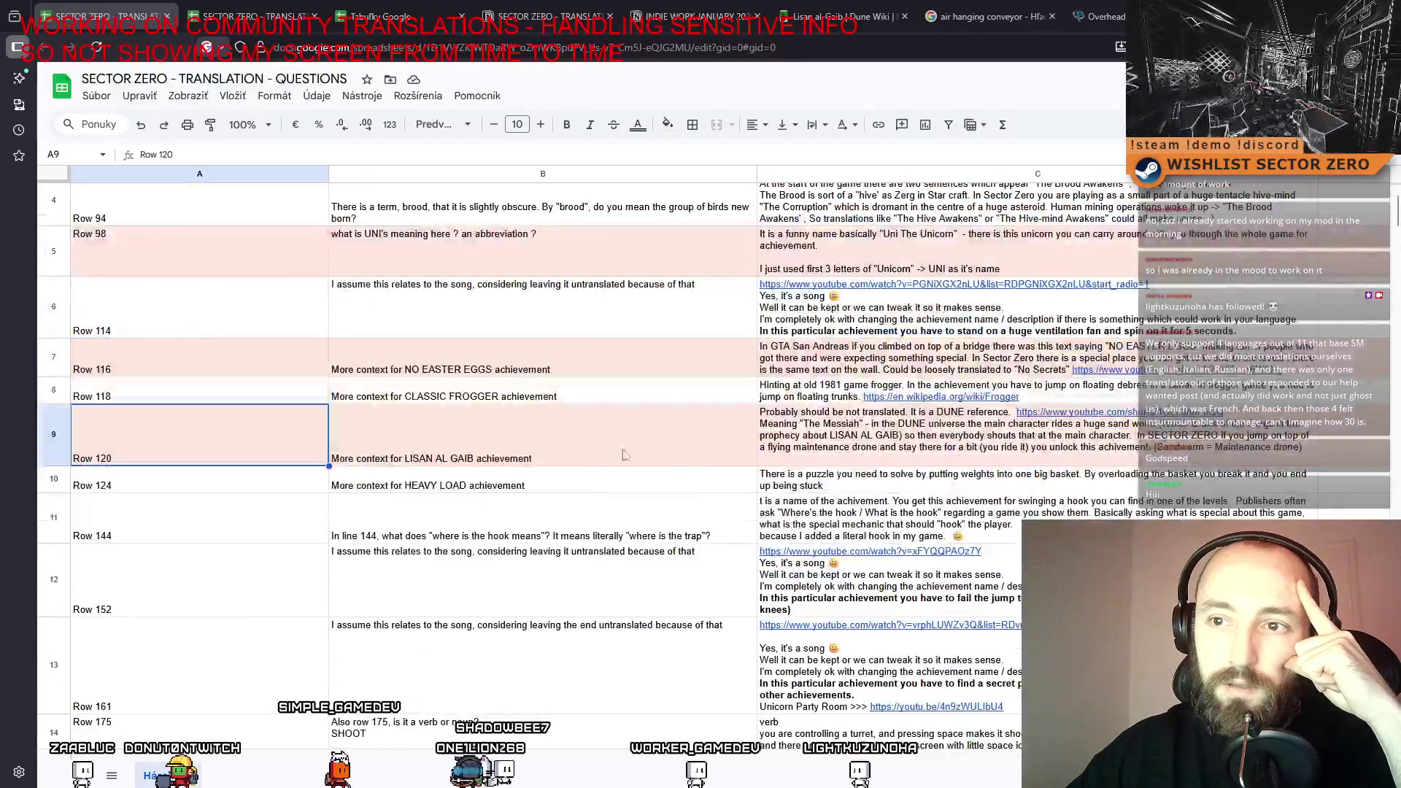
left_click(567, 419)
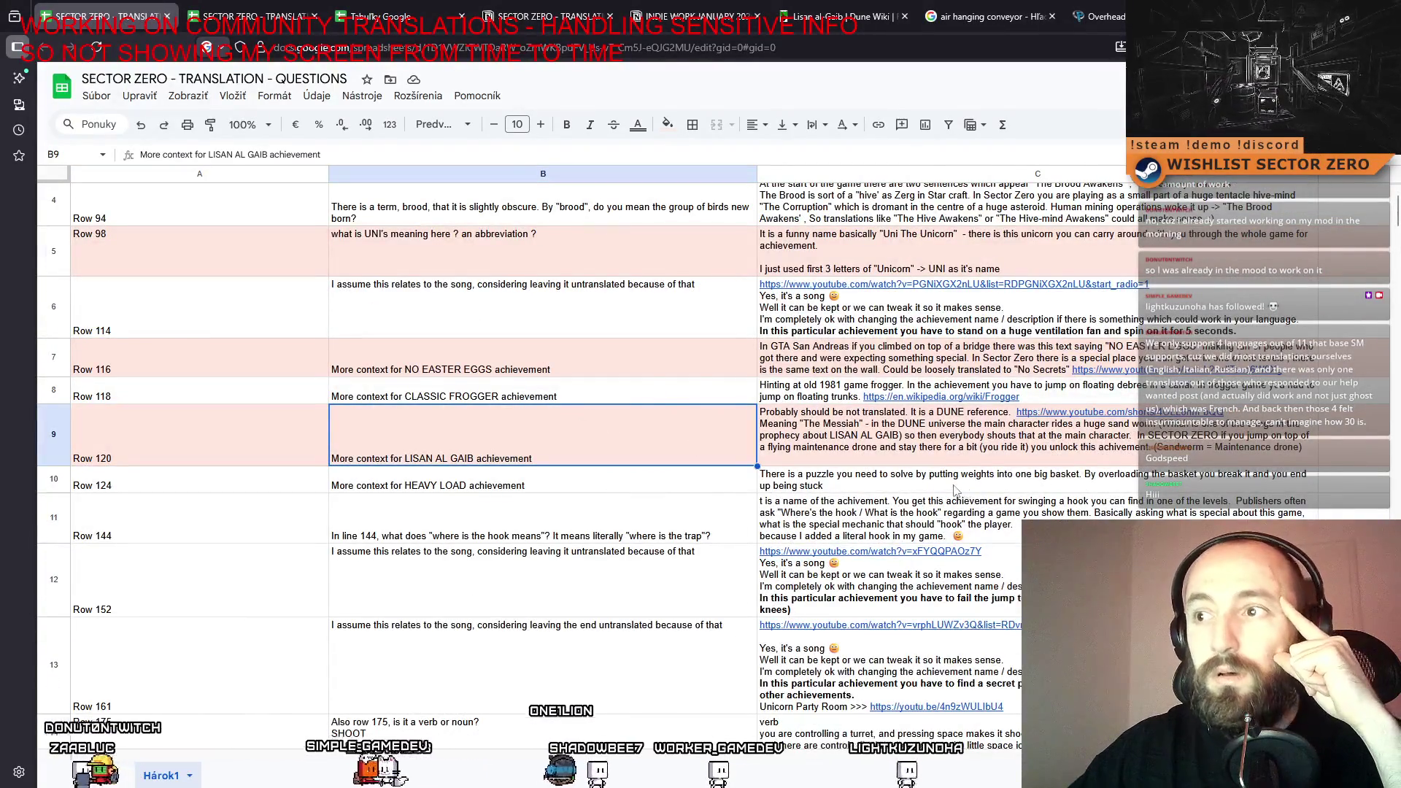
scroll(875, 504, "down", 5)
scroll(724, 521, "up", 4)
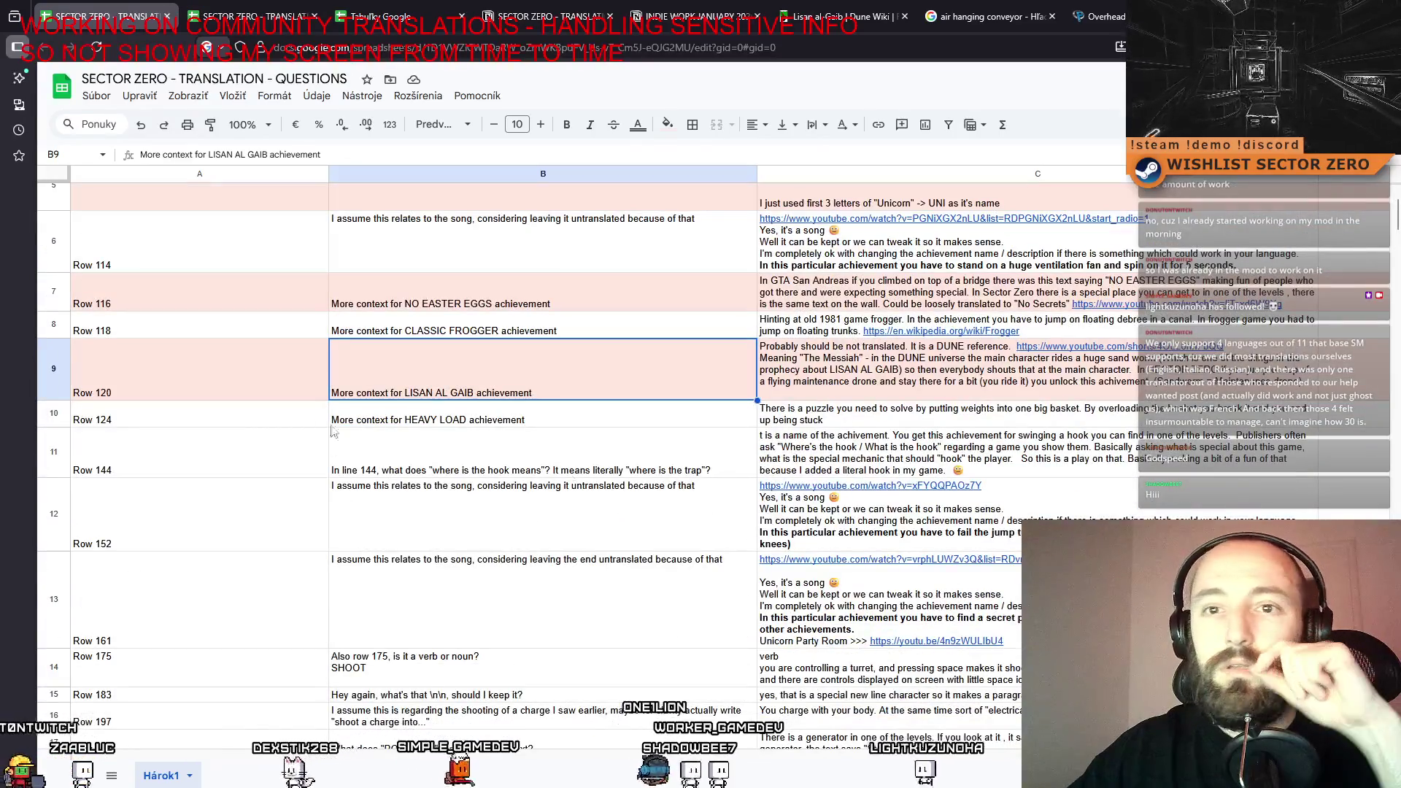
key("Left")
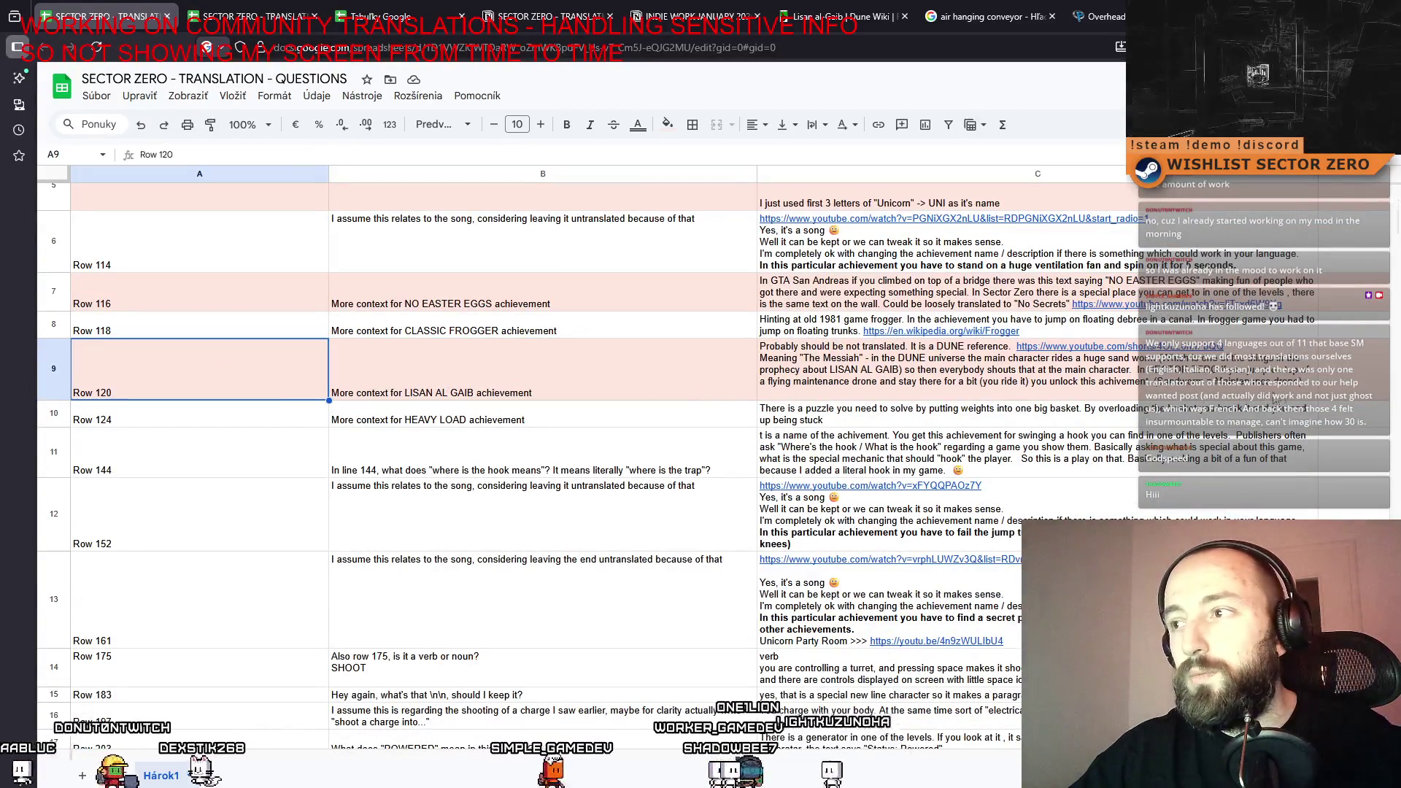
scroll(874, 391, "up", 2)
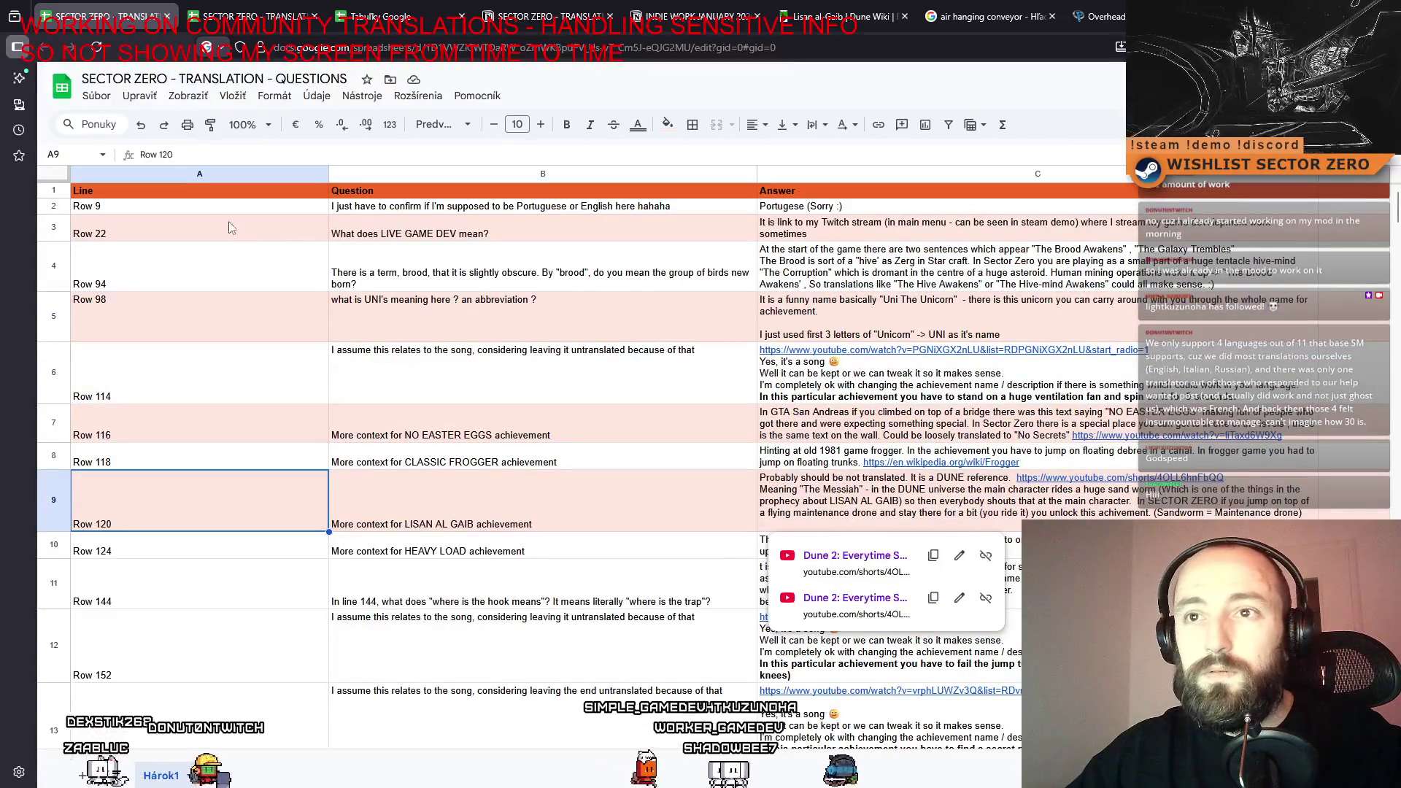
Change the alternating colours range from A1:D9 to A1:D200.
left_click(161, 230)
left_click(274, 96)
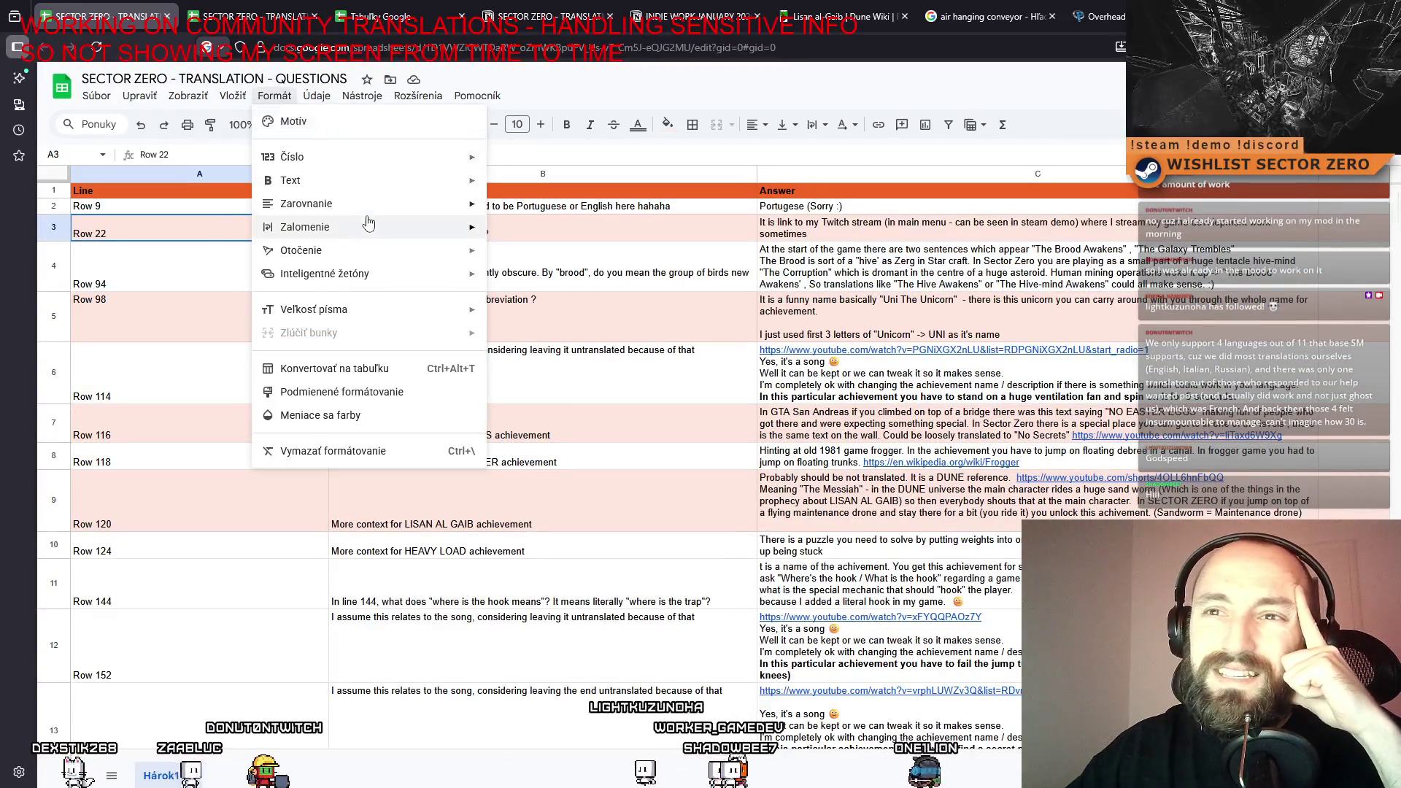
left_click(91, 99)
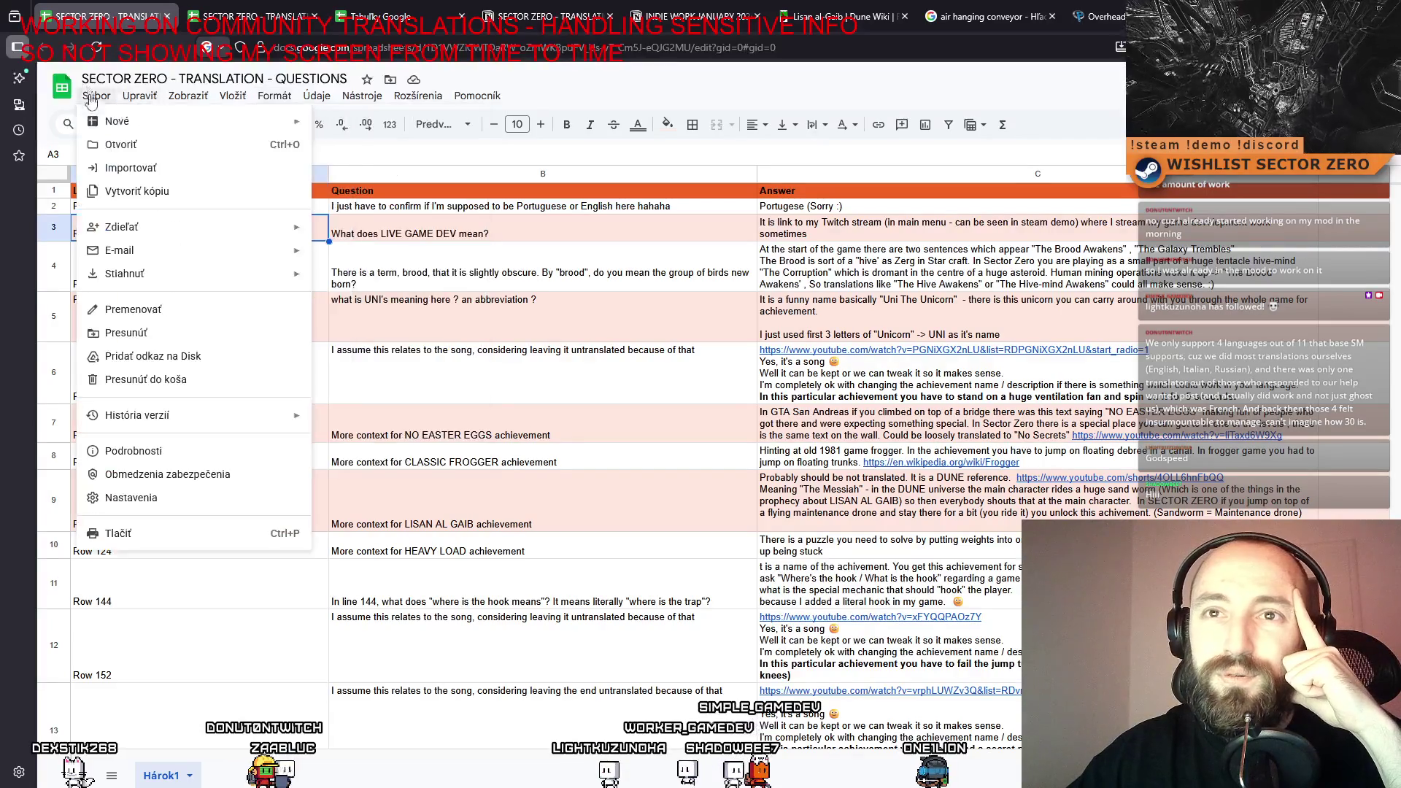
left_click(1016, 97)
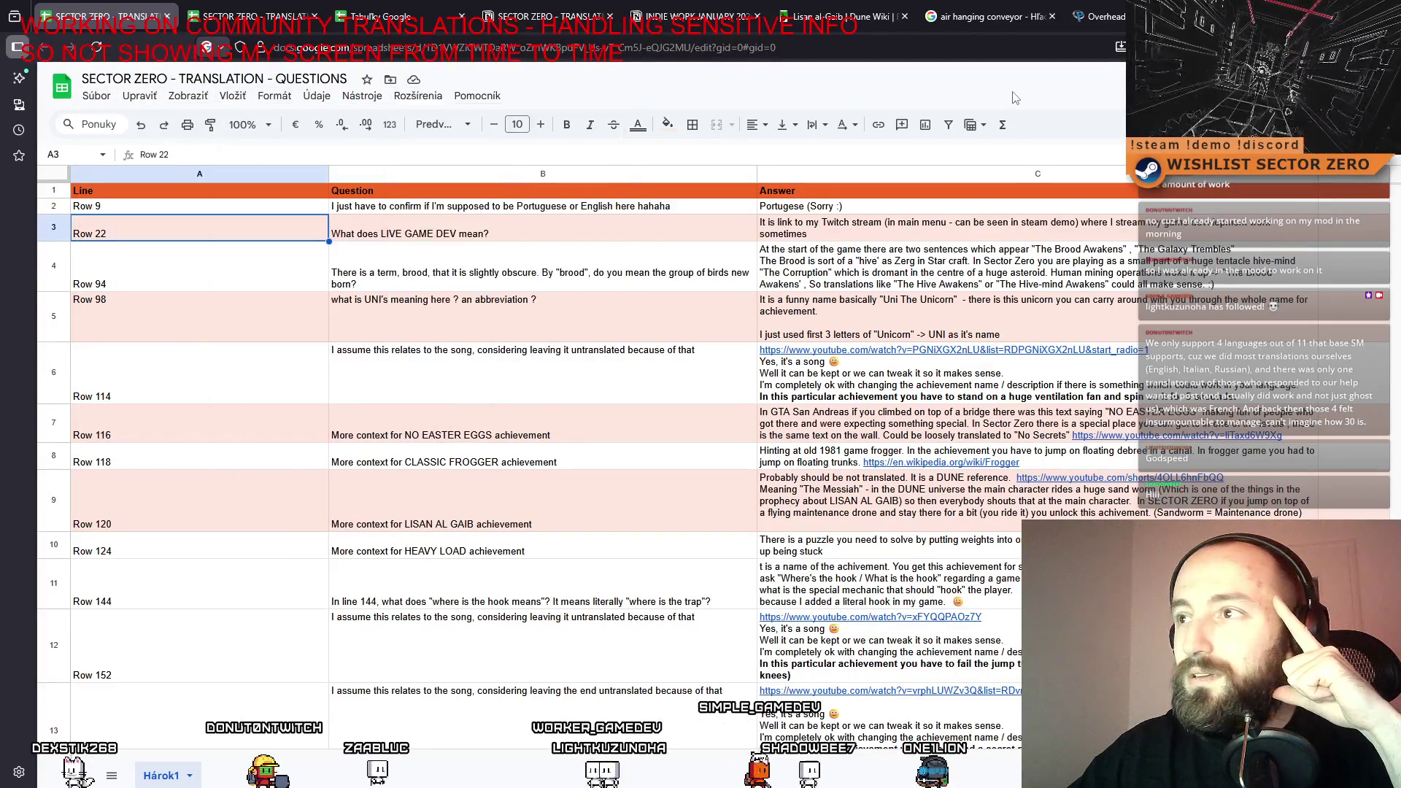
left_click(665, 127)
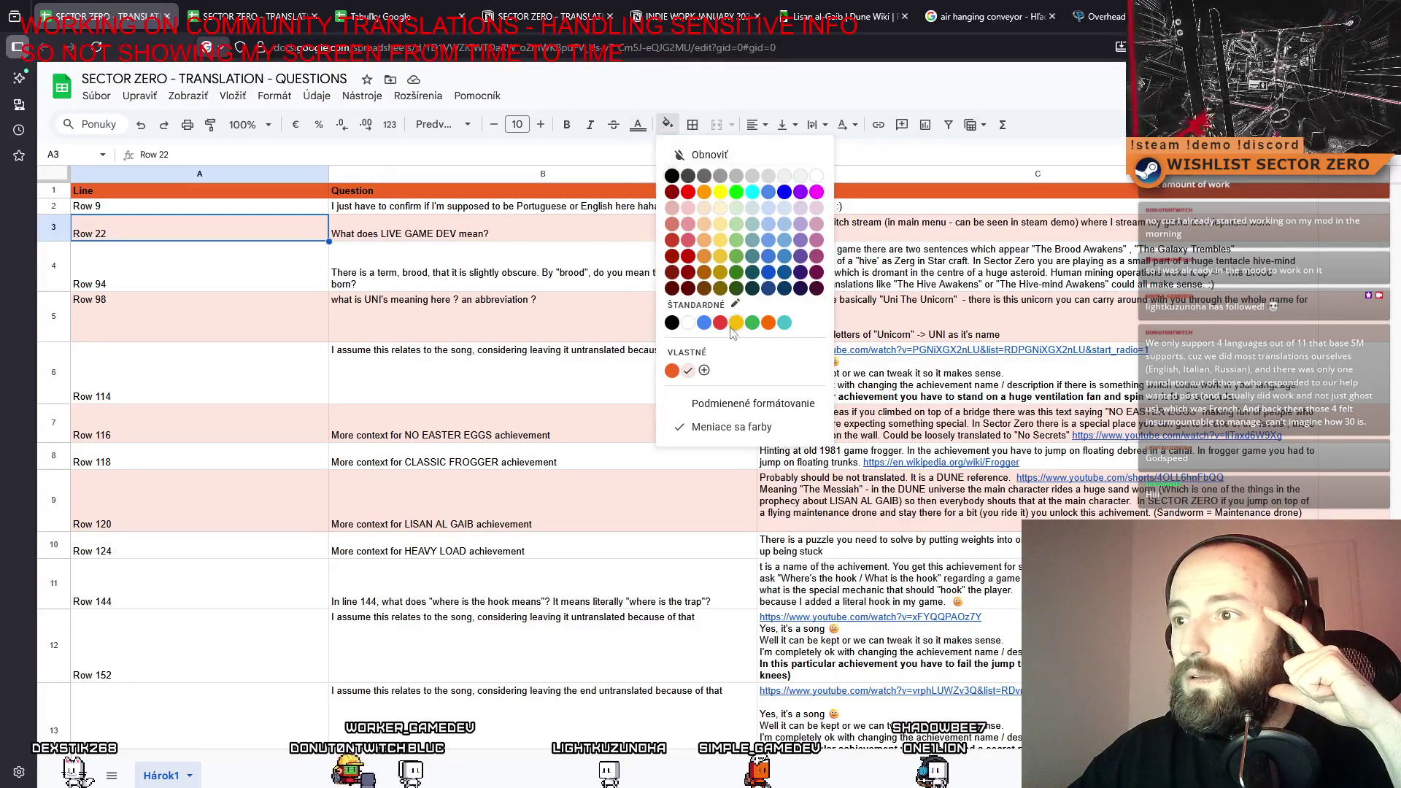
left_click(751, 427)
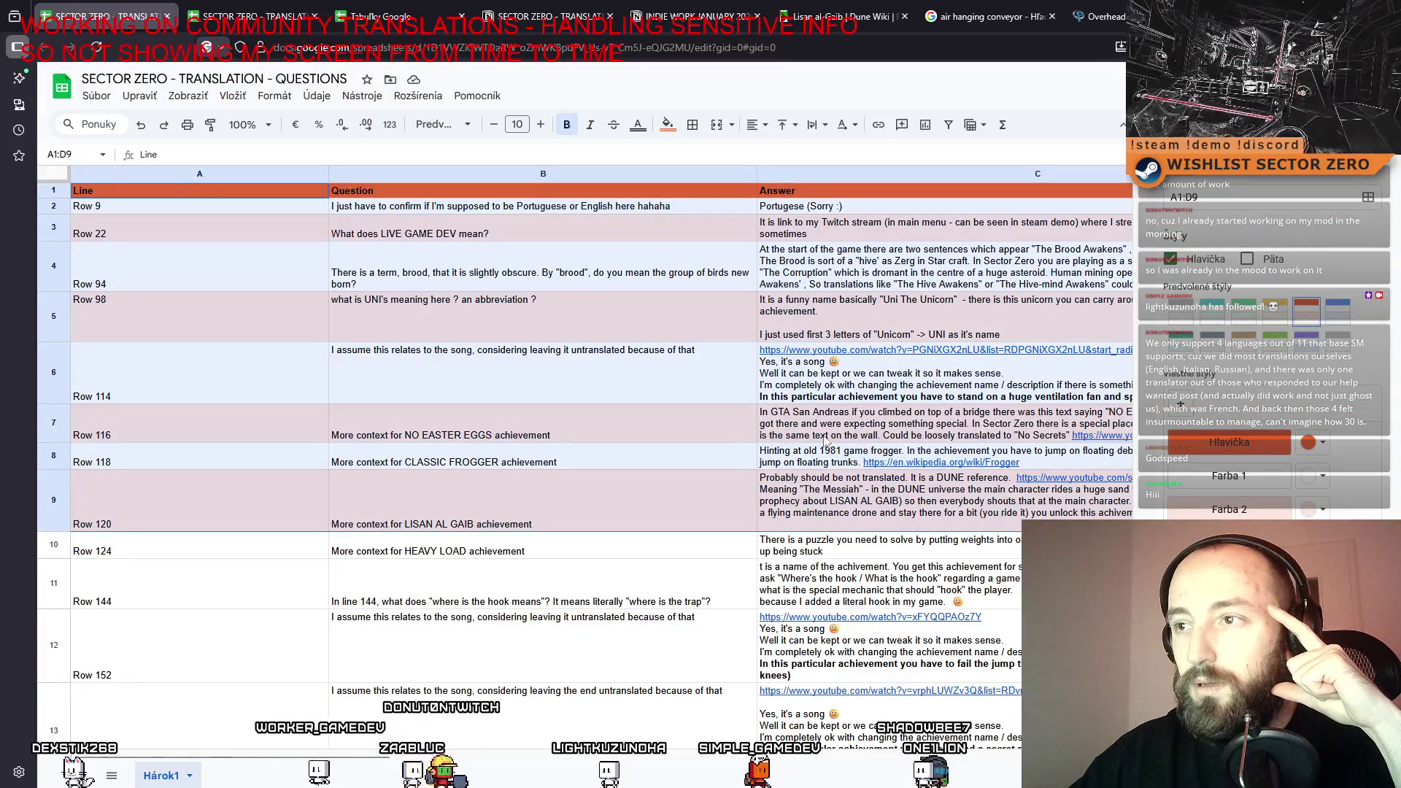
left_click(1368, 197)
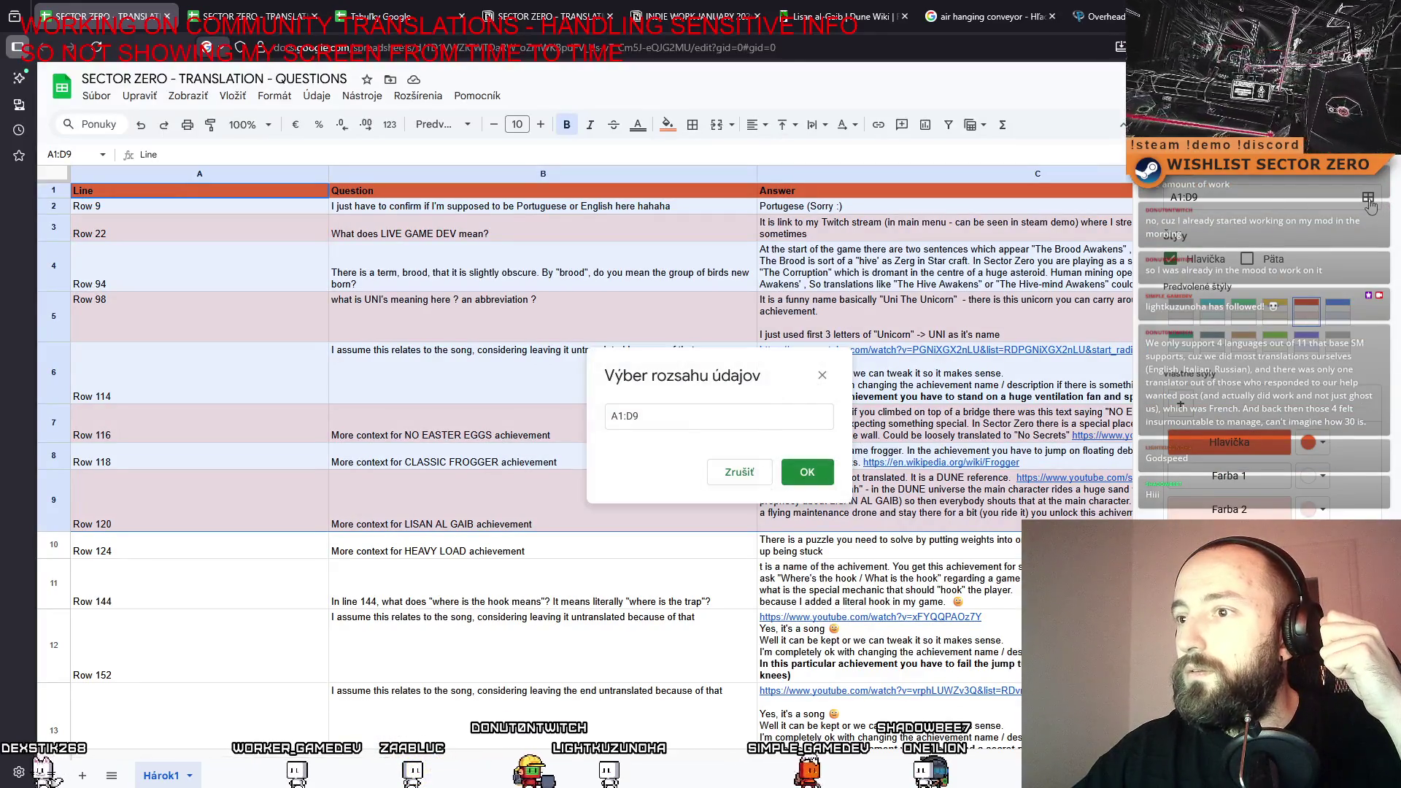
left_click(673, 417)
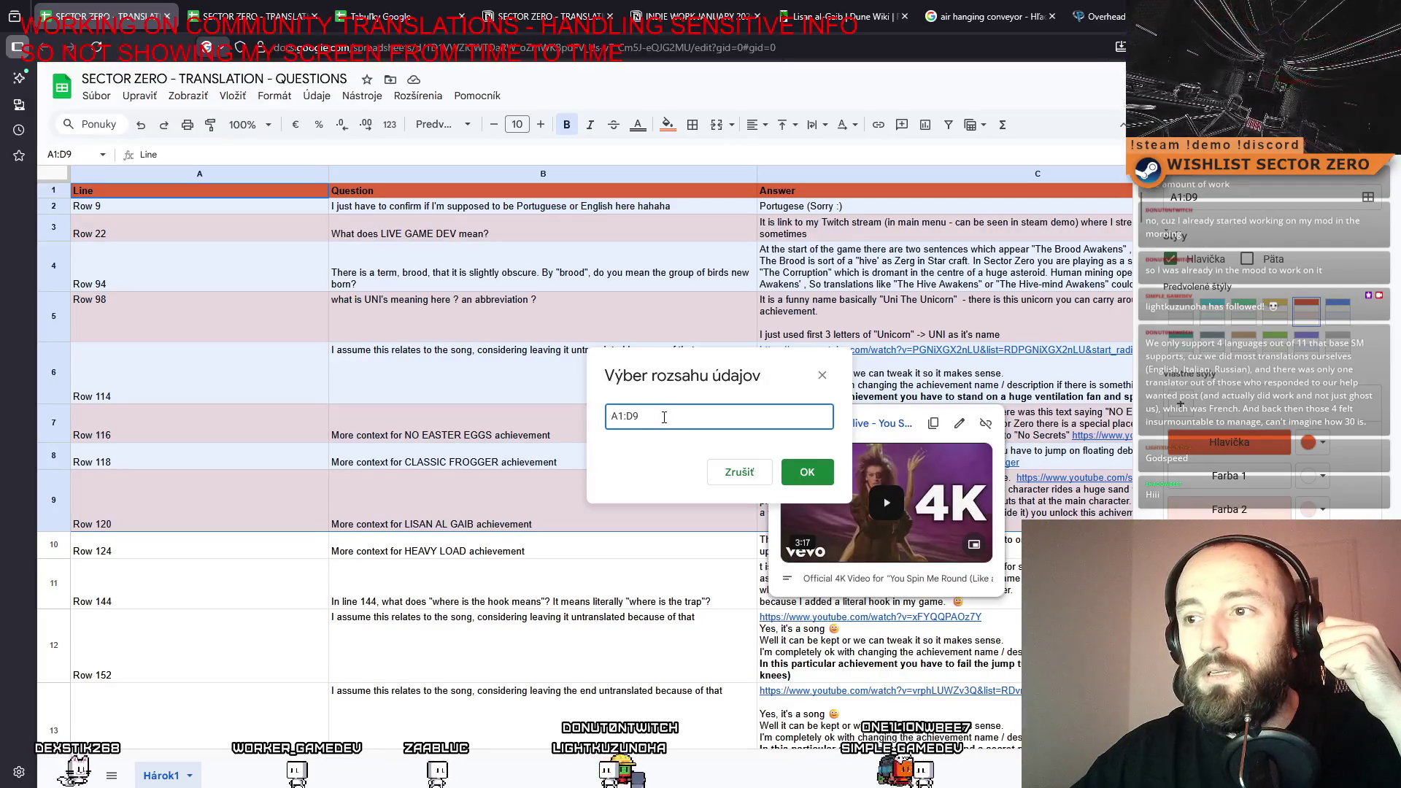
key("Left")
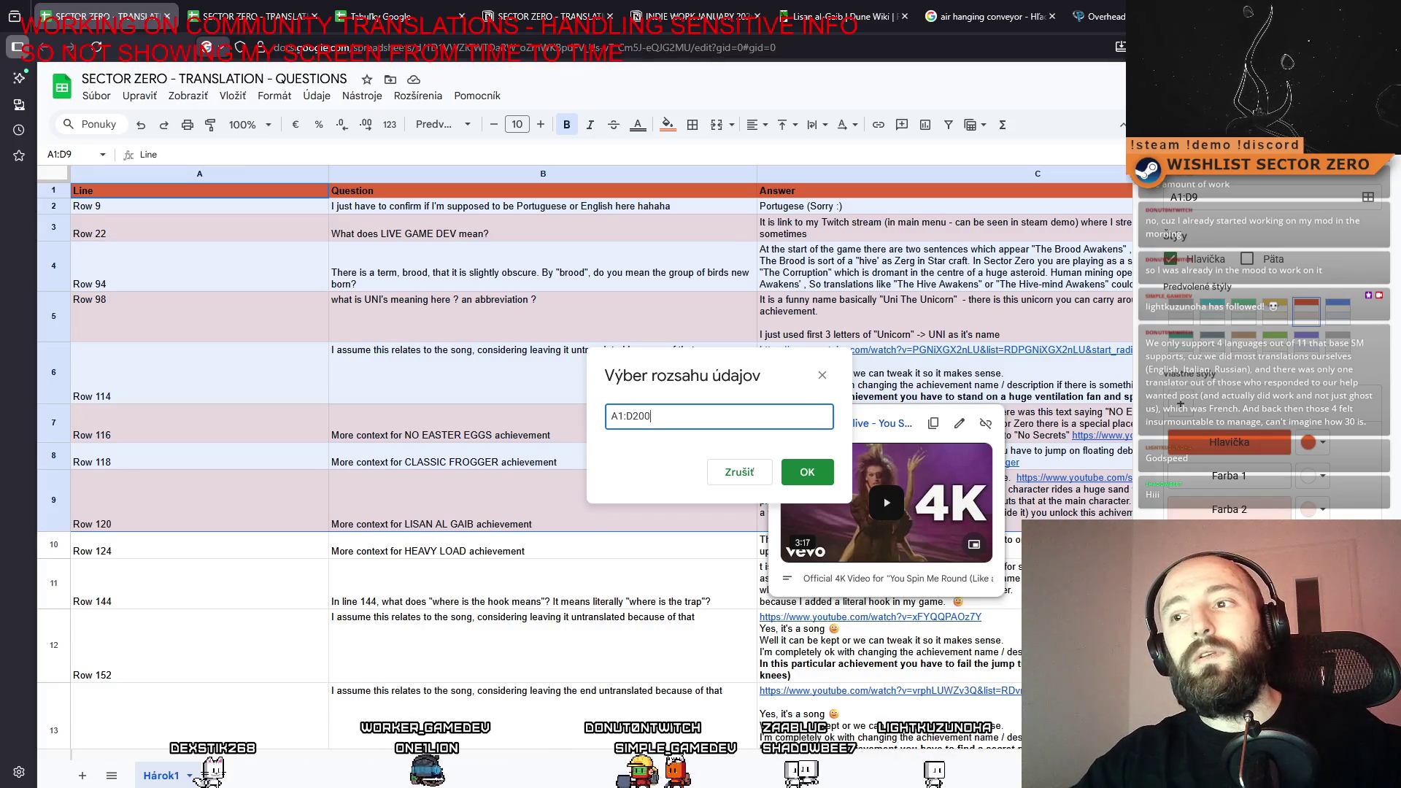
left_click(807, 472)
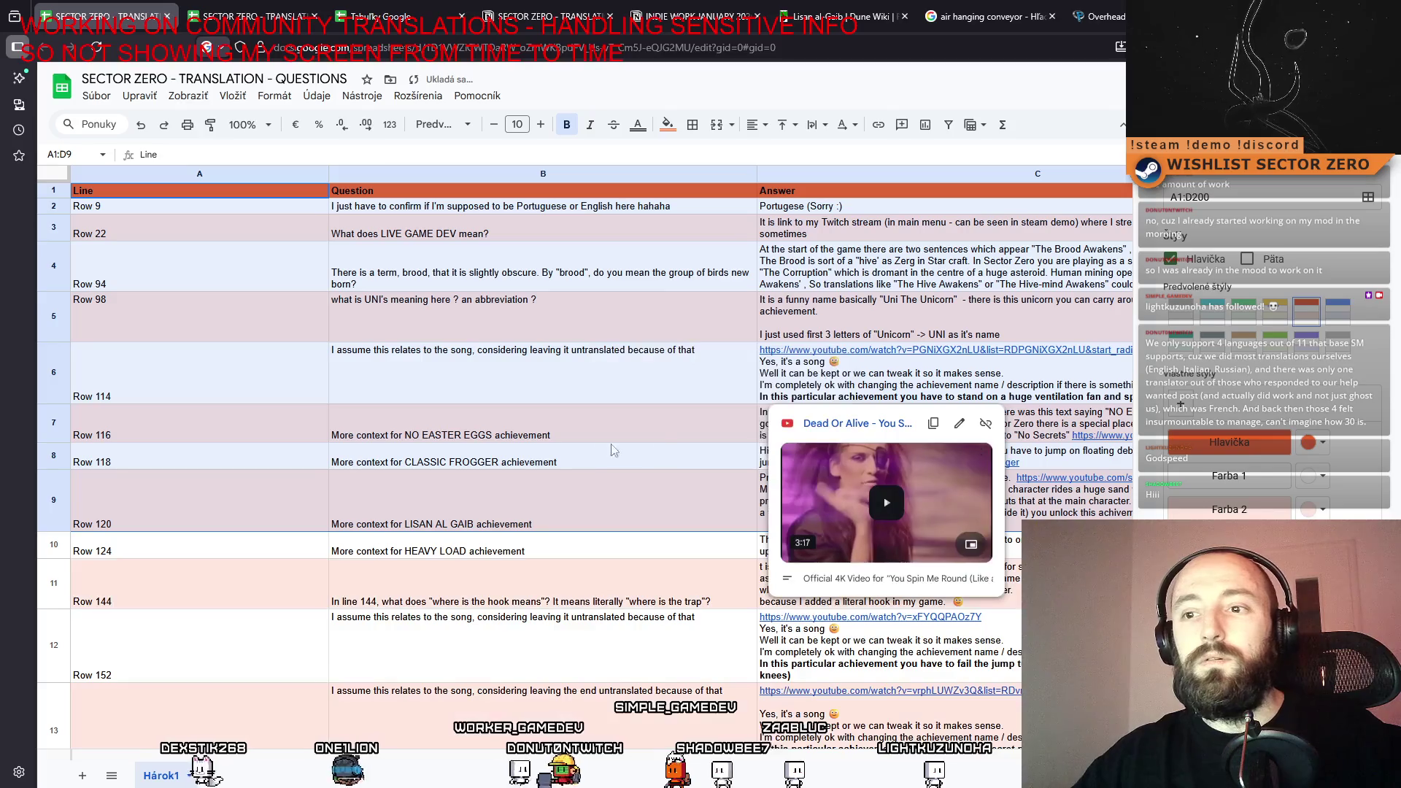
left_click(606, 554)
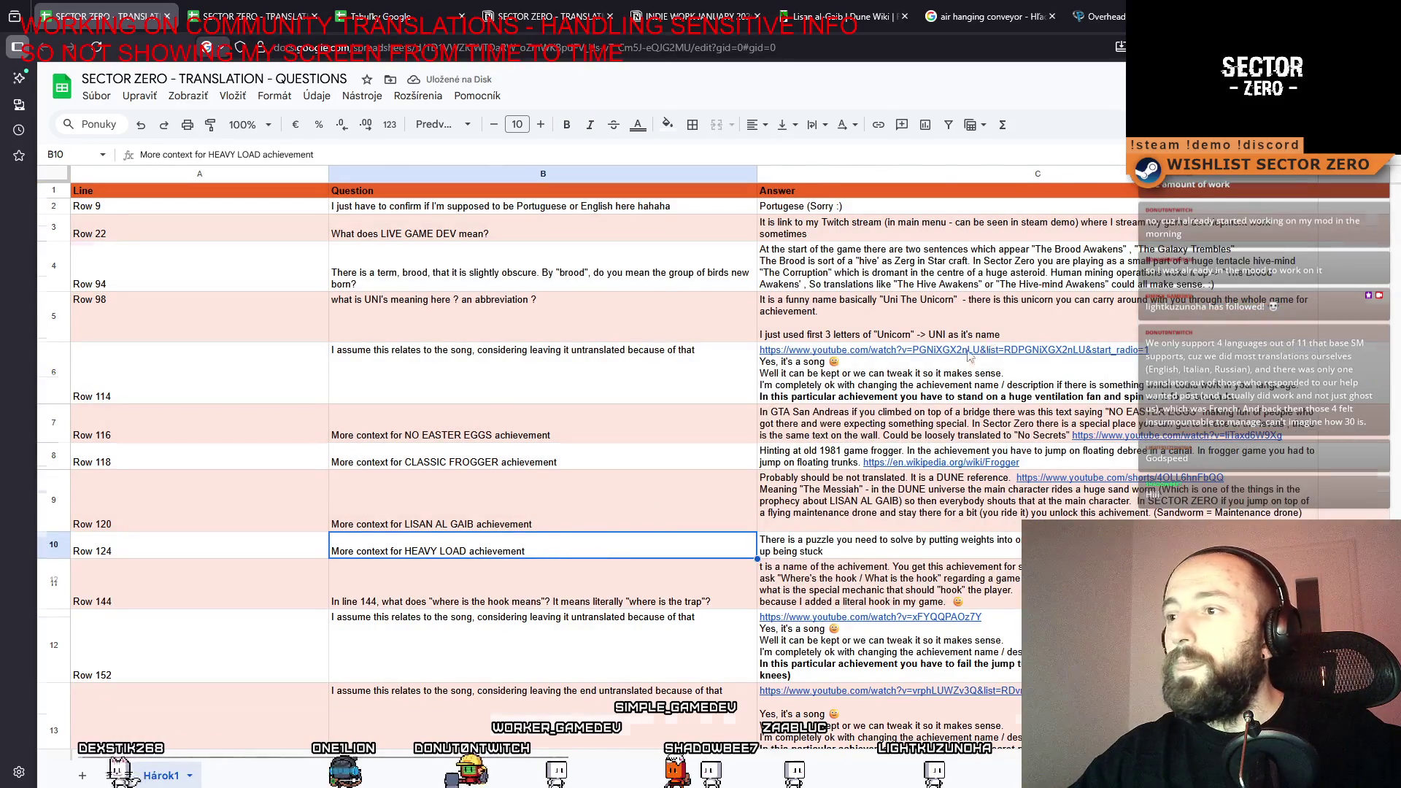
Delete 'today' from the C27 note so it reads 'will add more later !!!'.
scroll(689, 418, "down", 15)
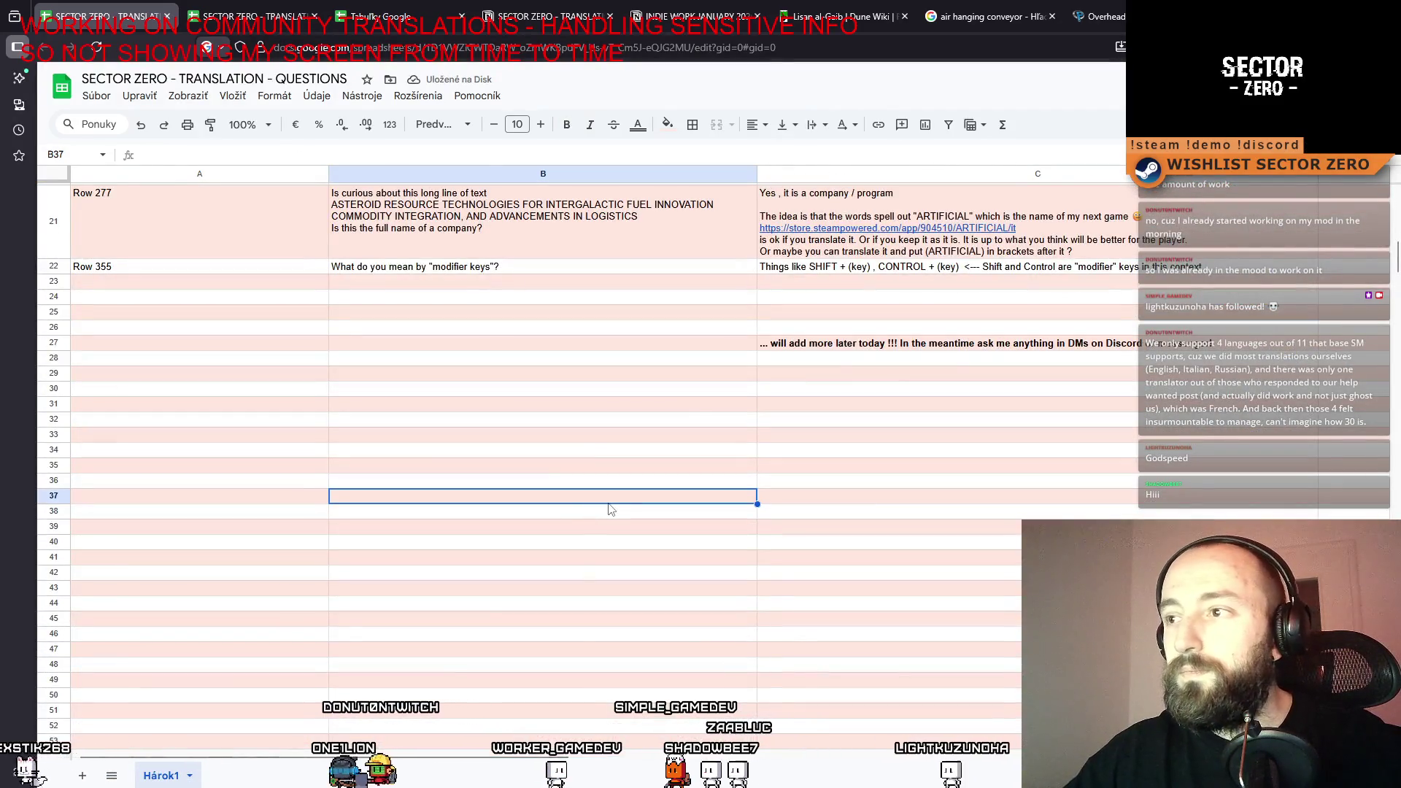
left_click(860, 343)
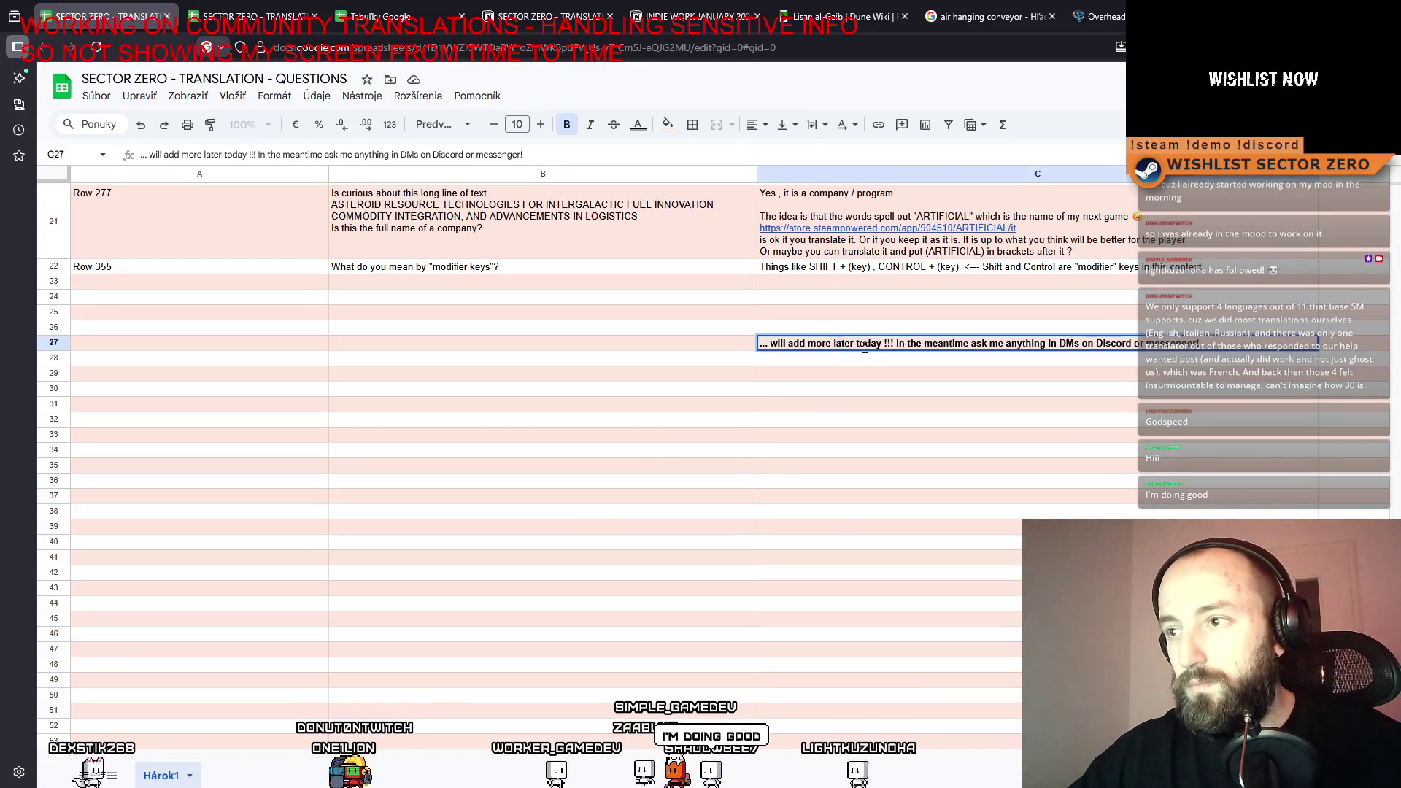
left_click(928, 376)
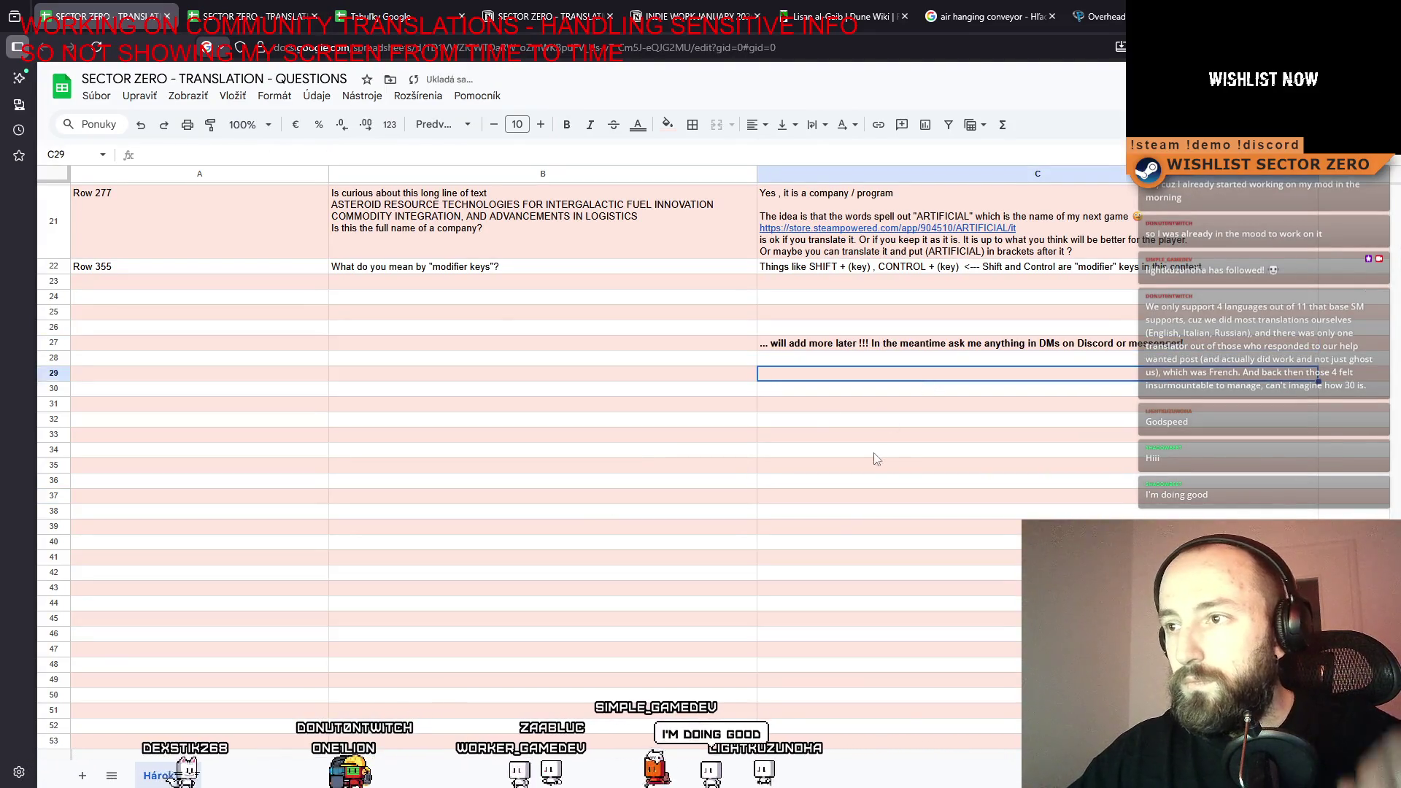
Return to the top of the sheet and review the compacted, recoloured list from Row 9.
scroll(916, 438, "up", 4)
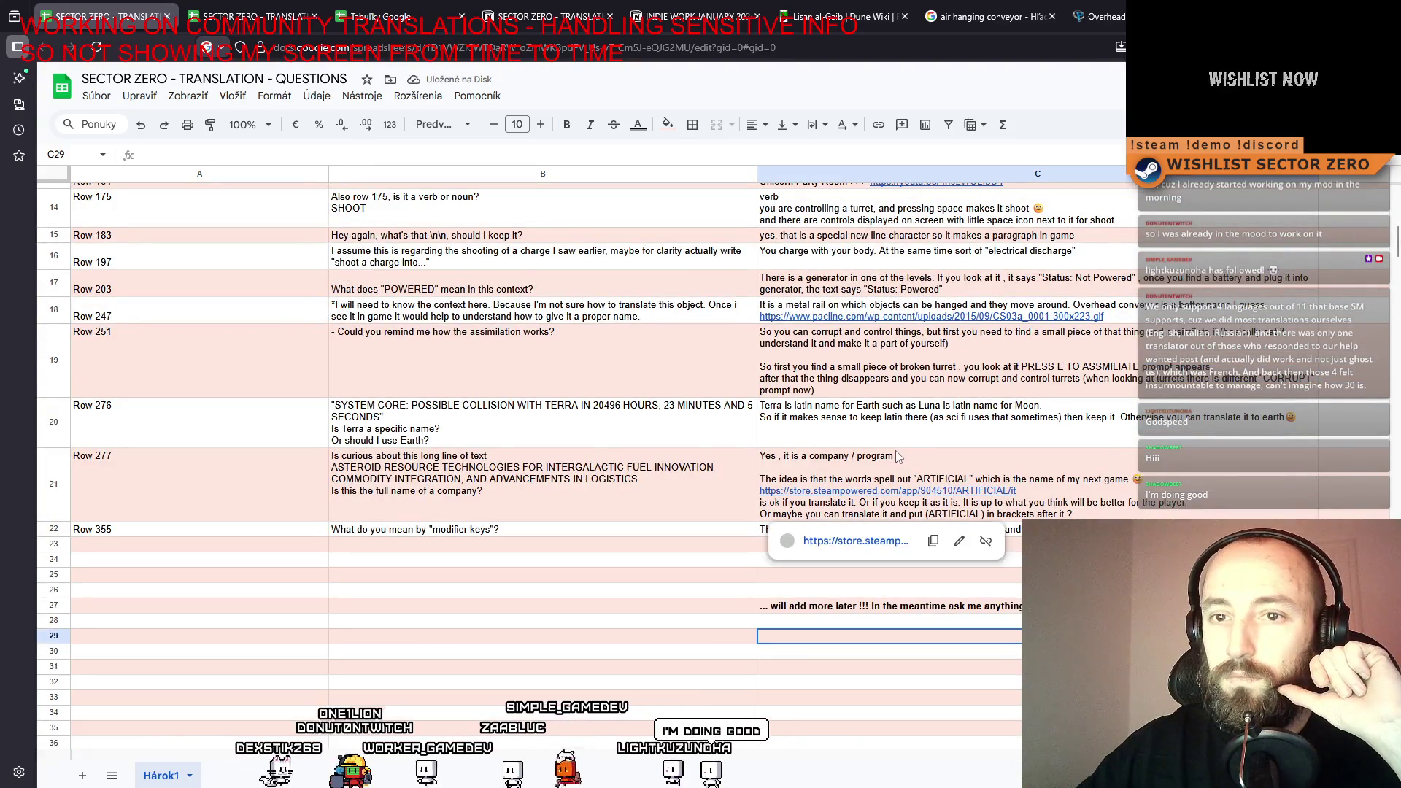
scroll(894, 454, "up", 6)
left_click(146, 206)
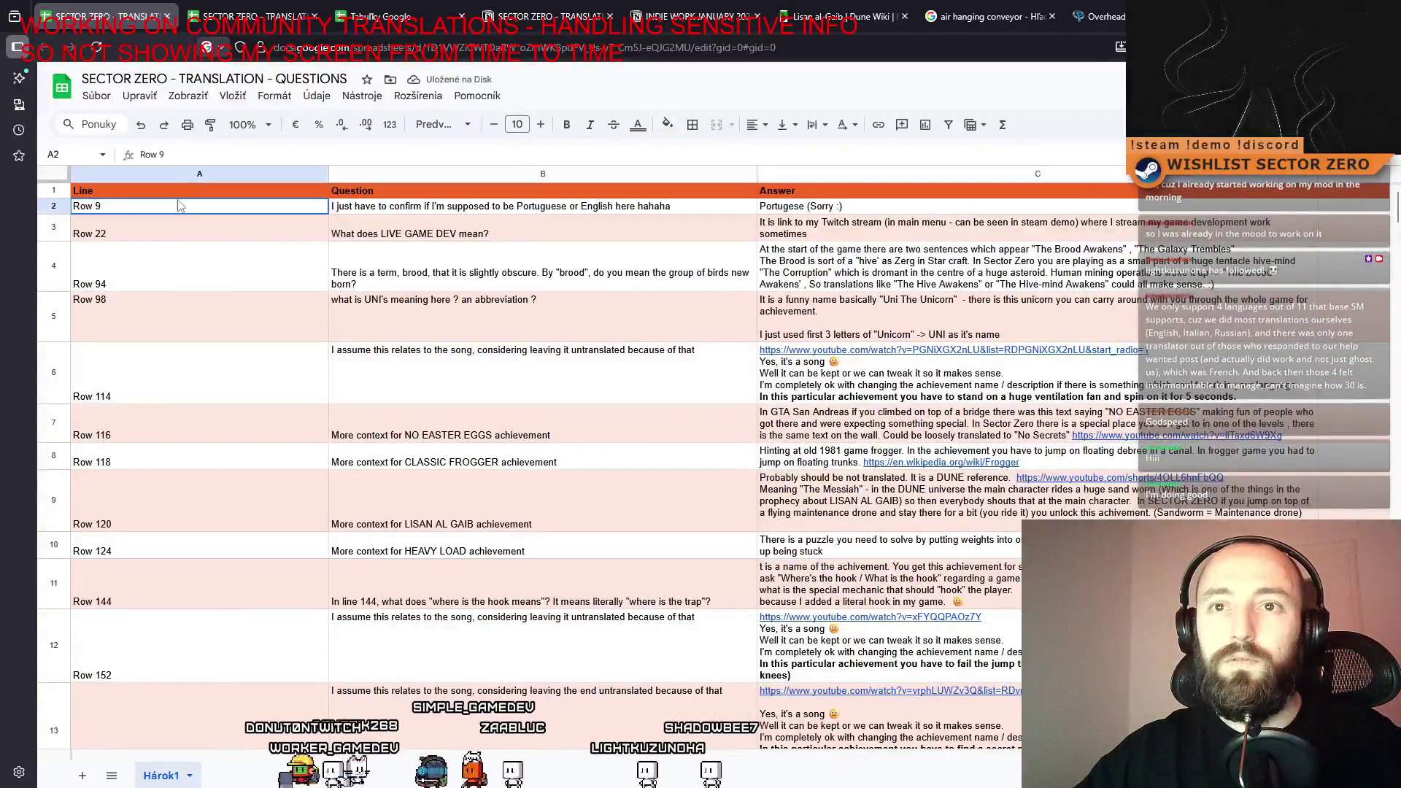
scroll(144, 498, "down", 10)
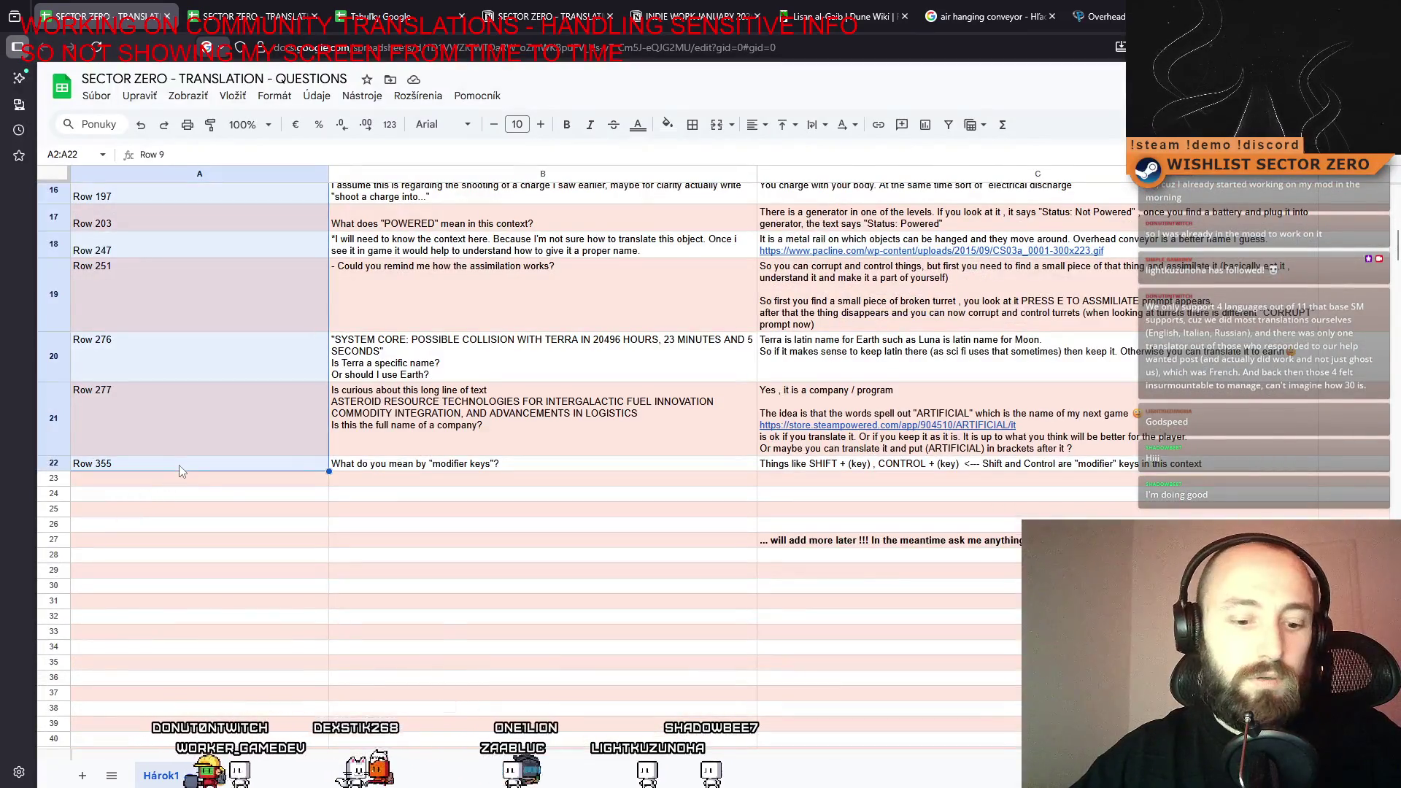
left_click(616, 585)
scroll(617, 540, "up", 8)
scroll(616, 540, "up", 2)
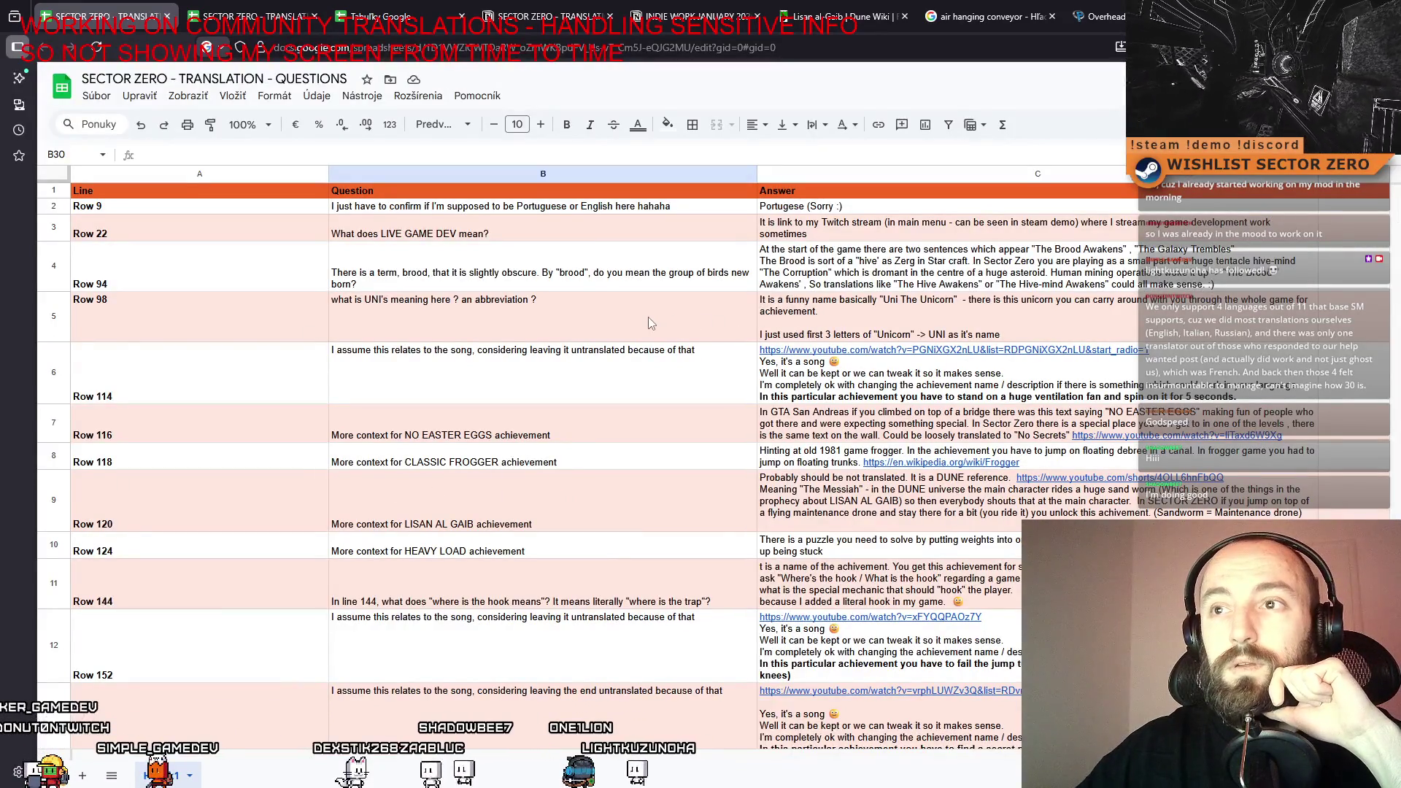
scroll(648, 318, "down", 1)
scroll(615, 322, "up", 1)
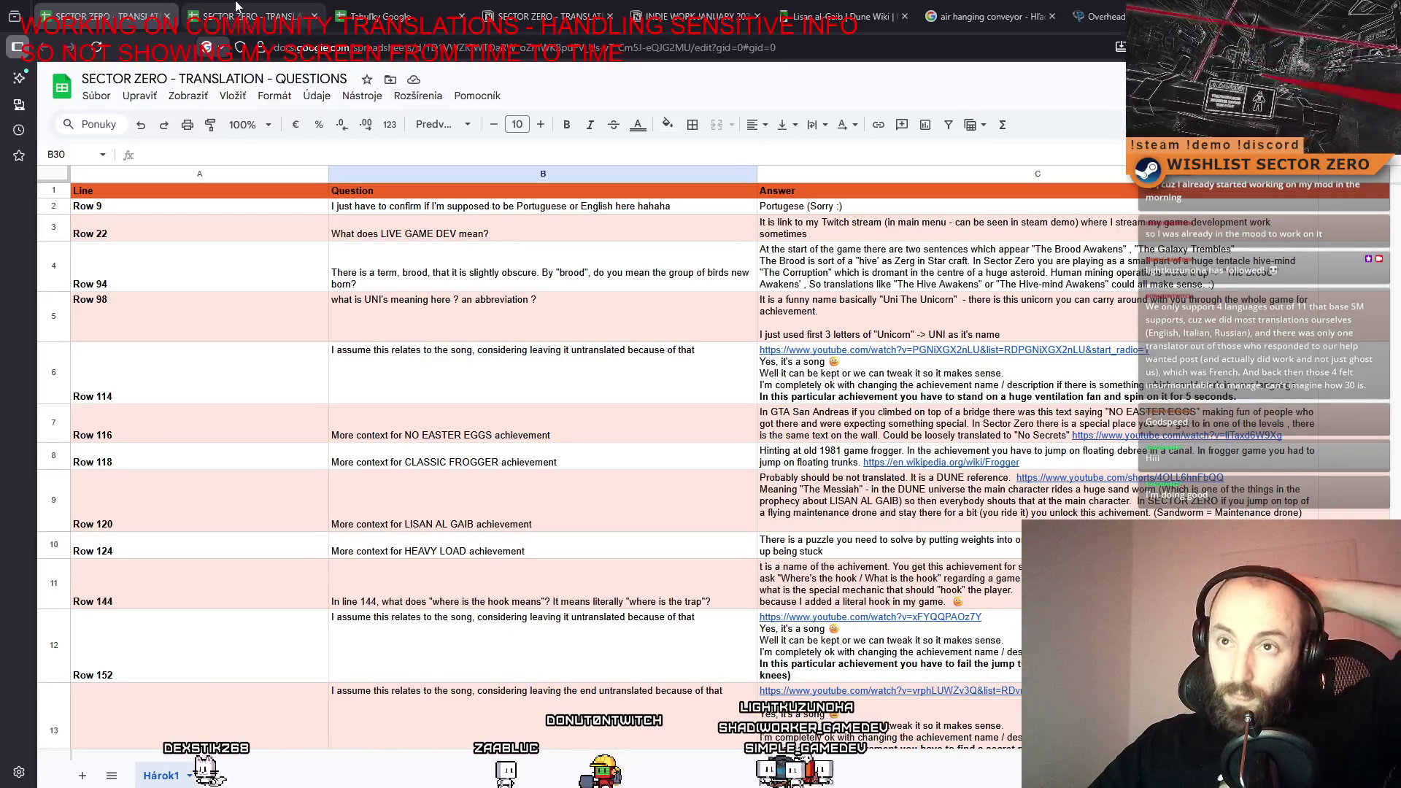
Open the SECTOR ZERO Translation Document - Original and share it as viewable by anyone with the link.
left_click(380, 16)
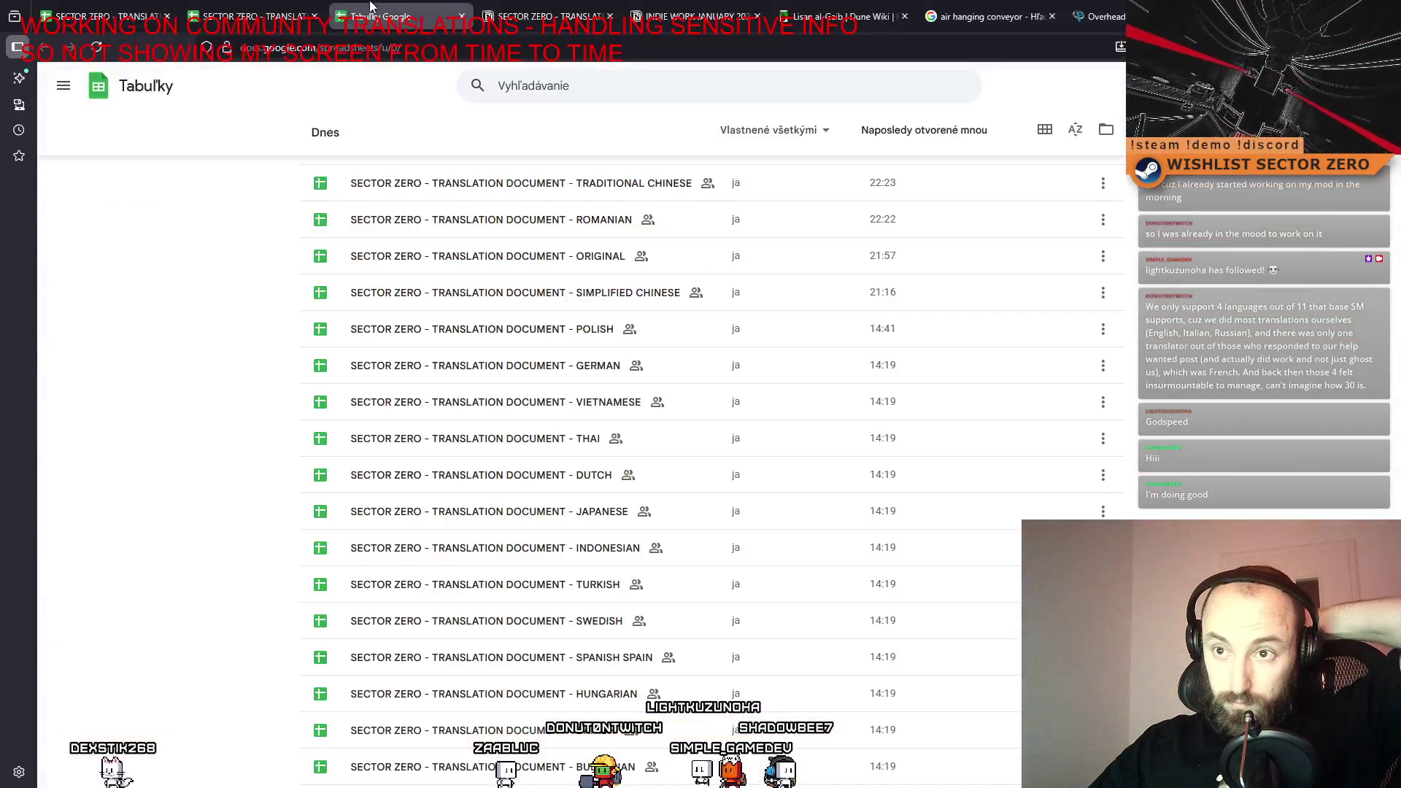
left_click(503, 257)
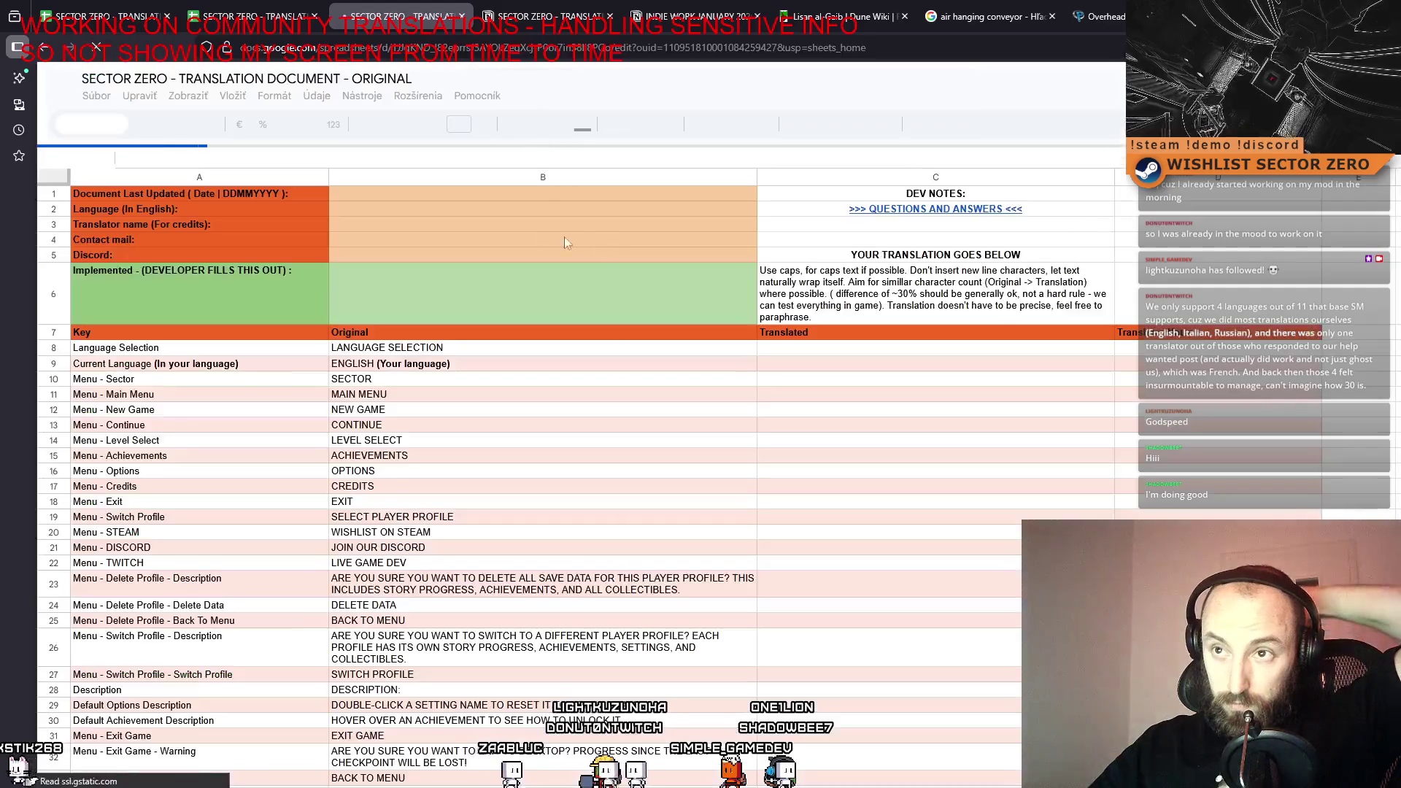
left_click(96, 96)
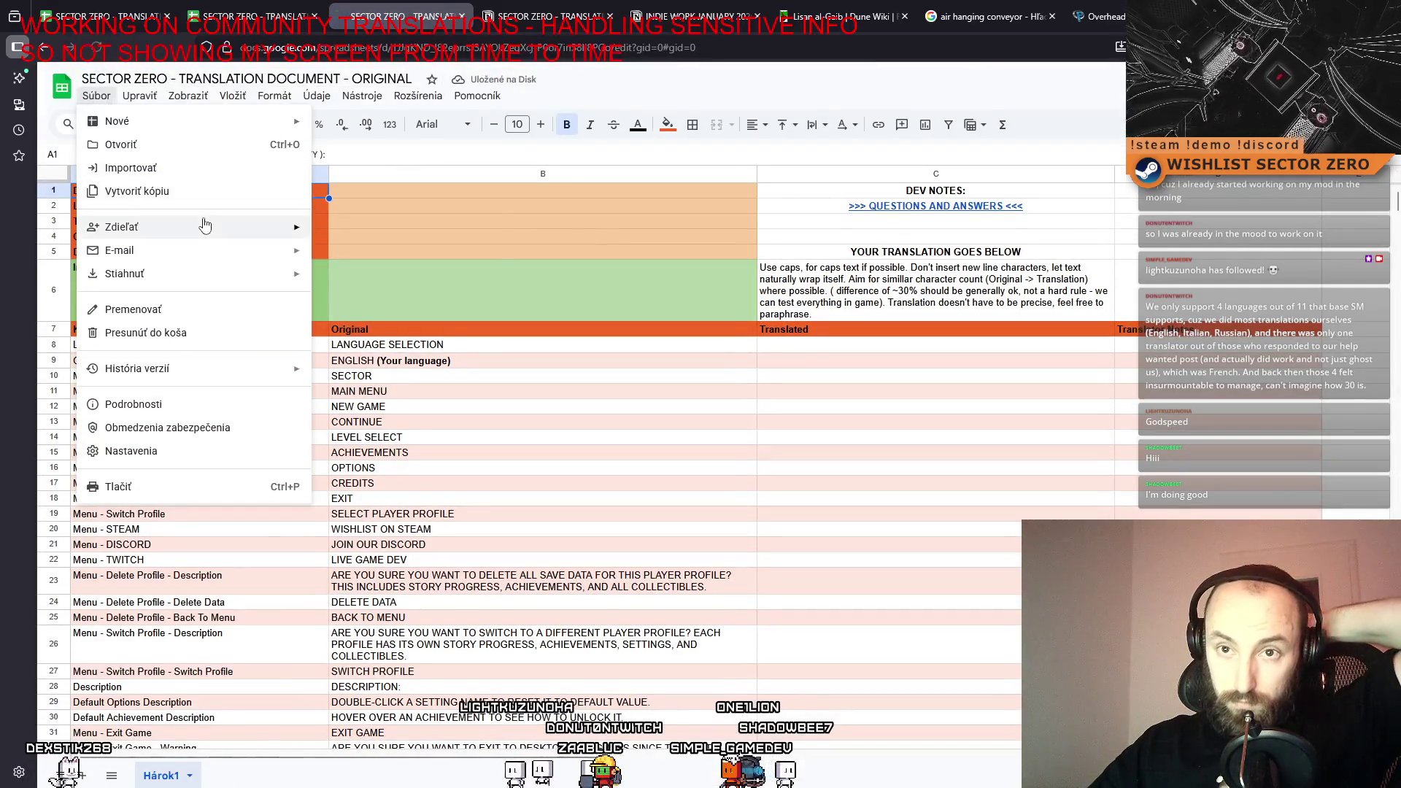
mouse_move(205, 226)
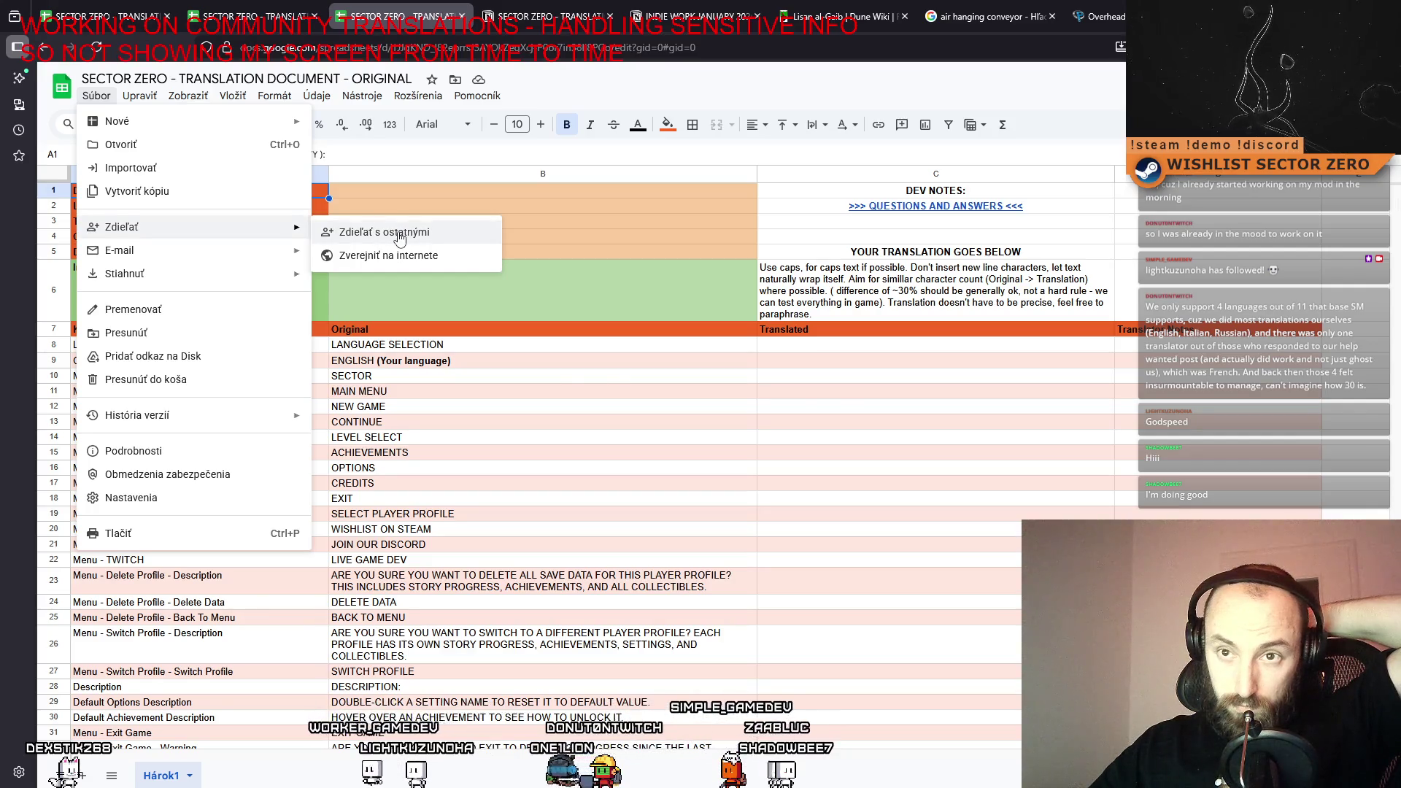
left_click(399, 233)
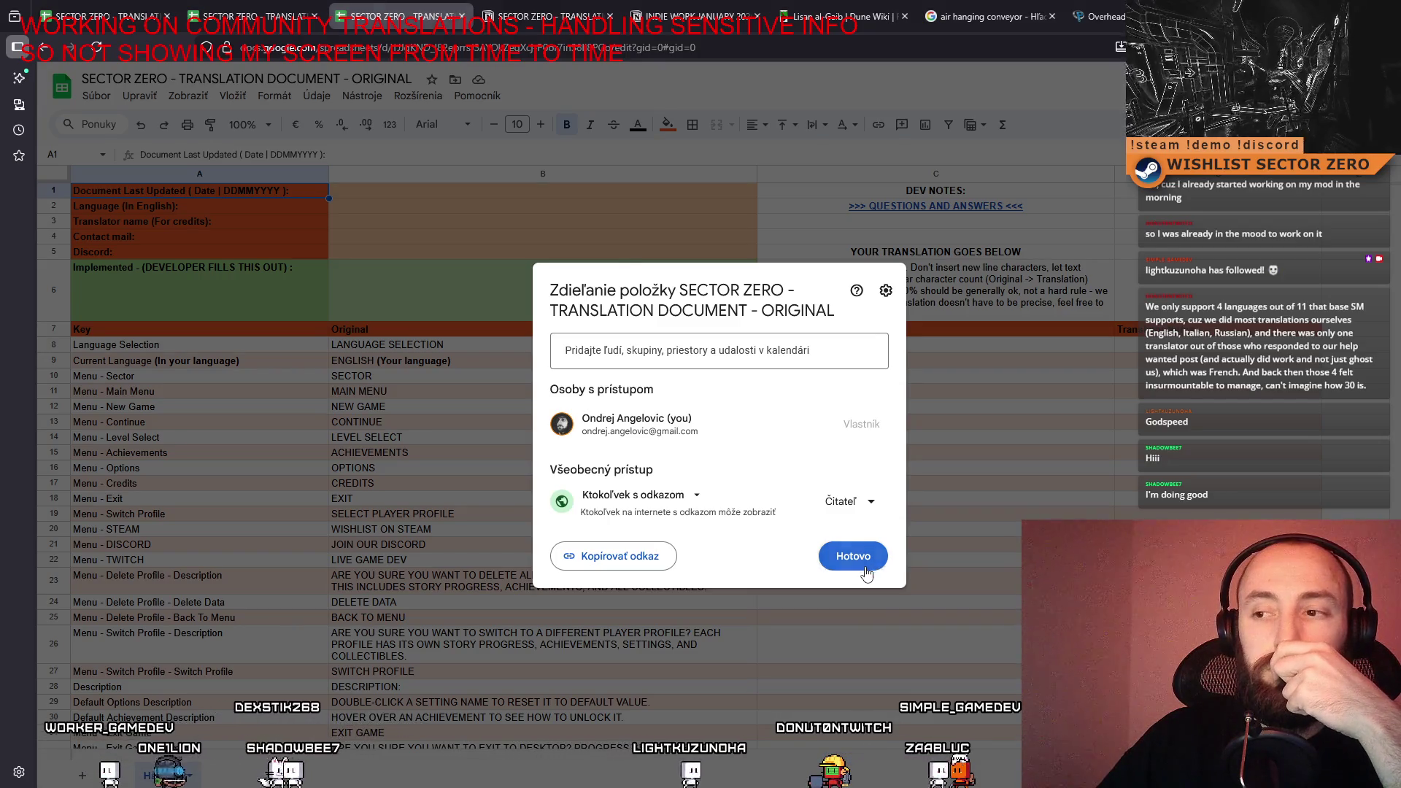
left_click(866, 572)
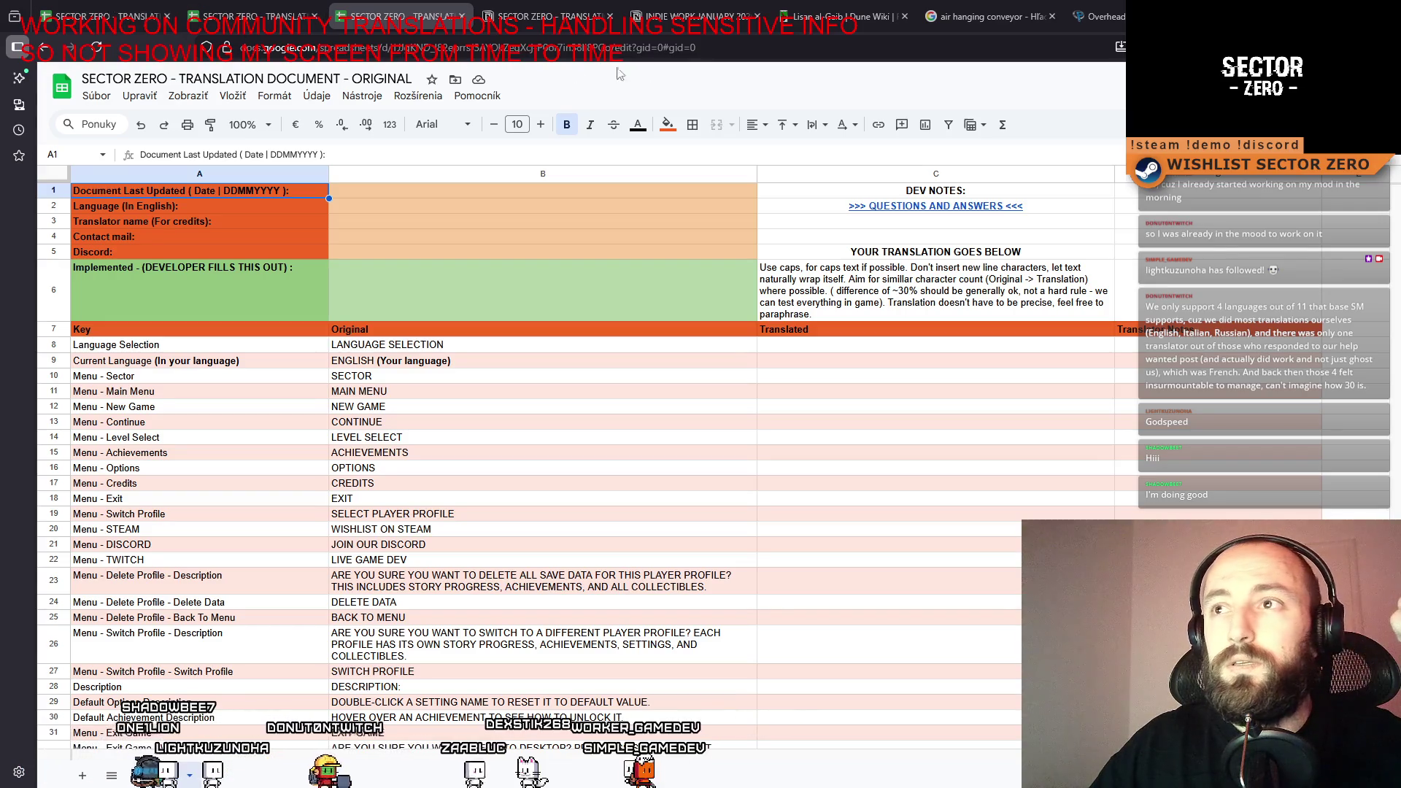
left_click(517, 10)
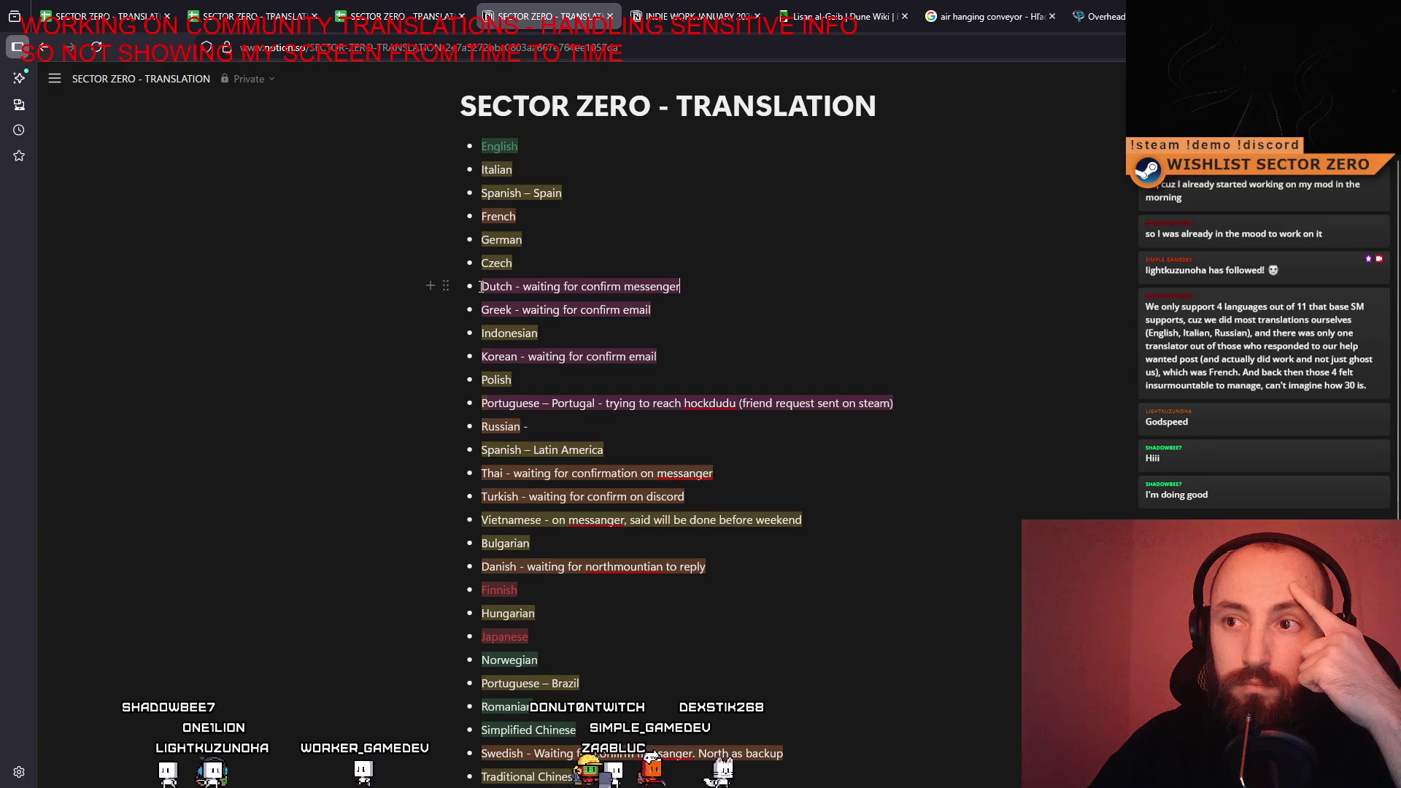
Scroll through the SECTOR ZERO - TRANSLATION language list to review each translator's status.
scroll(584, 419, "down", 3)
scroll(569, 408, "up", 2)
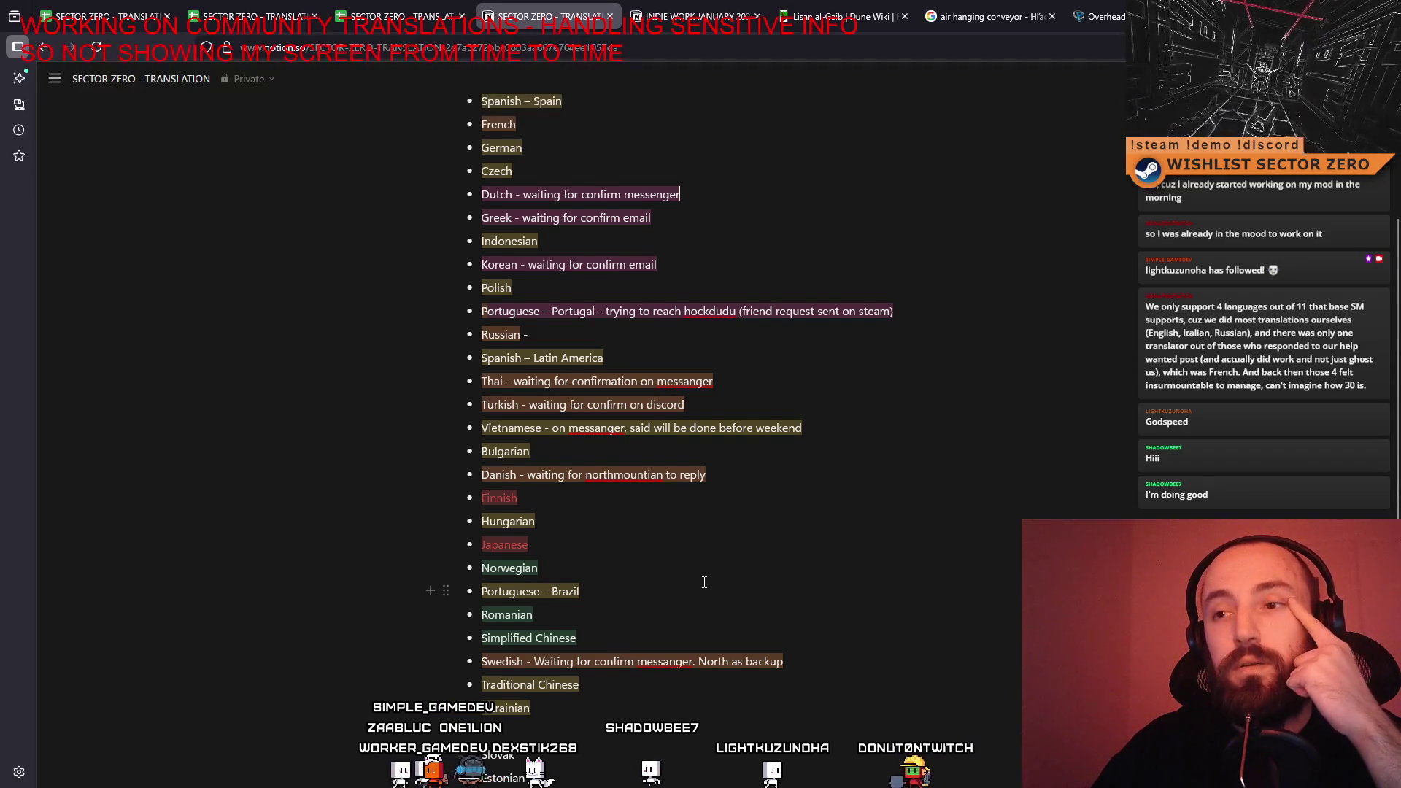
scroll(704, 582, "up", 2)
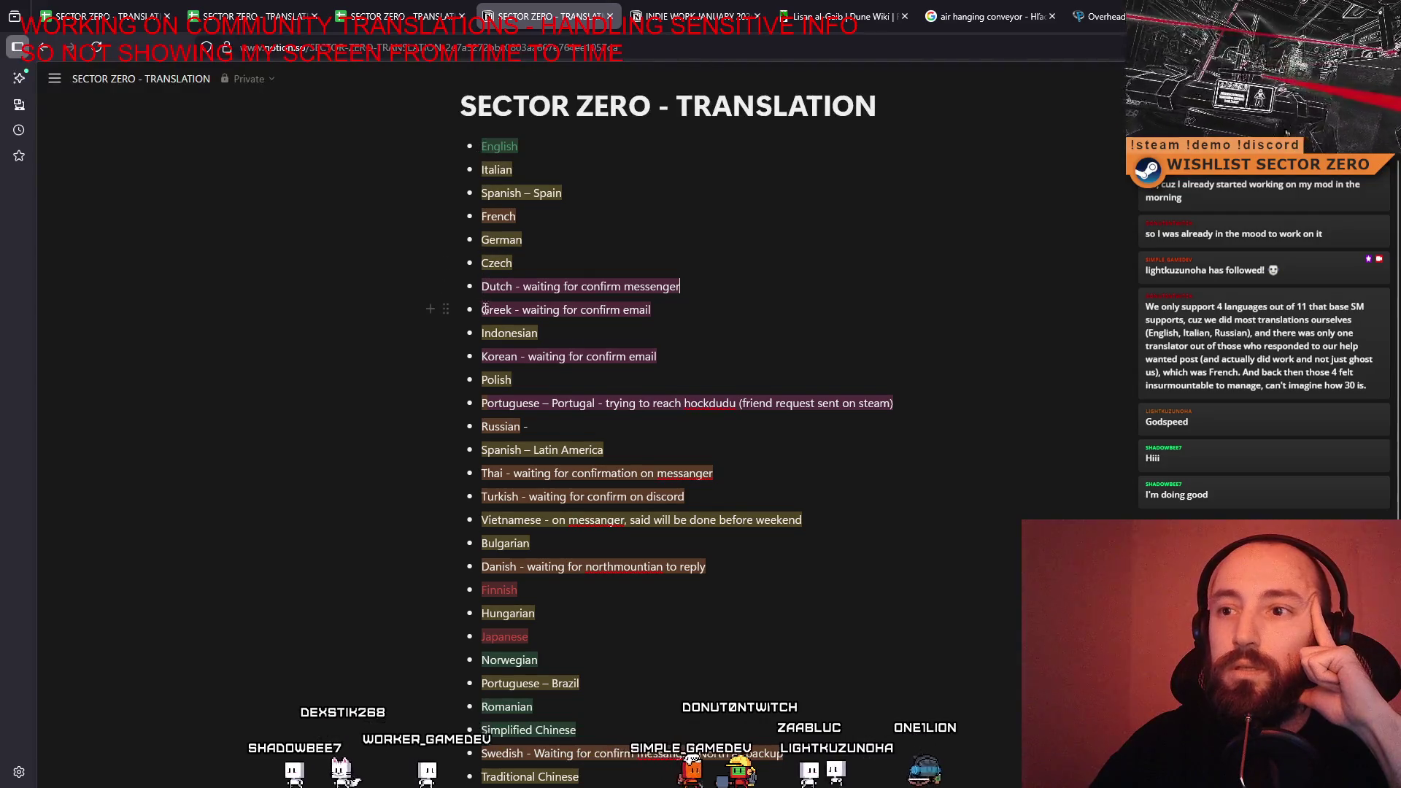
scroll(504, 392, "up", 1)
scroll(504, 392, "down", 3)
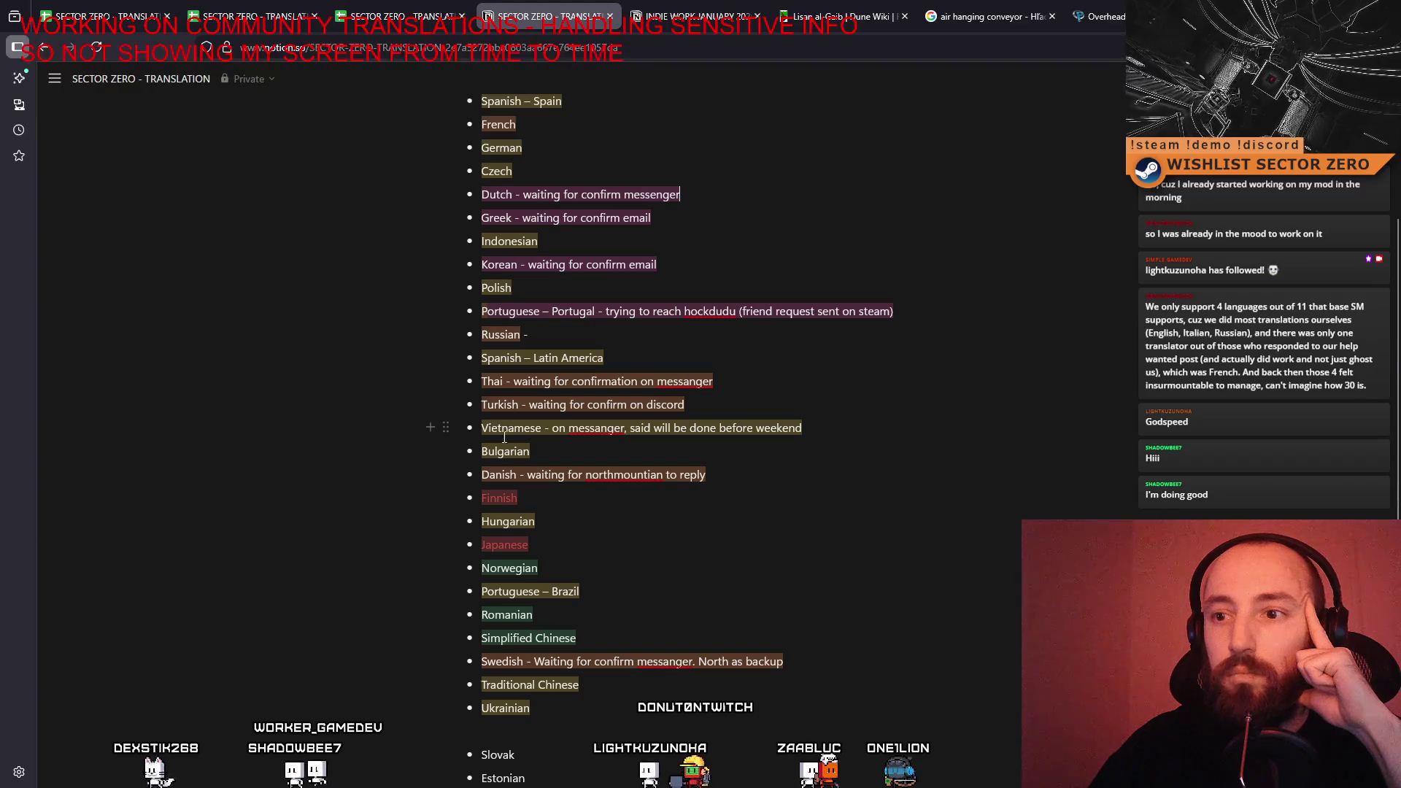
Add contact notes to the language list: Danish awaiting reply, Swedish awaiting messenger confirmation.
double_click(510, 475)
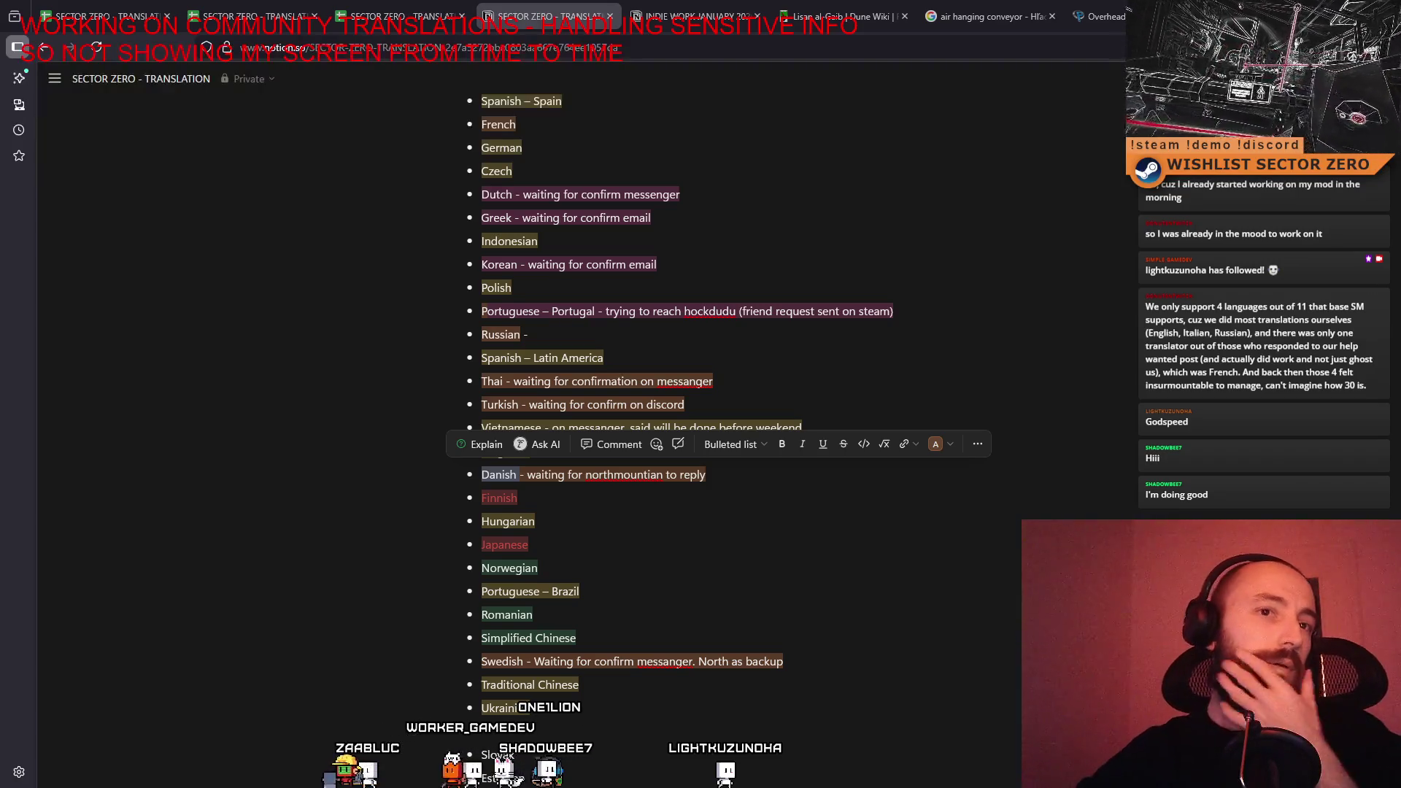
left_click(580, 638)
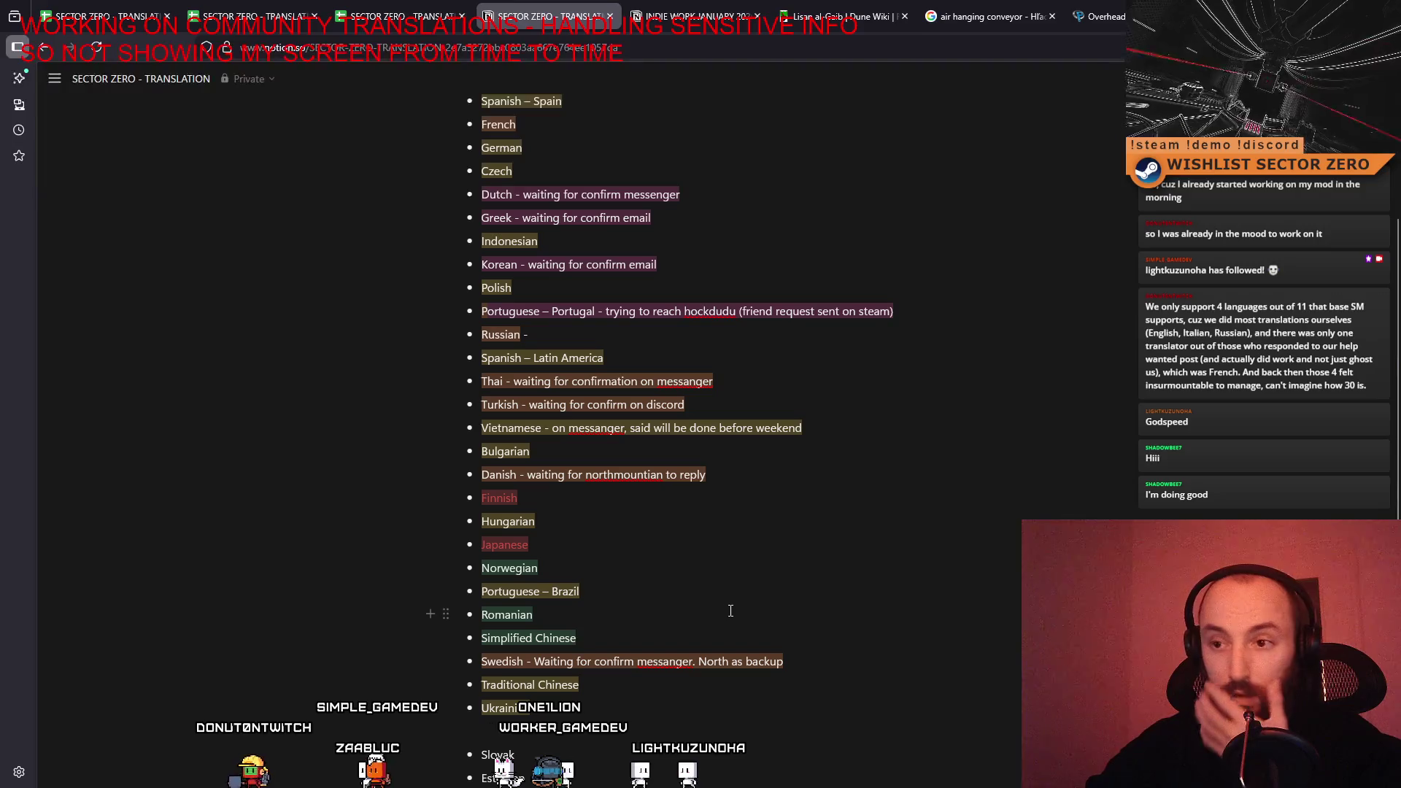